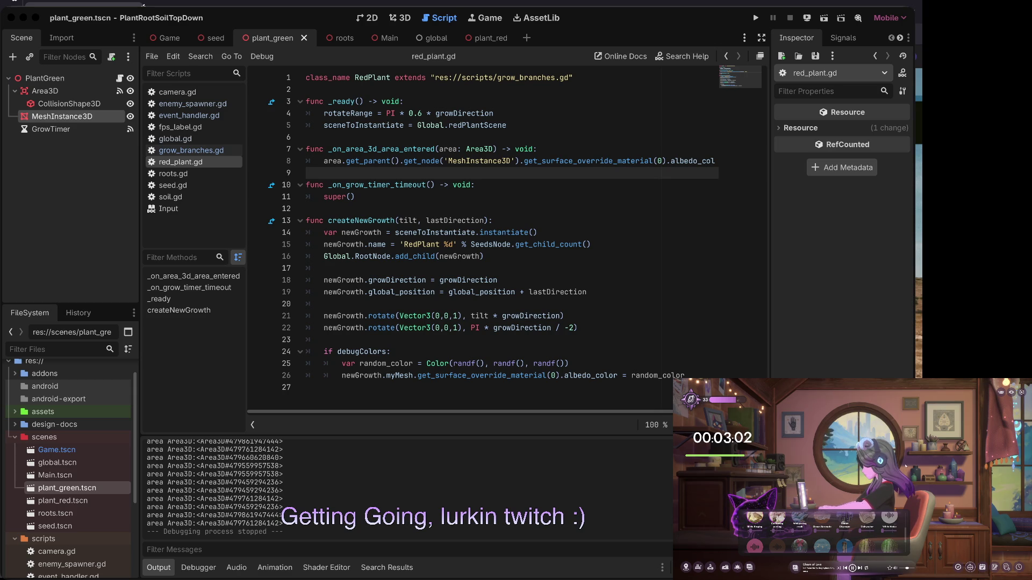
# Browse the overlay's music playlists and start the Back to School playlist
pyautogui.click(795, 567)
pyautogui.scroll(-3, 758, 483)
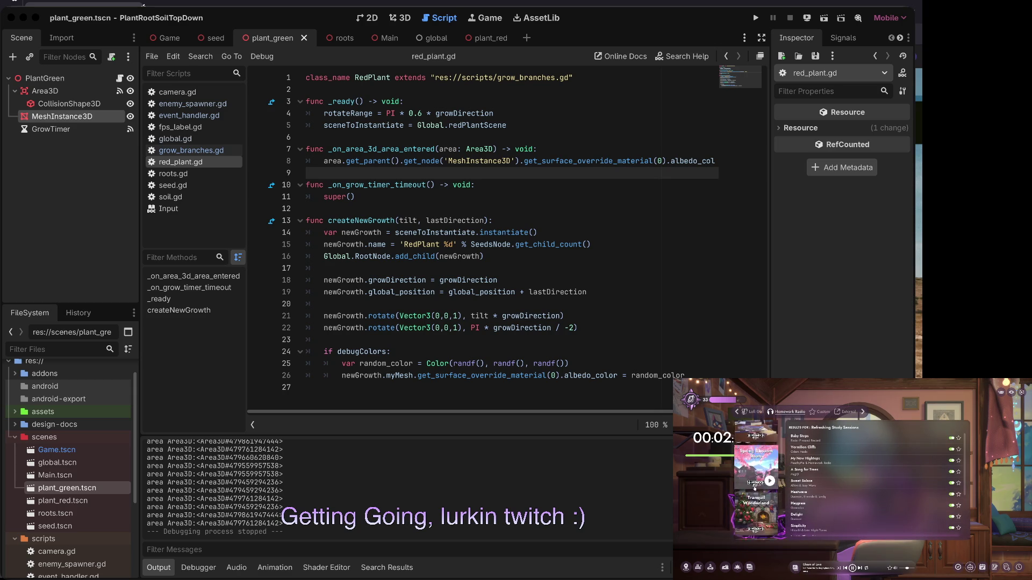
pyautogui.scroll(-5, 752, 514)
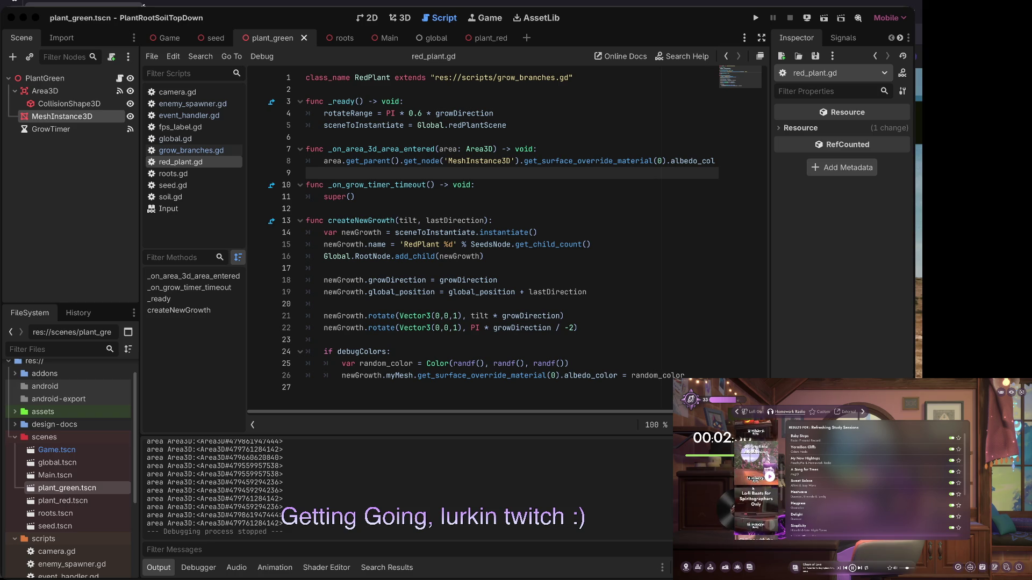
pyautogui.scroll(-2, 751, 513)
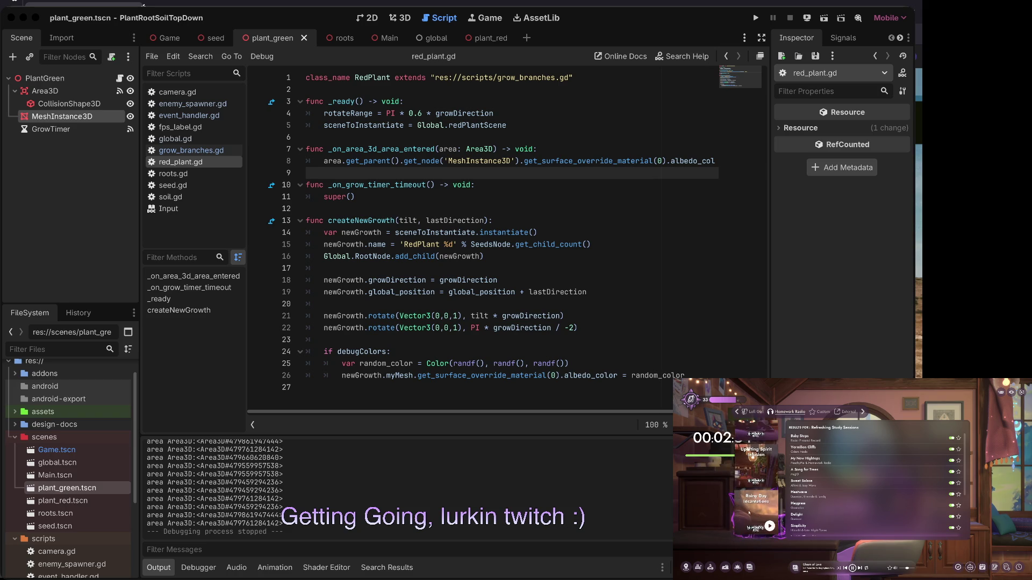
pyautogui.scroll(10, 751, 503)
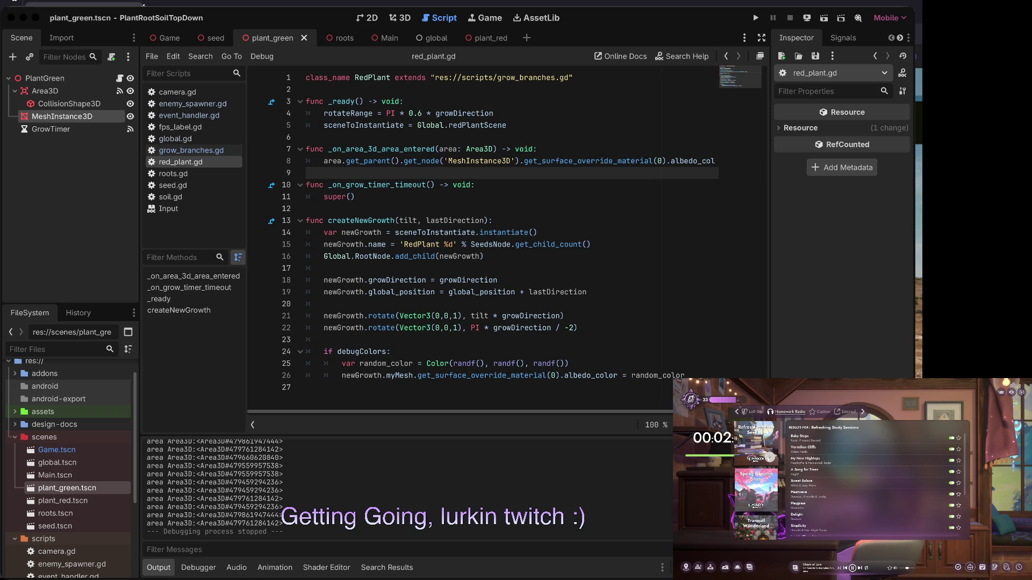
pyautogui.click(770, 457)
pyautogui.click(767, 483)
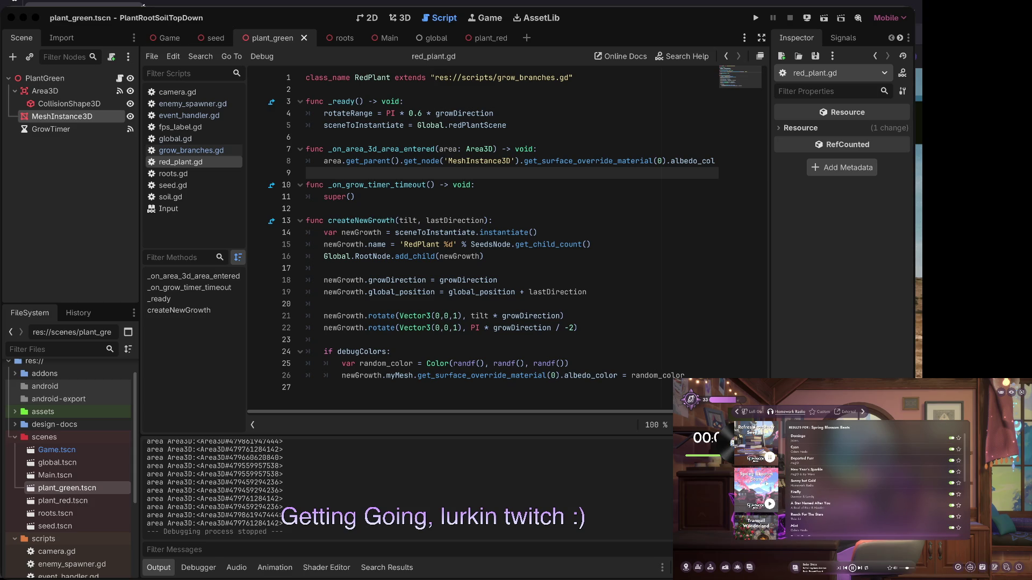
pyautogui.scroll(-1, 755, 459)
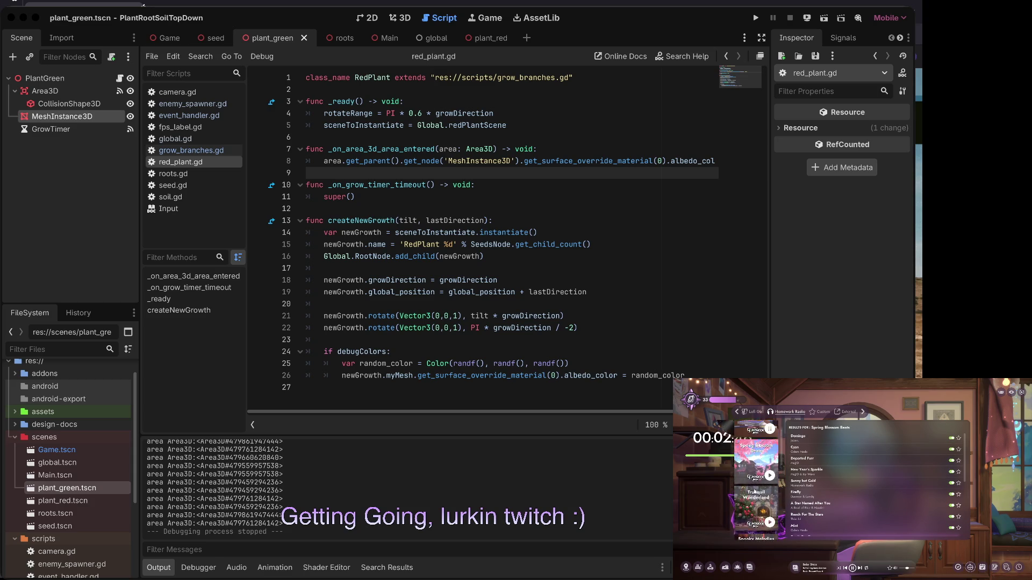
pyautogui.click(763, 415)
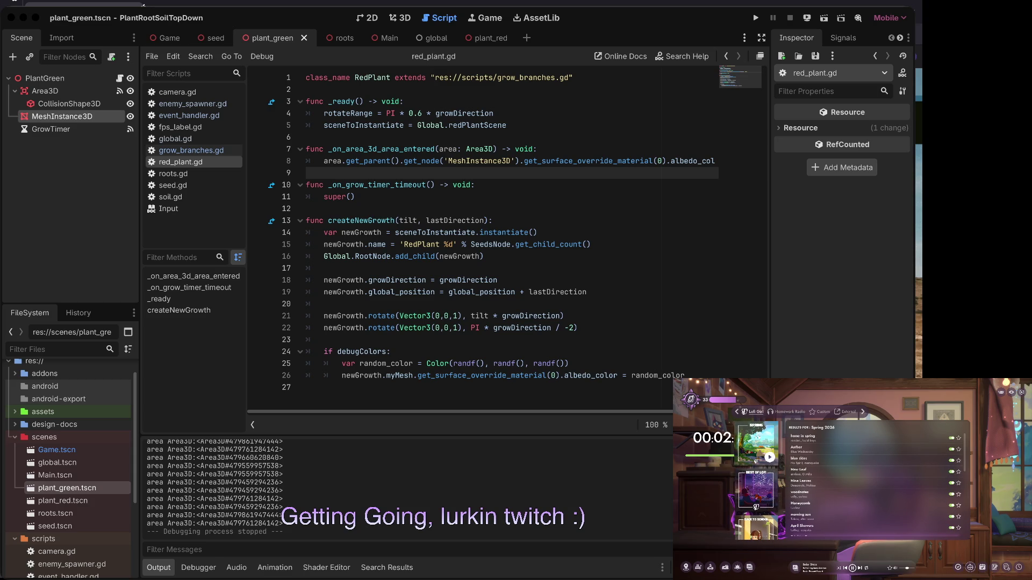
pyautogui.click(756, 486)
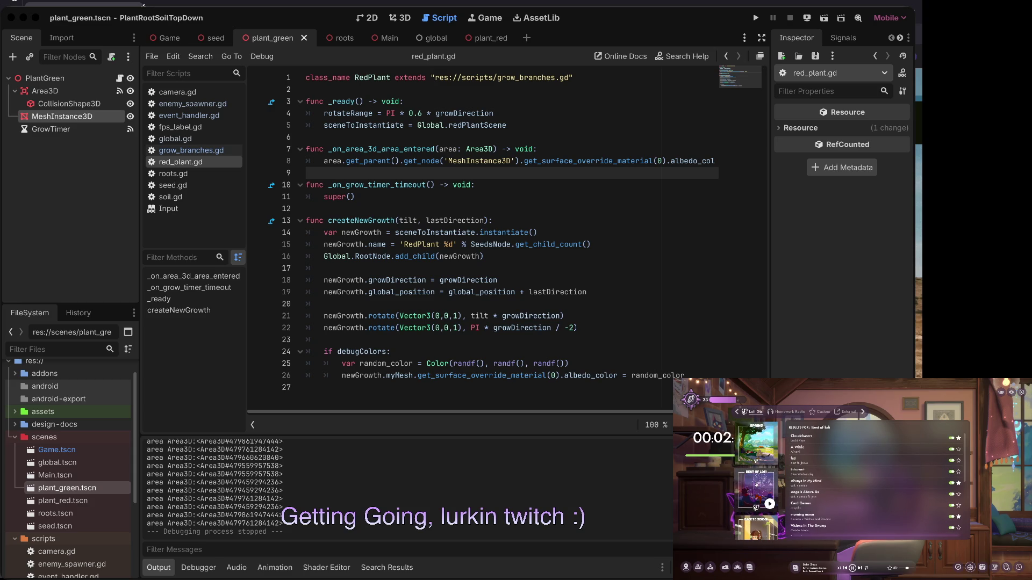
pyautogui.click(756, 526)
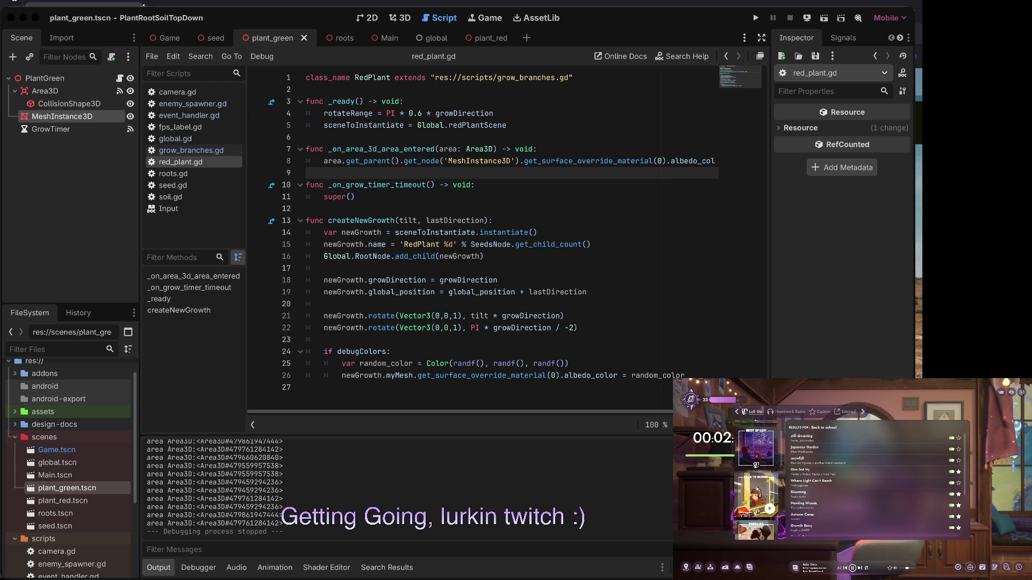
pyautogui.click(770, 509)
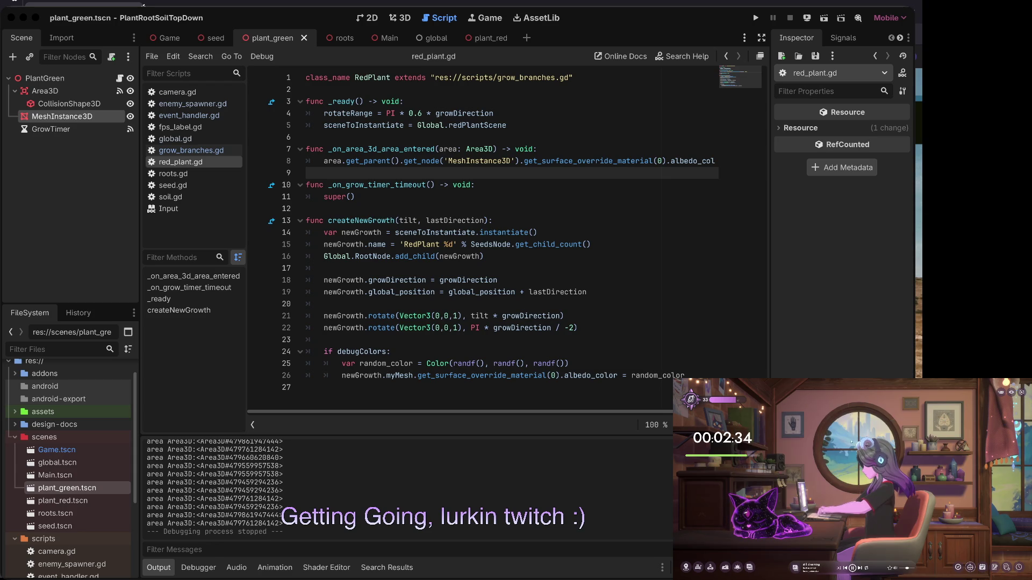
# Reset the focus timer to 15 minutes, play the Spring playlist, and close the music browser
pyautogui.click(705, 462)
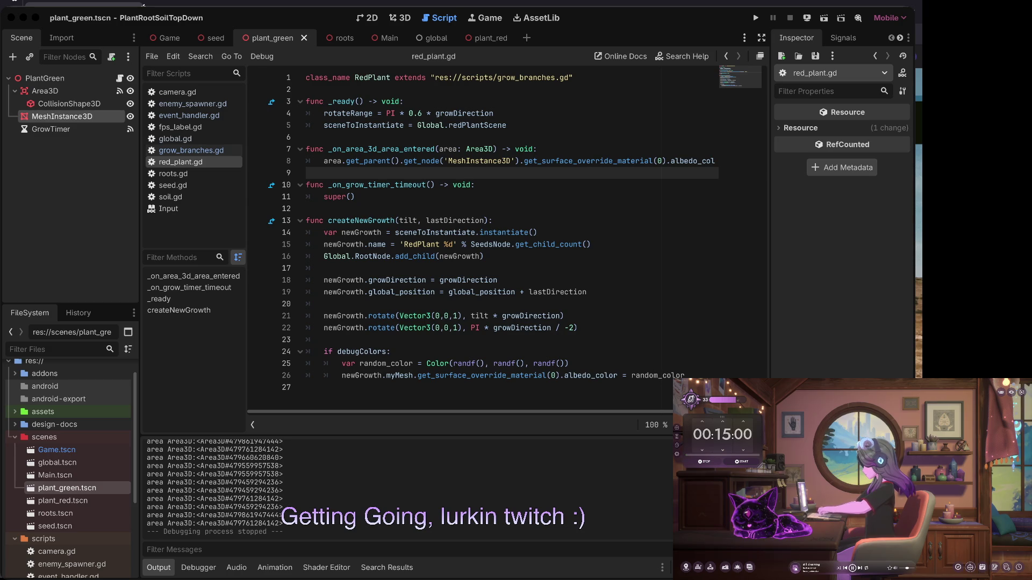
pyautogui.scroll(-2, 762, 476)
pyautogui.scroll(-3, 747, 480)
pyautogui.click(769, 458)
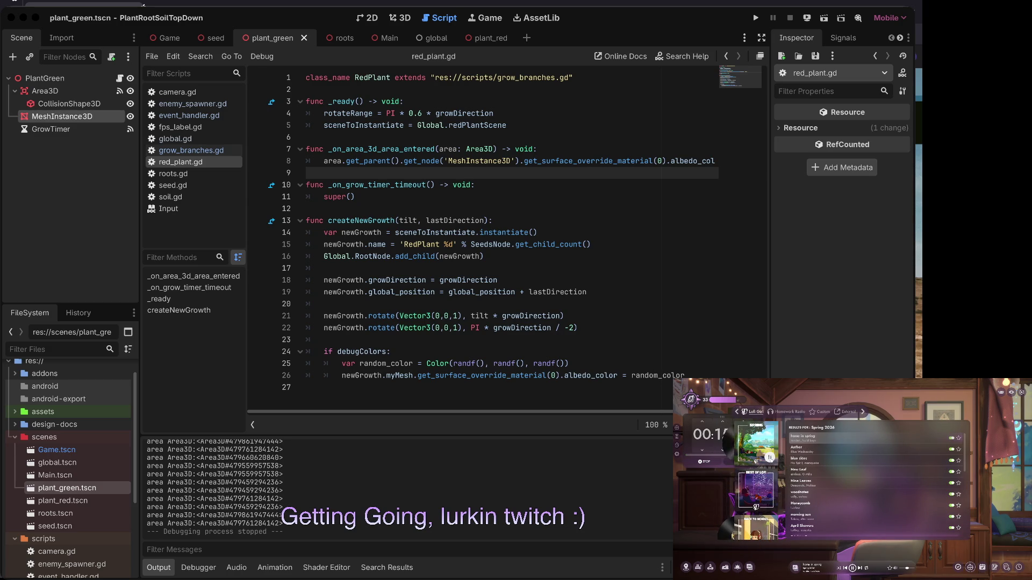
pyautogui.click(1002, 437)
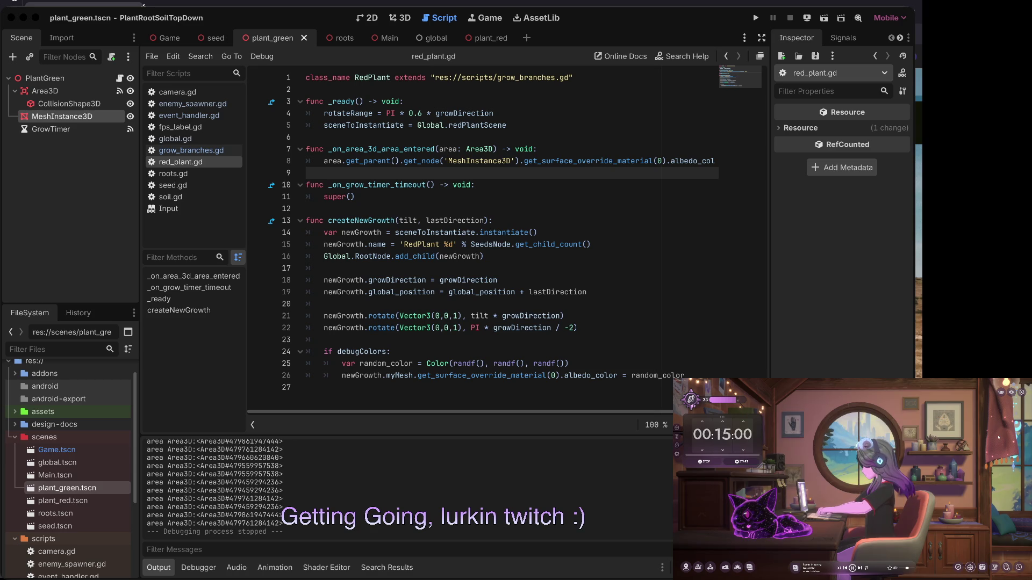
# Bring the timer back to 15 minutes and move the timer widget to the overlay's right side
pyautogui.click(722, 422)
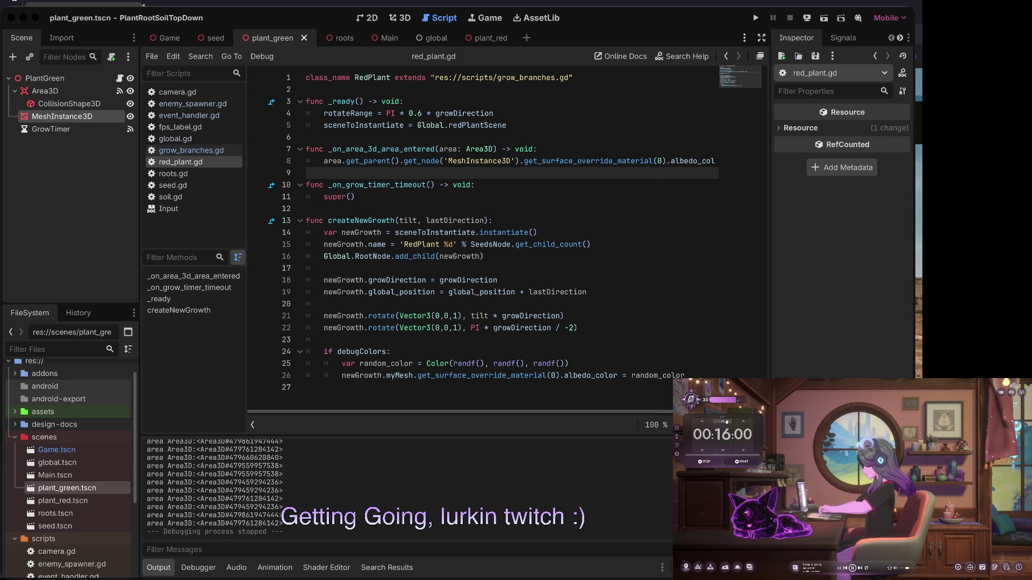
pyautogui.click(723, 451)
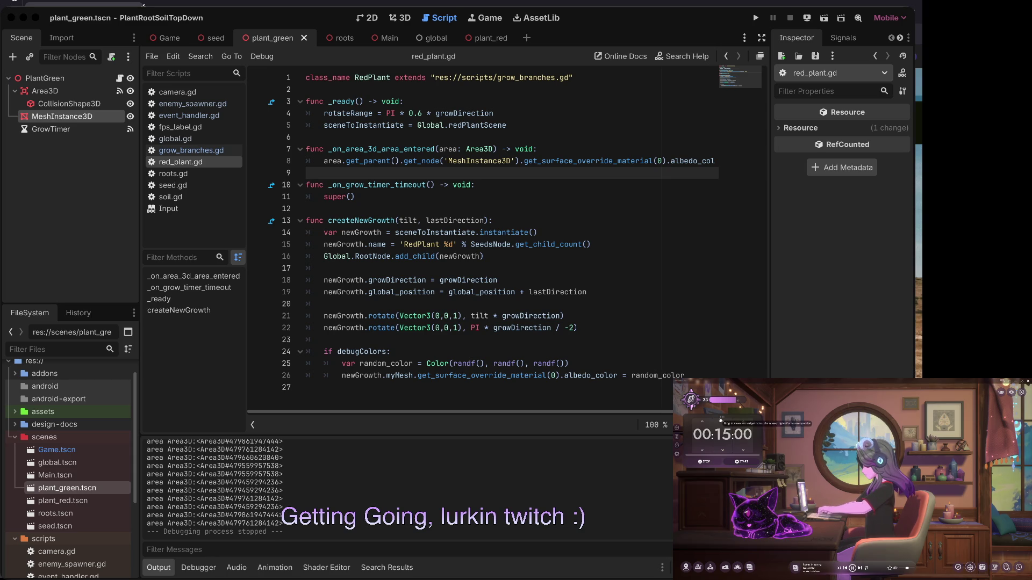
pyautogui.moveTo(721, 419); pyautogui.dragTo(986, 423)
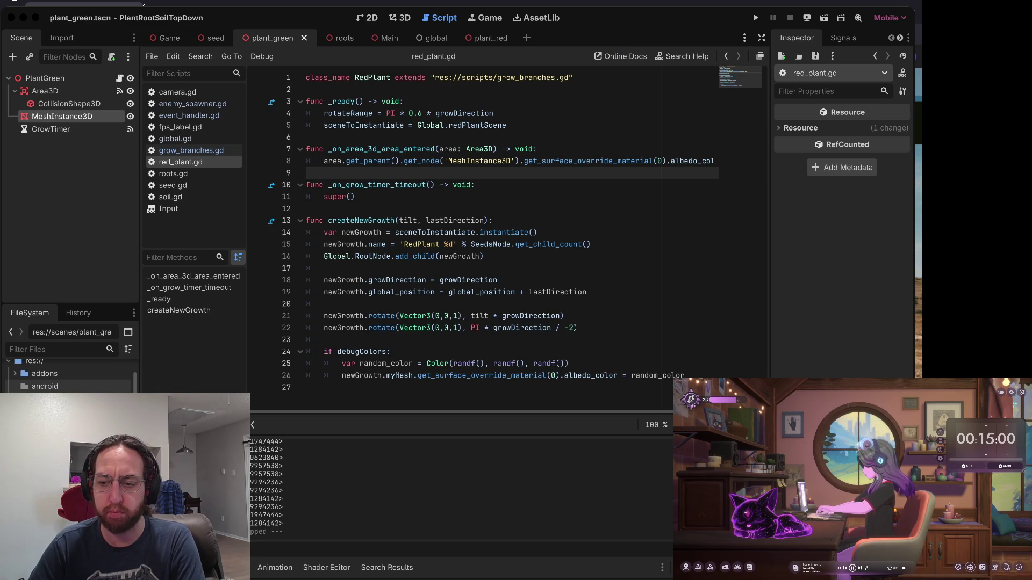
# Move to the browser's desktop and cycle through the open tabs back to the Trello board
pyautogui.click(801, 257)
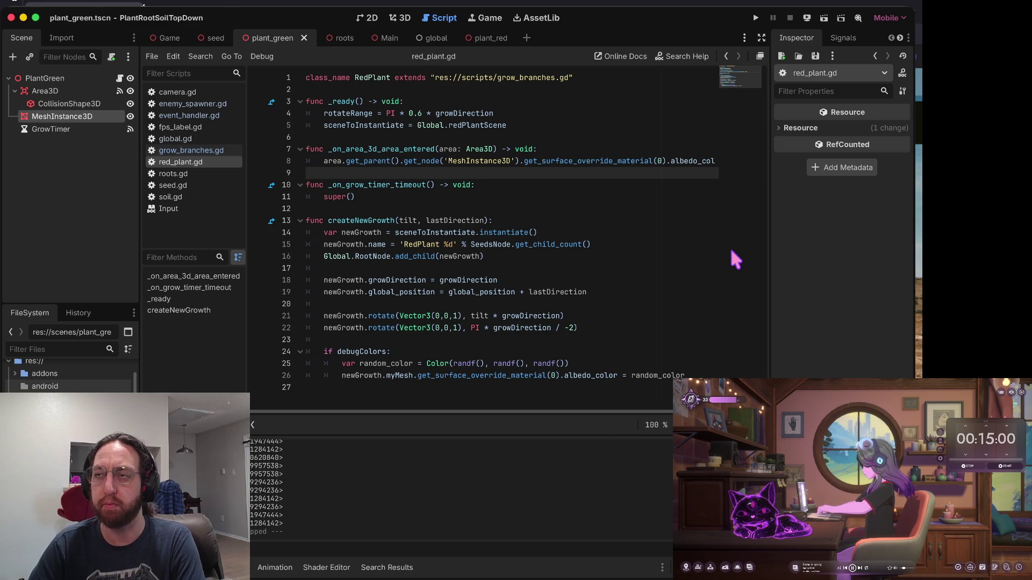
pyautogui.hotkey('ctrl', 'alt', 'Right')
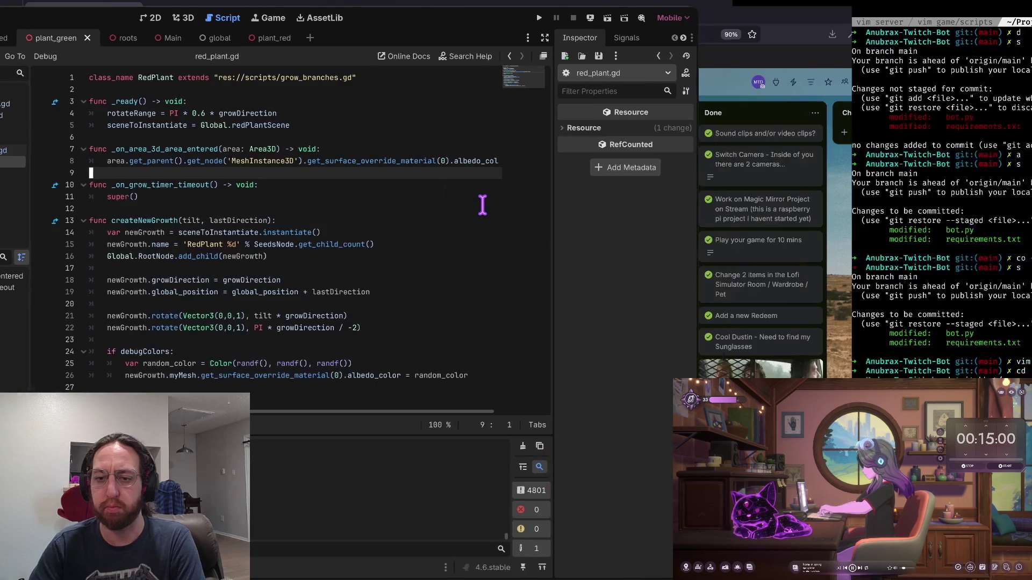
pyautogui.hotkey('ctrl', 'alt', 'Right')
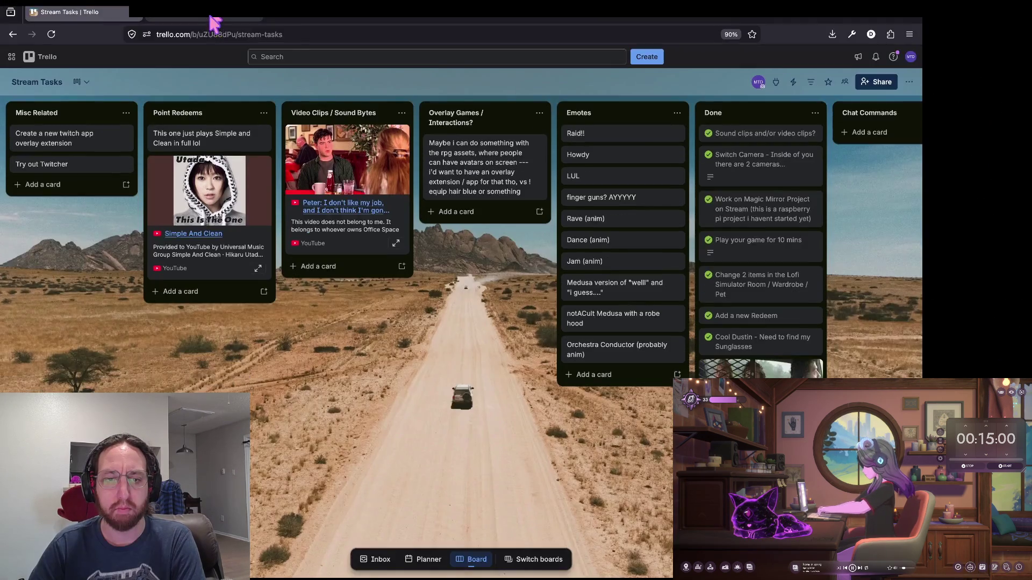
pyautogui.click(214, 23)
pyautogui.click(341, 23)
pyautogui.click(453, 24)
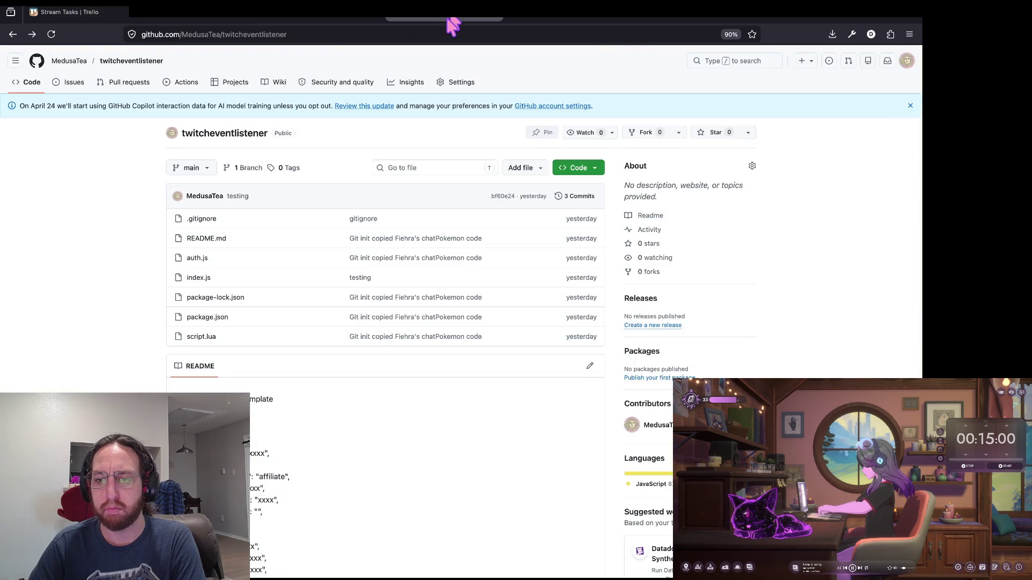
pyautogui.click(564, 24)
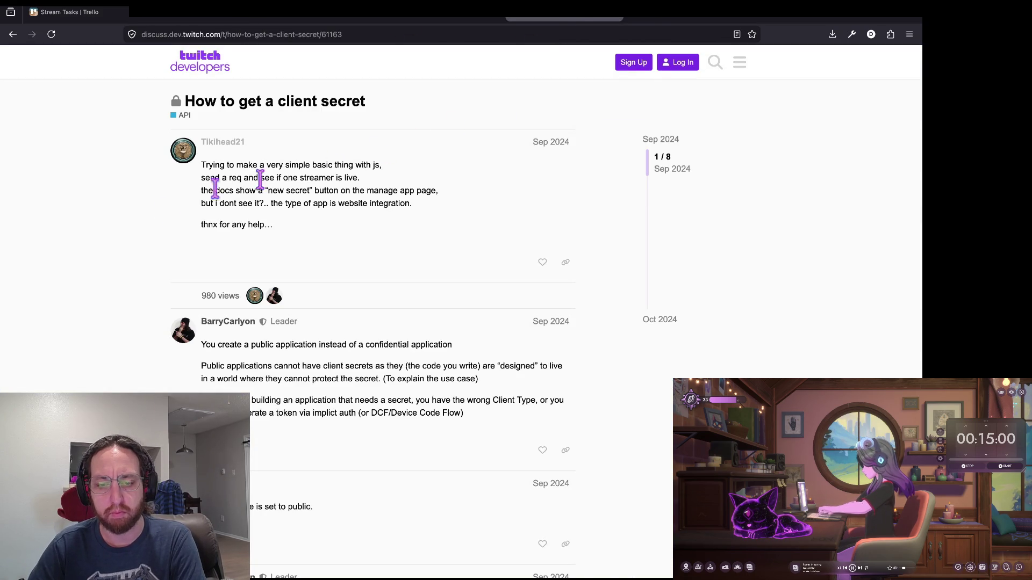
pyautogui.hotkey('ctrl', 'shift', 'Tab')
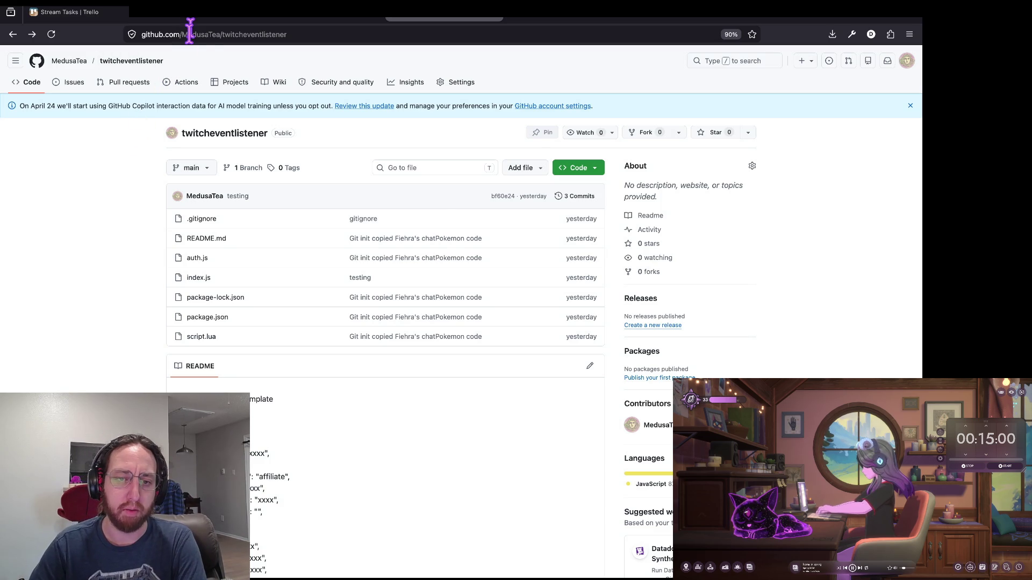
pyautogui.hotkey('ctrl', 'shift', 'Tab')
pyautogui.hotkey('ctrl', 'shift', 'Tab')
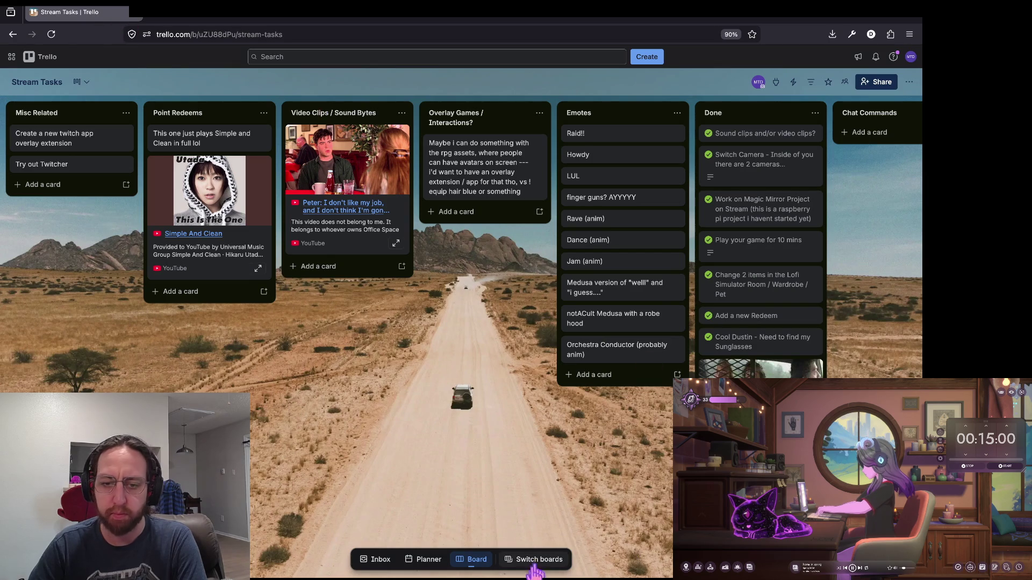
# Switch the Trello board to Namu, then run the game in Godot
pyautogui.click(538, 560)
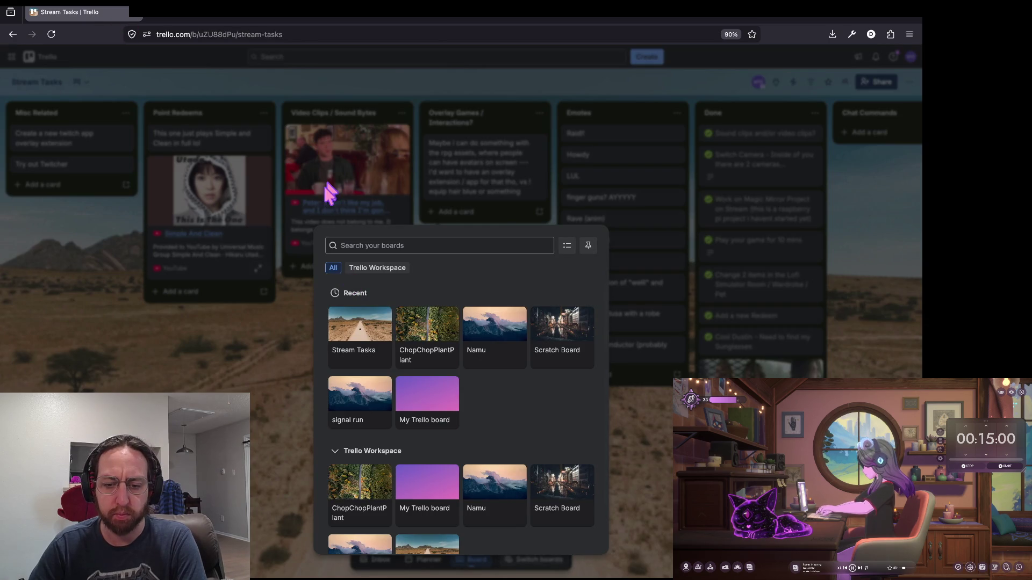
pyautogui.click(494, 325)
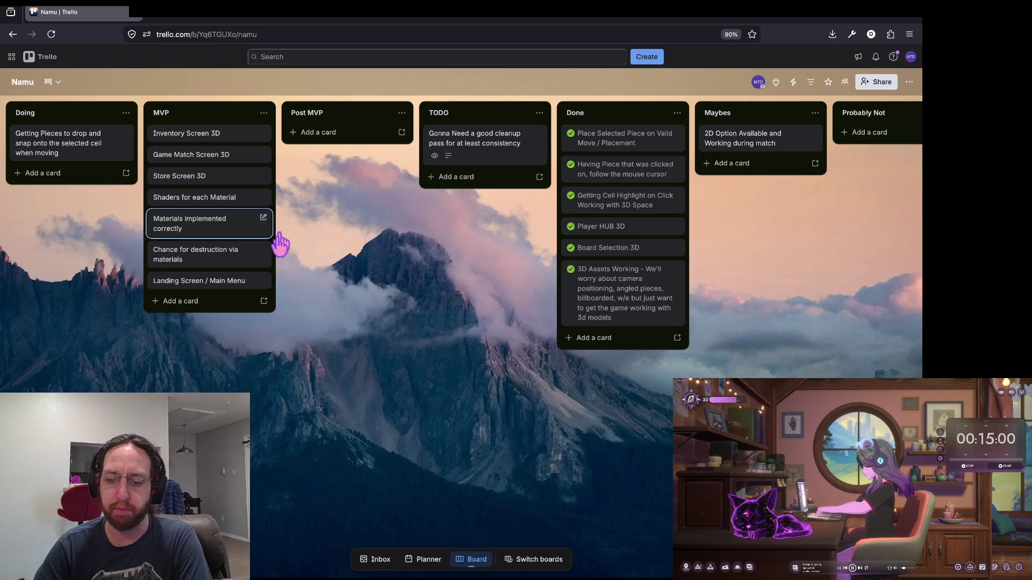
pyautogui.press('super+Tab')
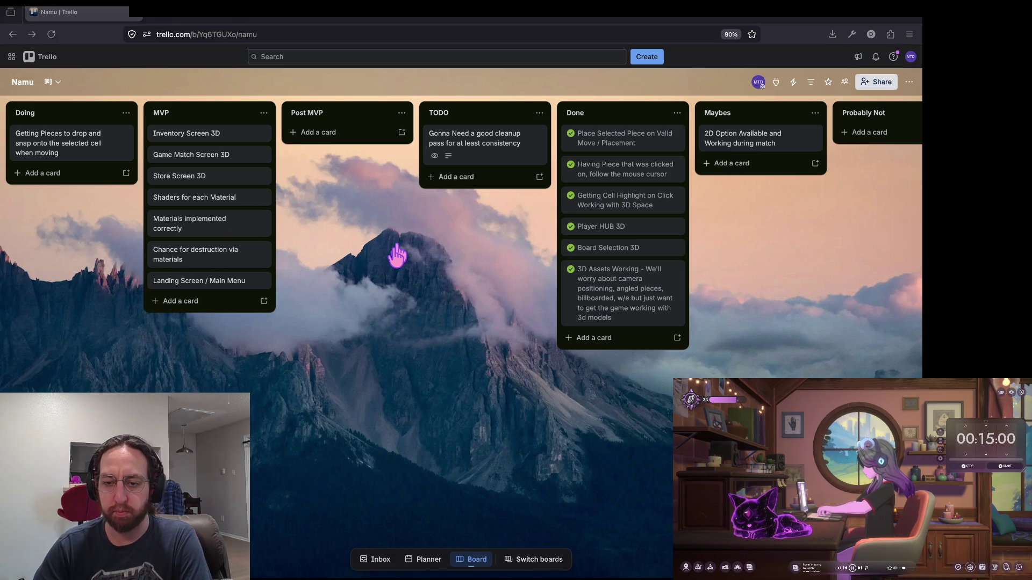
pyautogui.press('super+b')
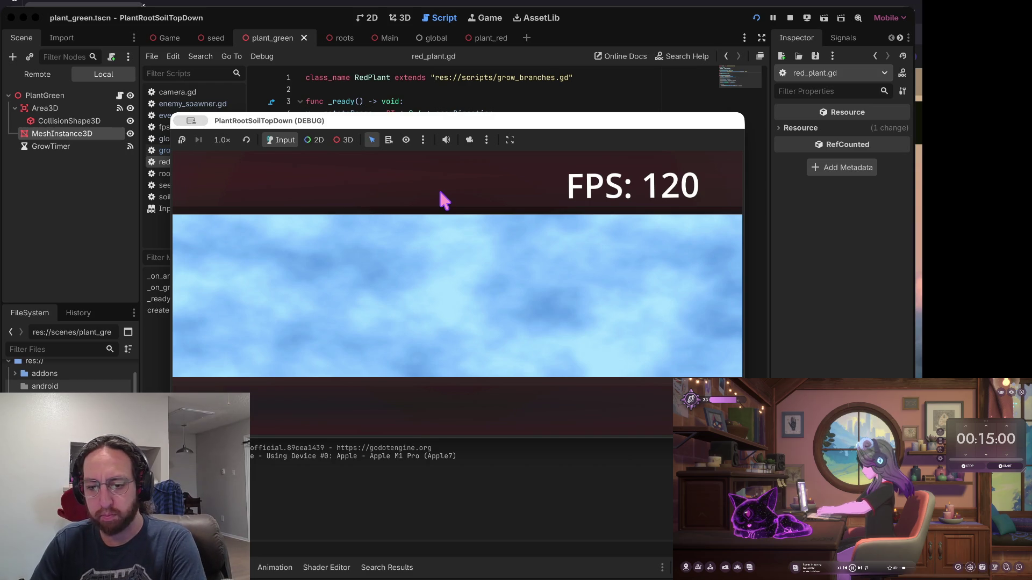
# Click and zoom around the running plant game to grow roots, then stop the test run
pyautogui.click(413, 322)
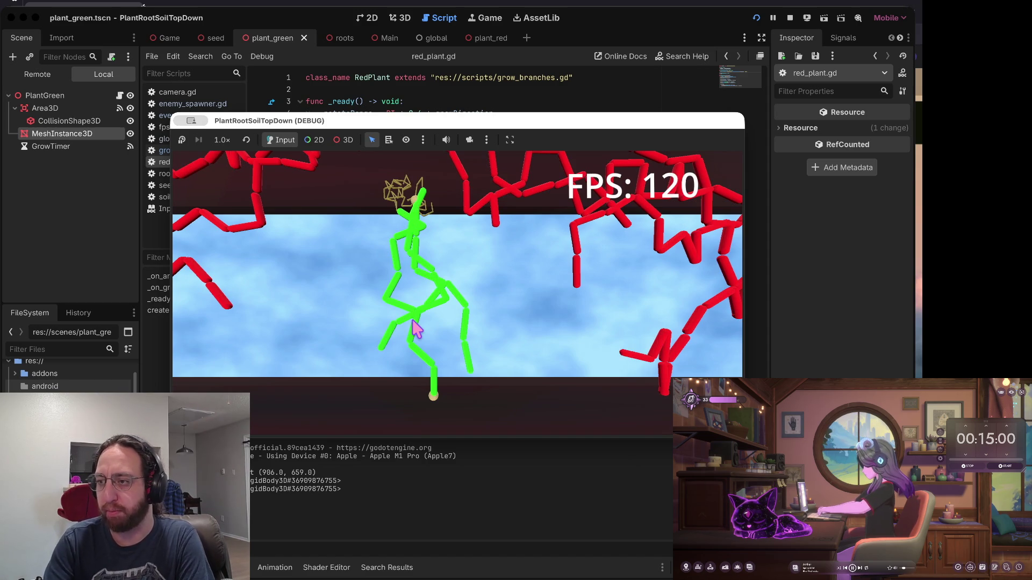
pyautogui.scroll(-3, 465, 327)
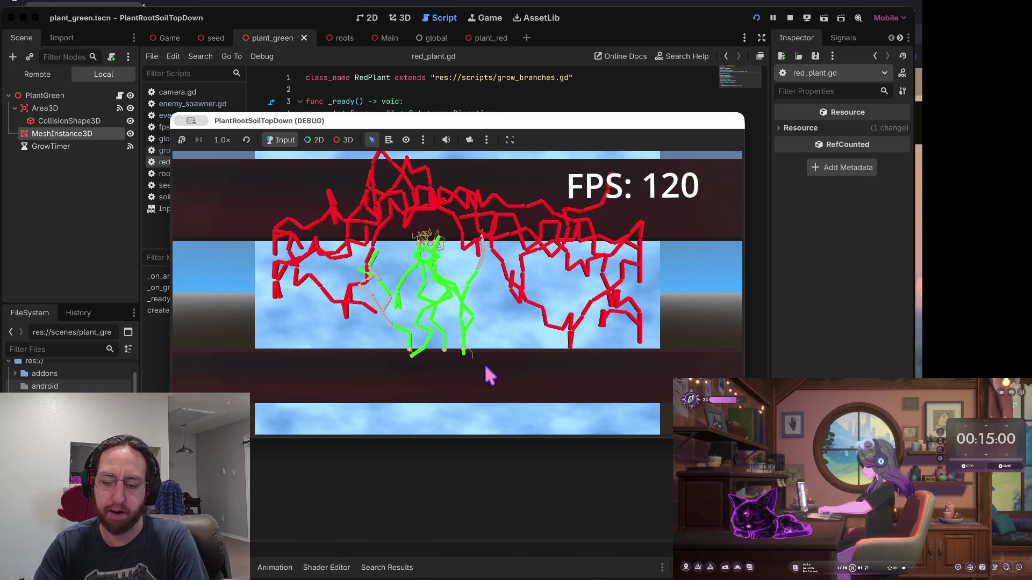
pyautogui.scroll(2, 483, 362)
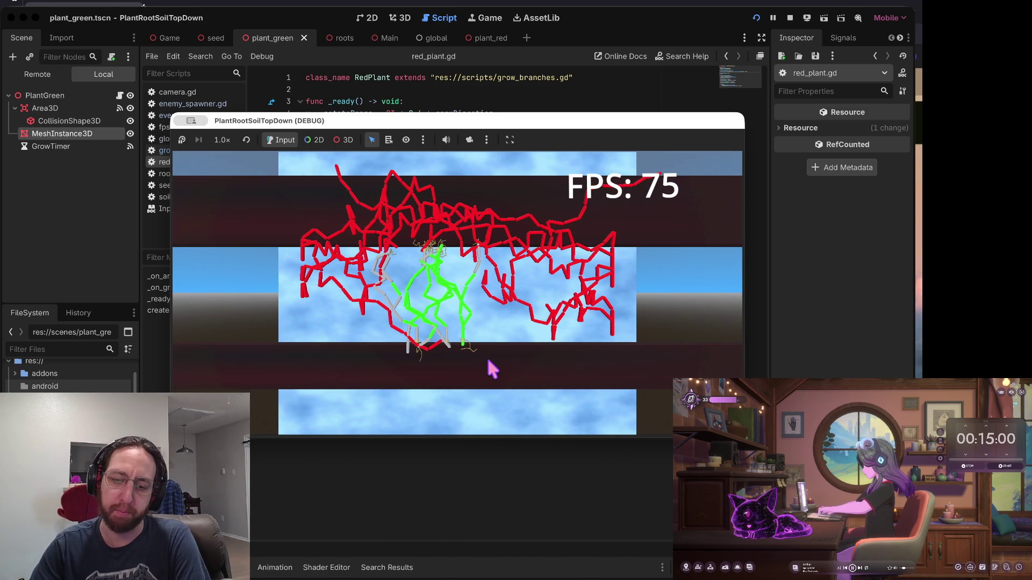
pyautogui.scroll(1, 488, 360)
pyautogui.scroll(3, 489, 362)
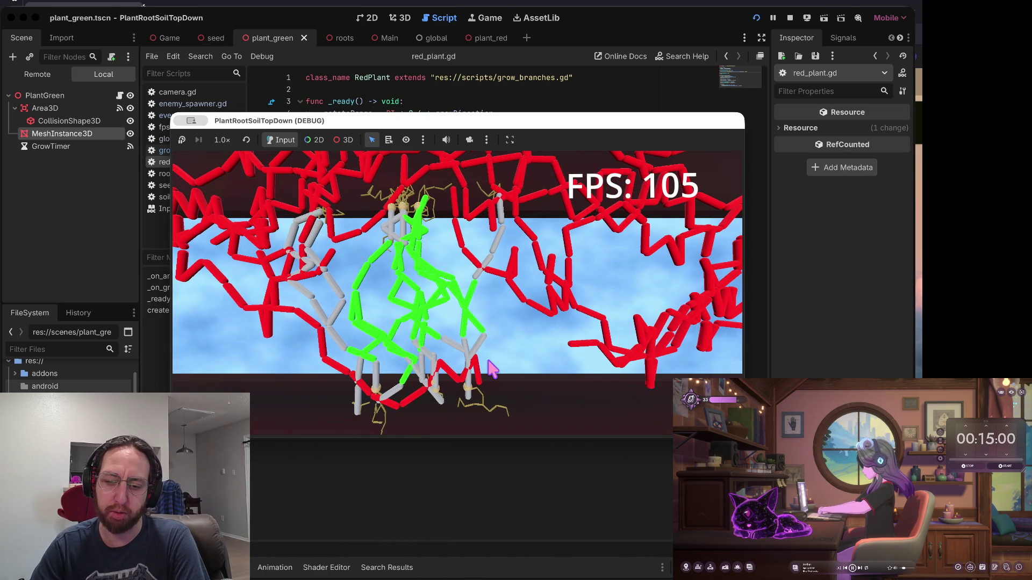
pyautogui.scroll(-2, 490, 368)
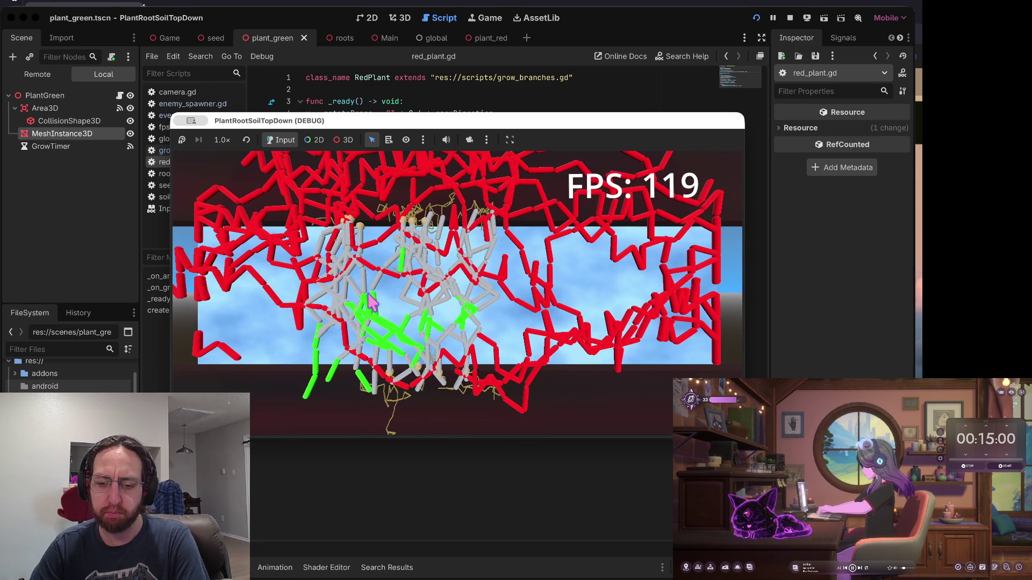
pyautogui.scroll(-5, 481, 306)
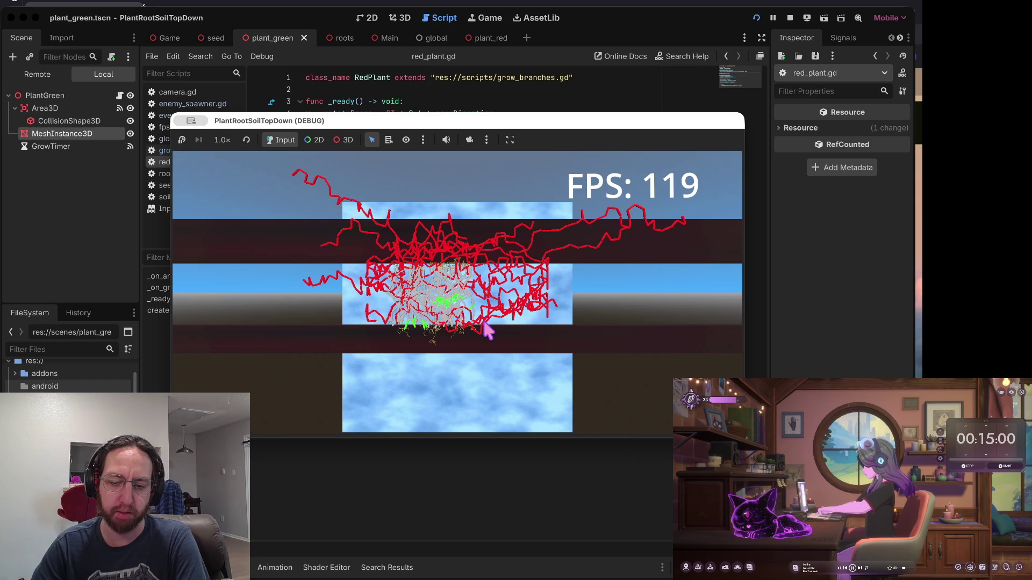
pyautogui.click(422, 328)
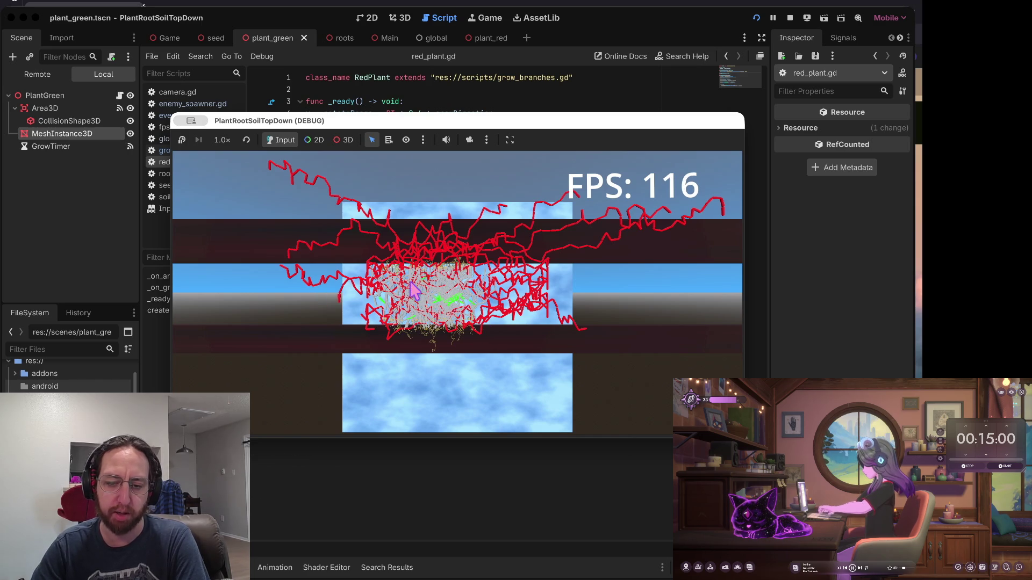
pyautogui.scroll(5, 504, 370)
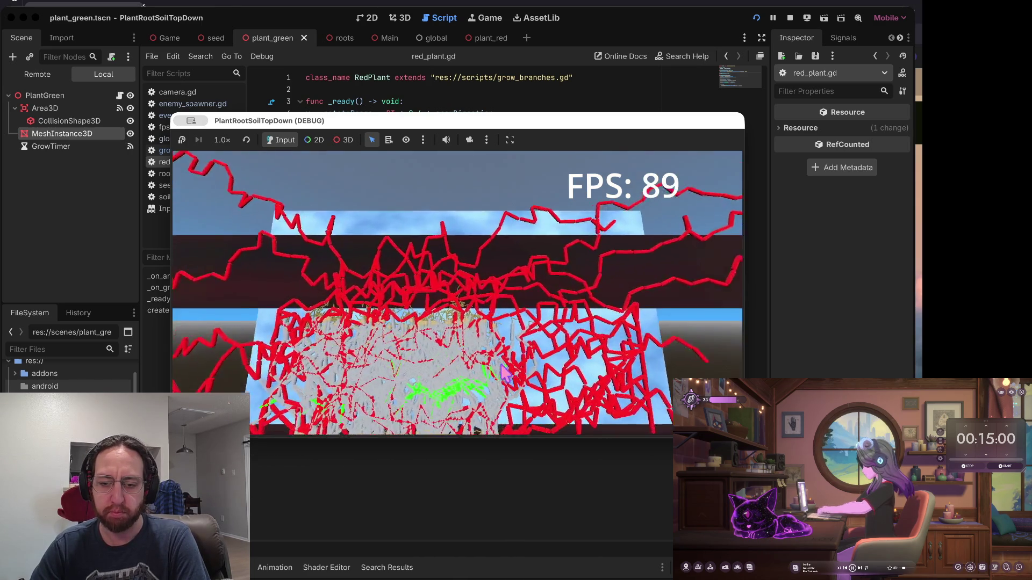
pyautogui.scroll(-5, 504, 369)
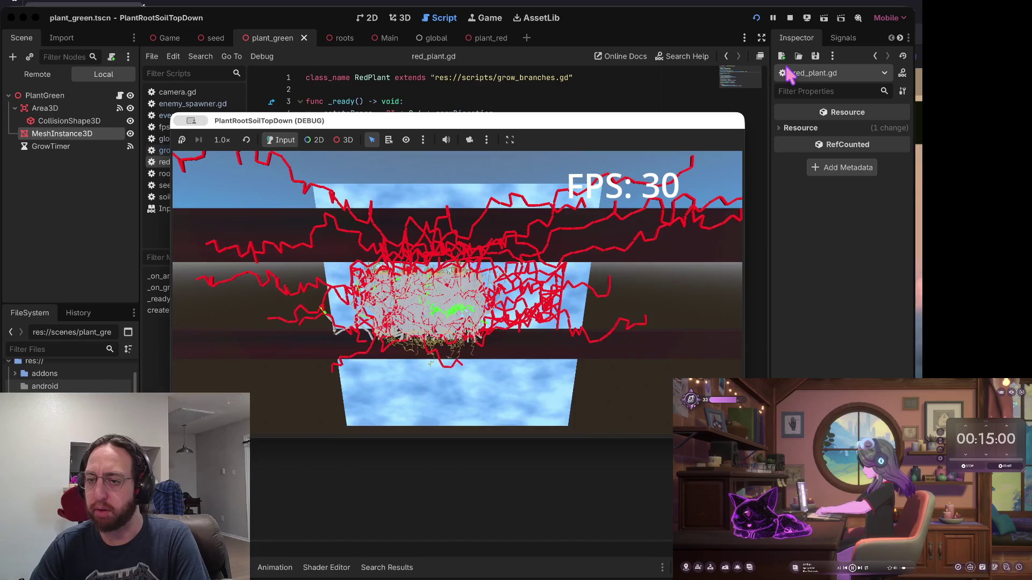
pyautogui.click(789, 17)
pyautogui.click(595, 218)
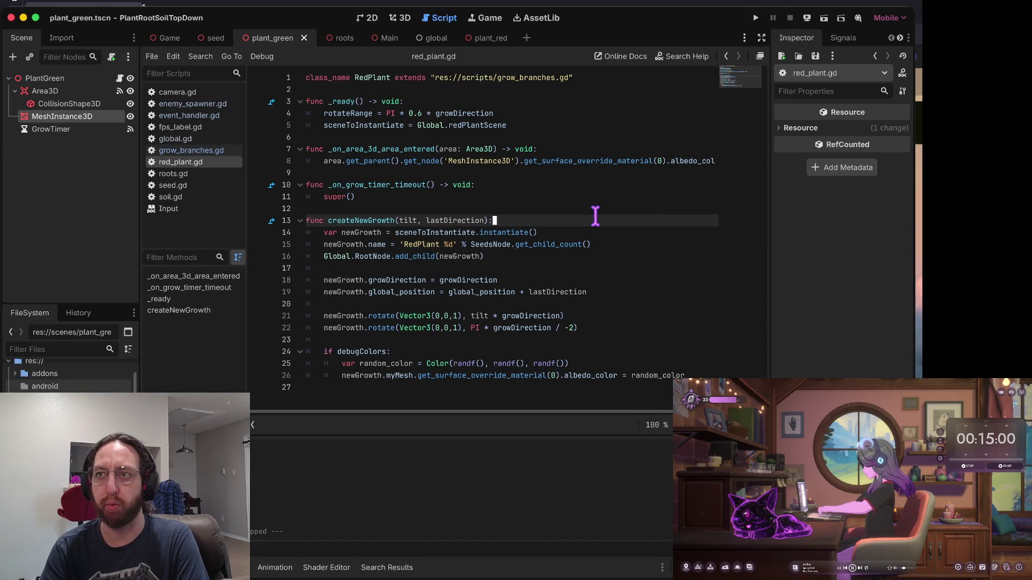
# Move the caret into the createNewGrowth function body
pyautogui.press('Down')
pyautogui.press('Up')
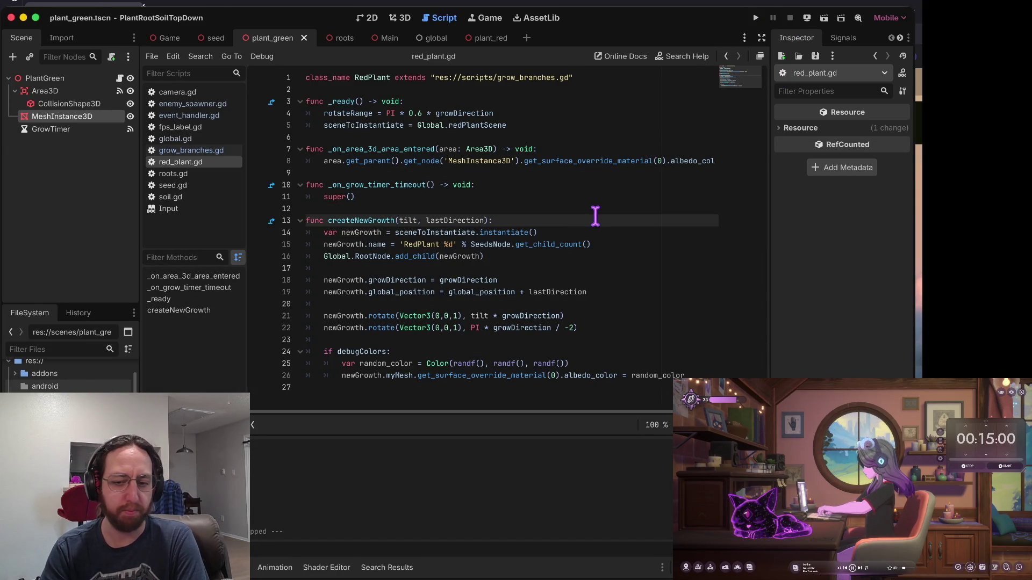
pyautogui.hotkey('alt', 'Right')
pyautogui.press('Down')
pyautogui.press('Down')
pyautogui.press('Down')
pyautogui.press('Up')
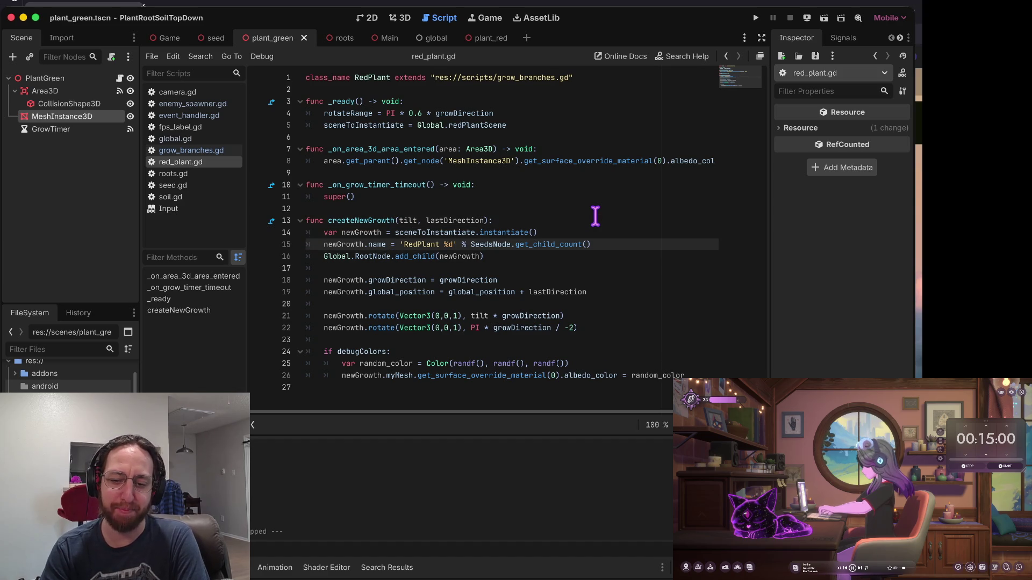
pyautogui.press('Up')
# Check the rotate and global_position lines, then quit to the Project List
pyautogui.press('Down')
pyautogui.press('Down')
pyautogui.press('Down')
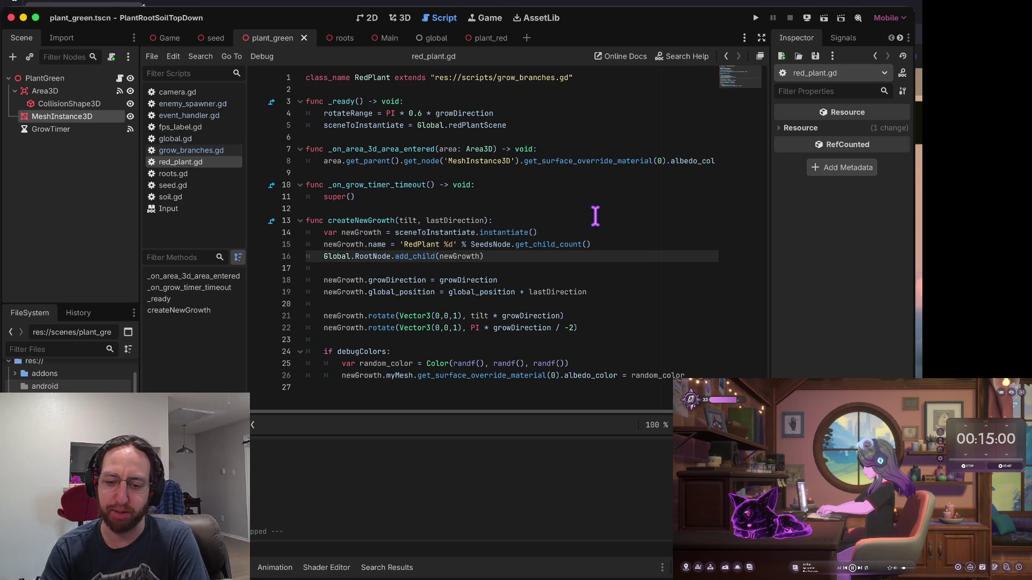
pyautogui.press('Down')
pyautogui.press('Down')
pyautogui.press('Up')
pyautogui.press('Down')
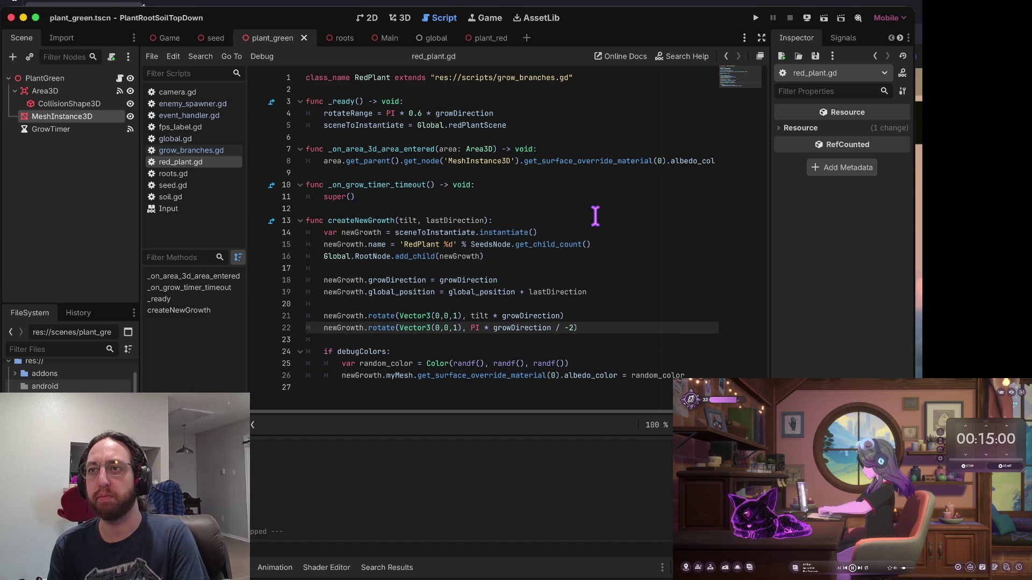
pyautogui.press('Down')
pyautogui.press('Up')
pyautogui.press('Up')
pyautogui.press('Up')
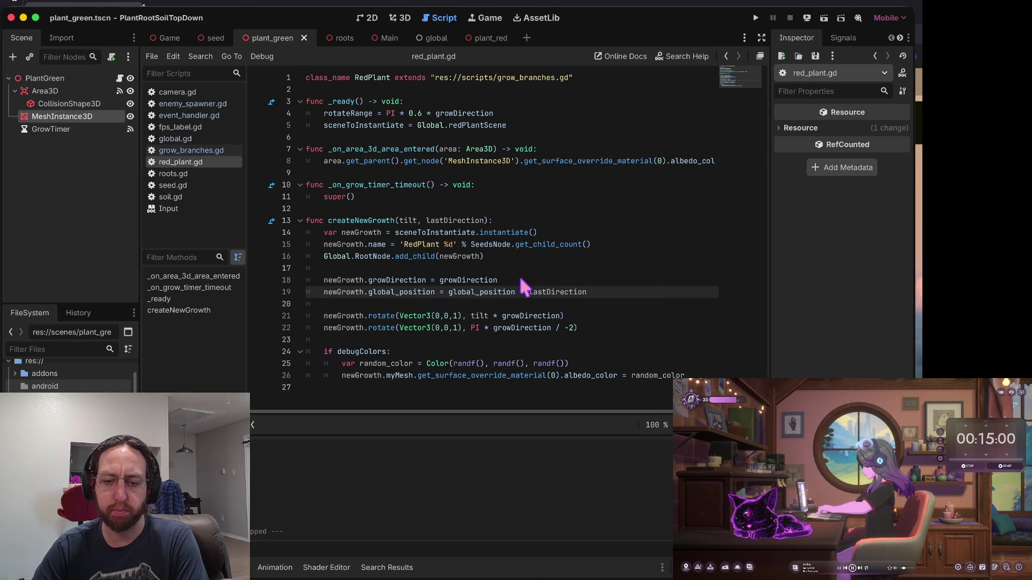
pyautogui.press('super+shift+q')
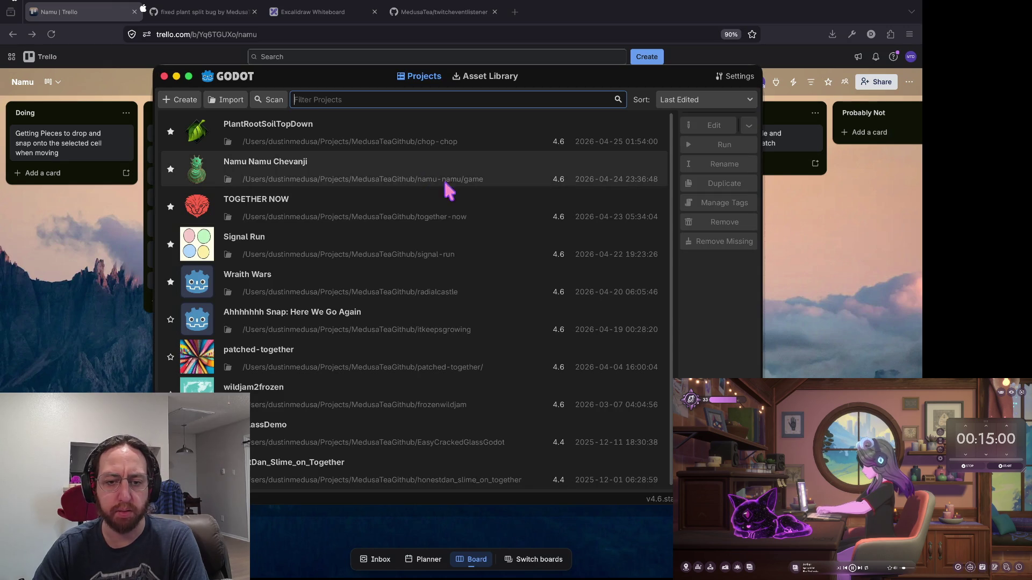
# Open the Namu Namu Chevanji project and place the caret on line 150 of board3d.gd
pyautogui.click(397, 167)
pyautogui.doubleClick(396, 167)
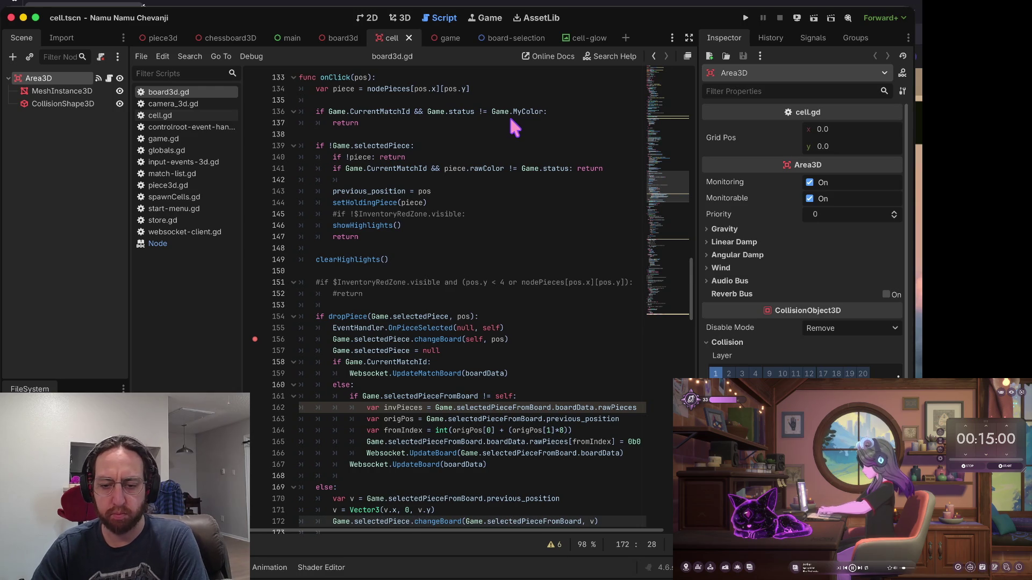
pyautogui.click(439, 272)
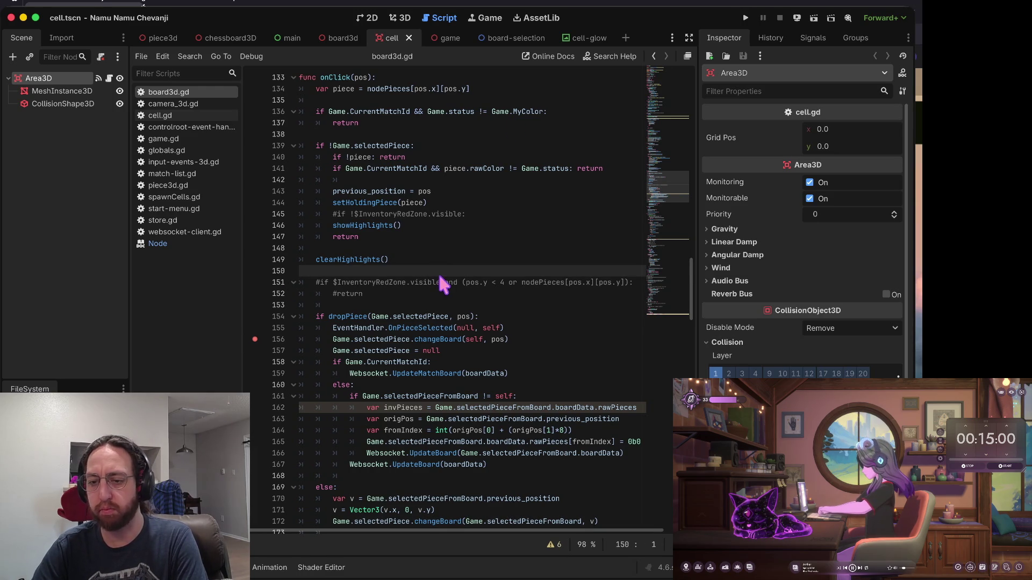
# Run the game and submit the login screen
pyautogui.press('super+b')
pyautogui.click(428, 316)
pyautogui.click(448, 377)
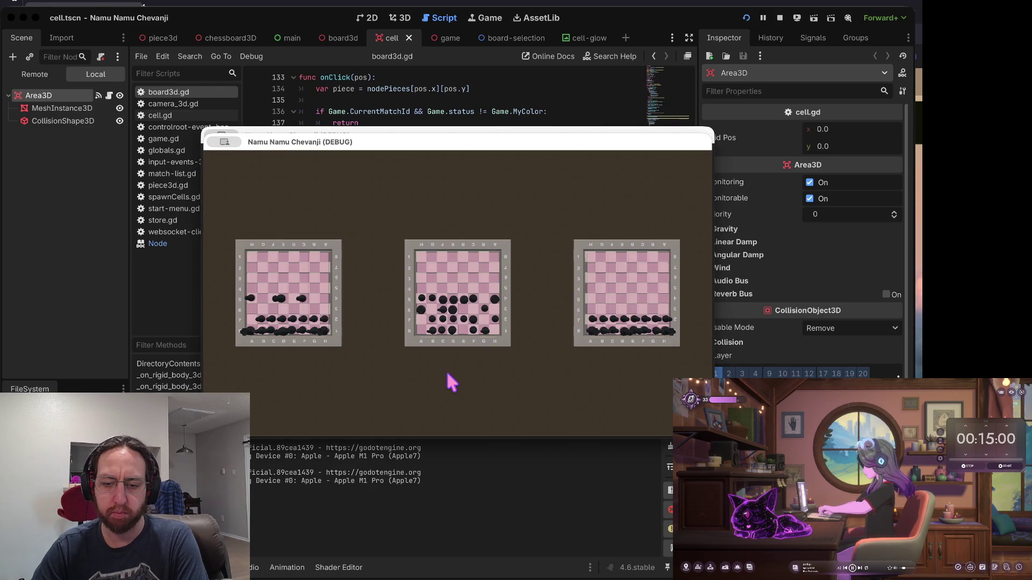
# Open the middle chess board, visit the store, and return to the board
pyautogui.click(414, 280)
pyautogui.click(354, 389)
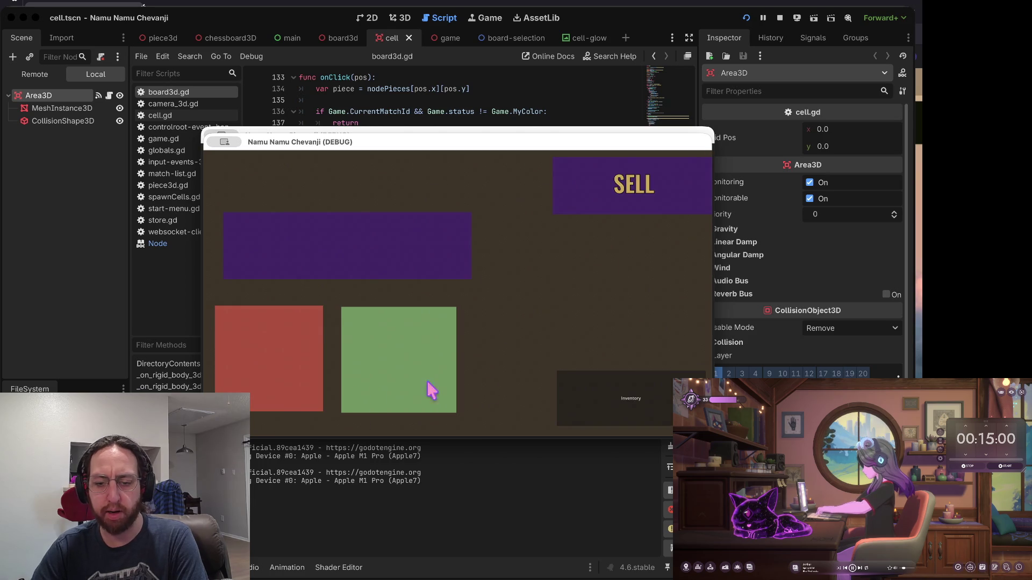
pyautogui.click(615, 397)
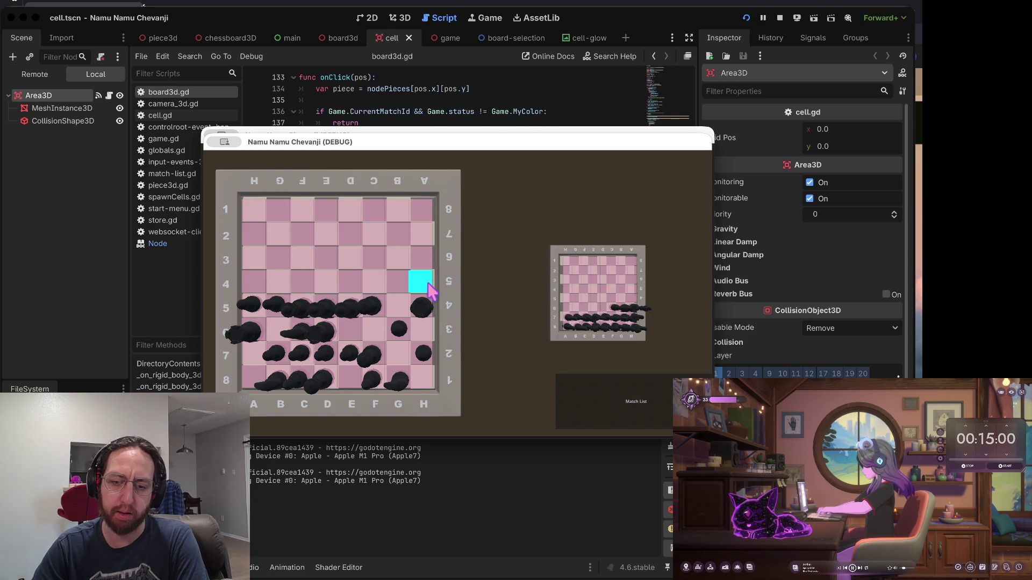
# Move black pieces onto new cells (H4 to H2, D5 to C4), then switch to the terminal workspace
pyautogui.moveTo(422, 311)
pyautogui.mouseDown()
pyautogui.moveTo(421, 210)
pyautogui.moveTo(398, 306)
pyautogui.moveTo(392, 232)
pyautogui.moveTo(418, 211)
pyautogui.moveTo(426, 238)
pyautogui.moveTo(428, 227)
pyautogui.mouseUp()
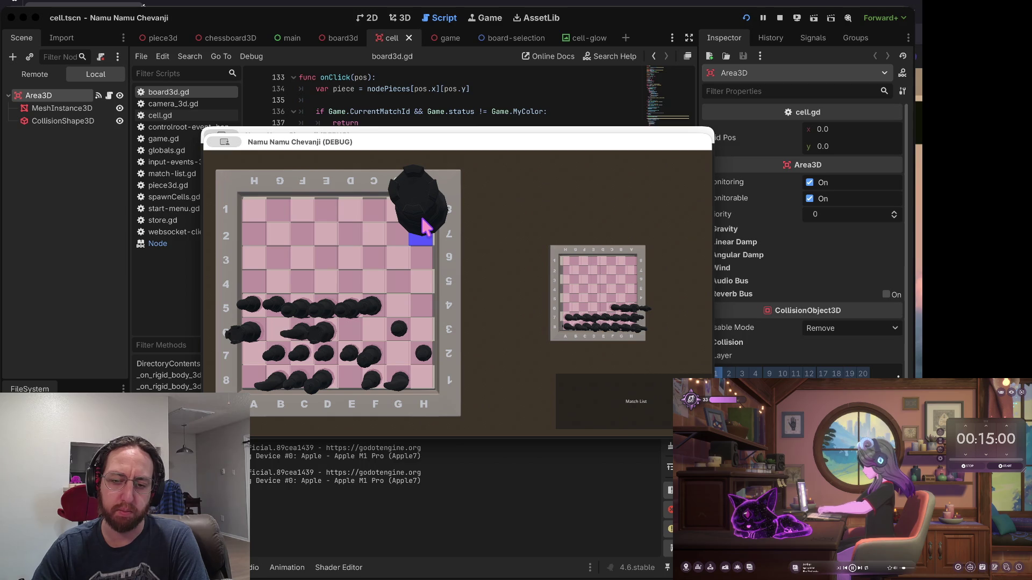
pyautogui.click(415, 244)
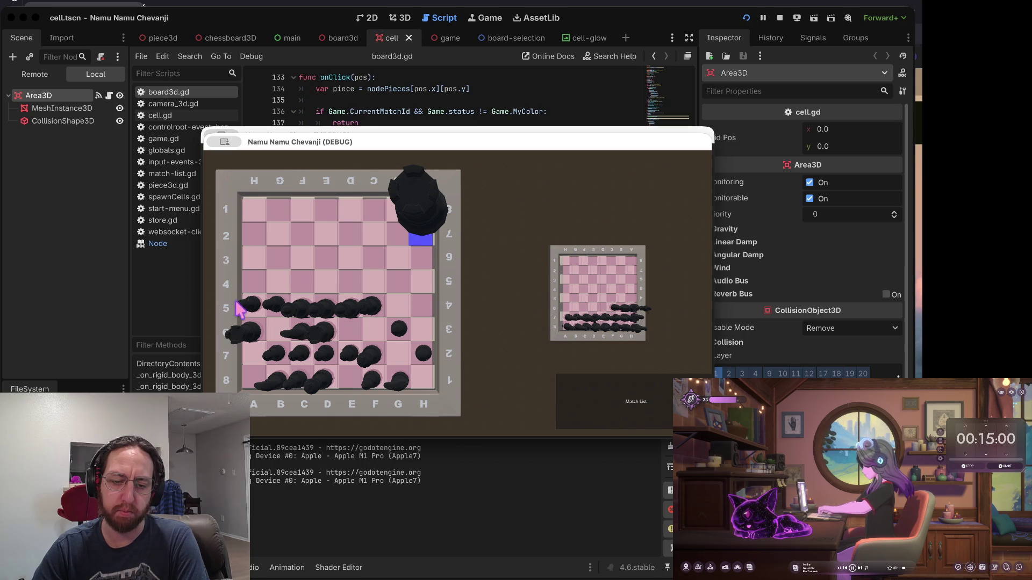
pyautogui.click(257, 286)
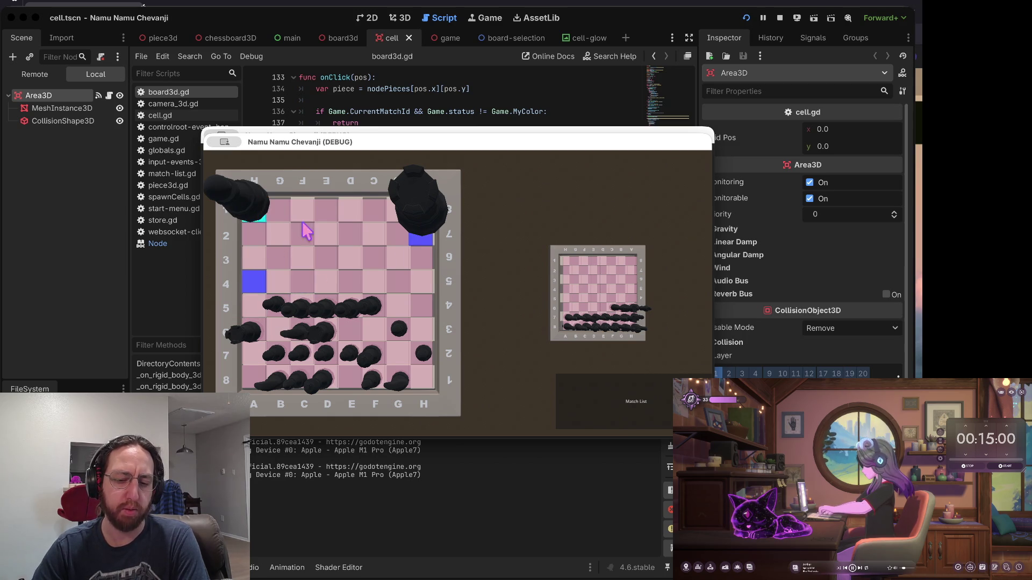
pyautogui.click(325, 302)
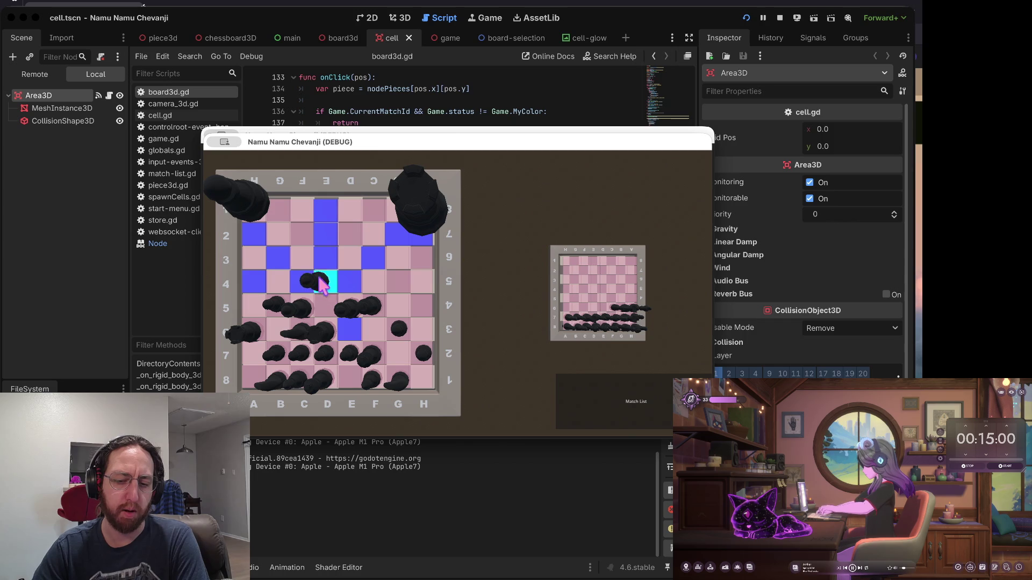
pyautogui.click(308, 285)
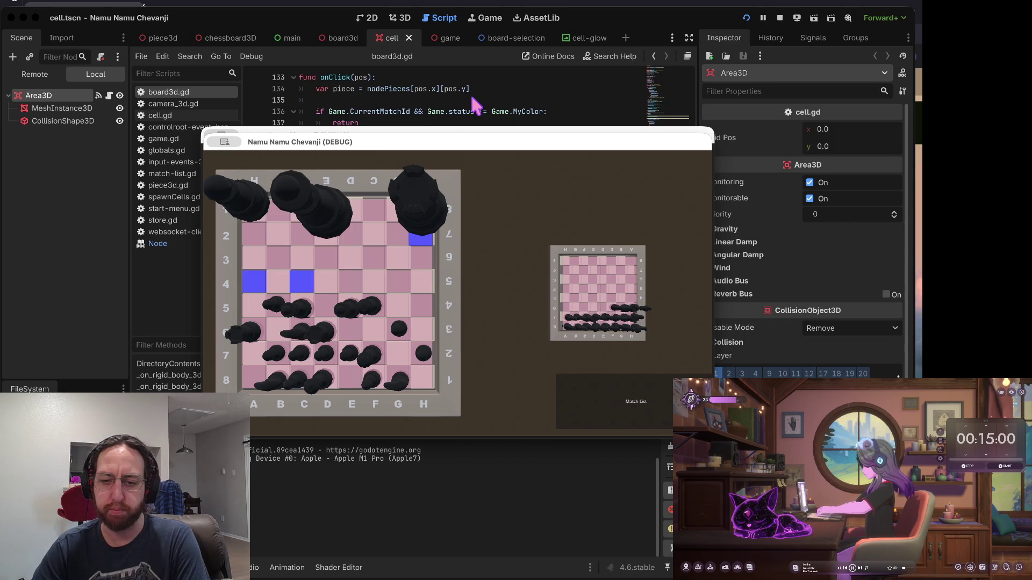
pyautogui.click(477, 97)
pyautogui.hotkey('ctrl', 'Right')
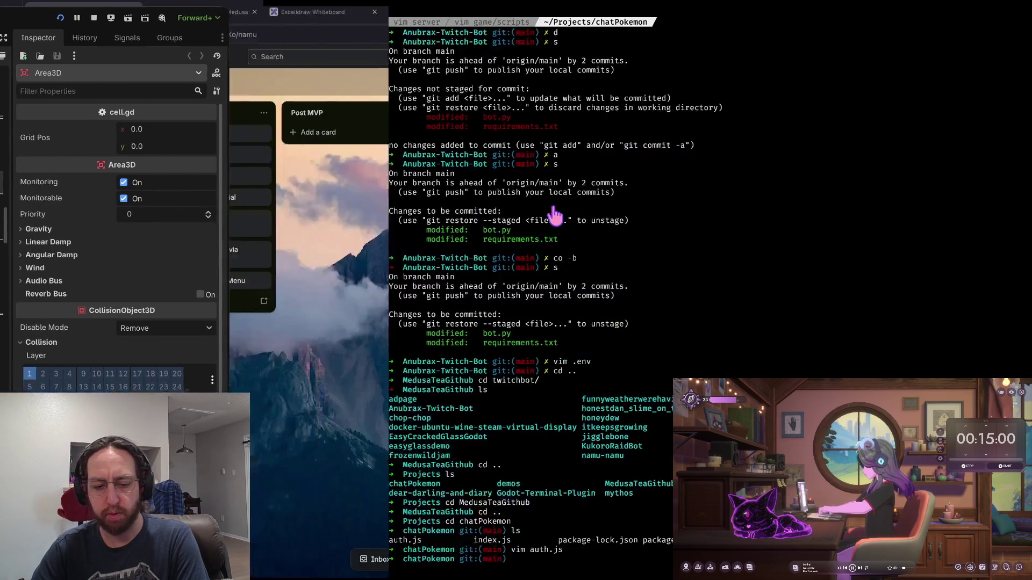
# Check the game/scripts and server vim sessions, then hide the terminal
pyautogui.hotkey('ctrl', 'shift', 'Tab')
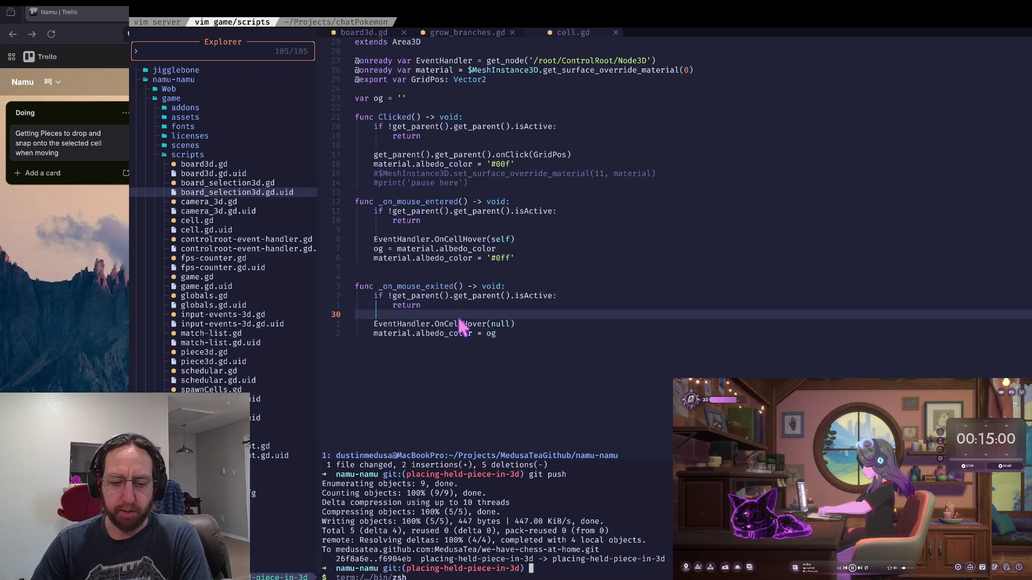
pyautogui.hotkey('ctrl', 'shift', 'Tab')
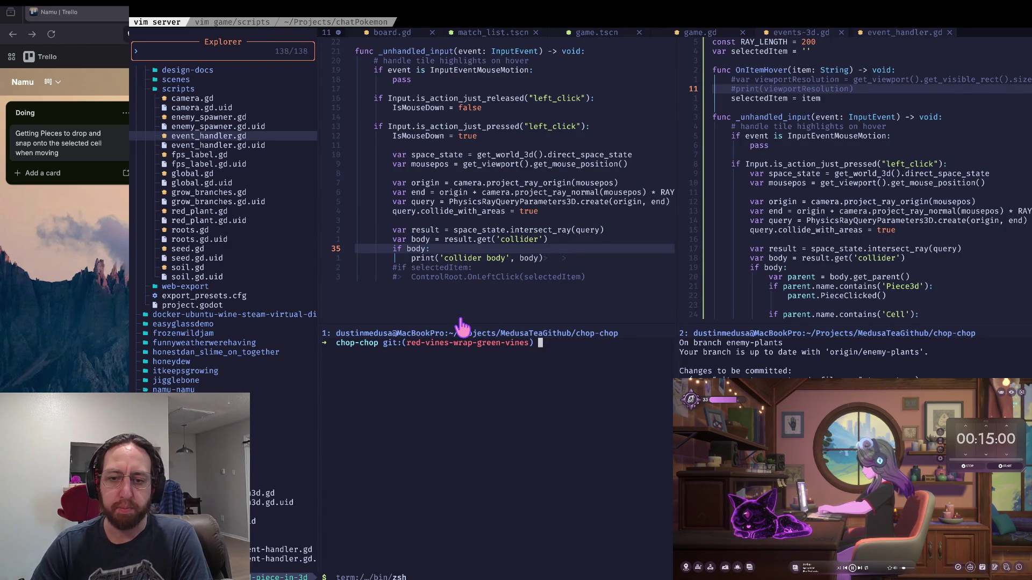
pyautogui.press('super+Tab')
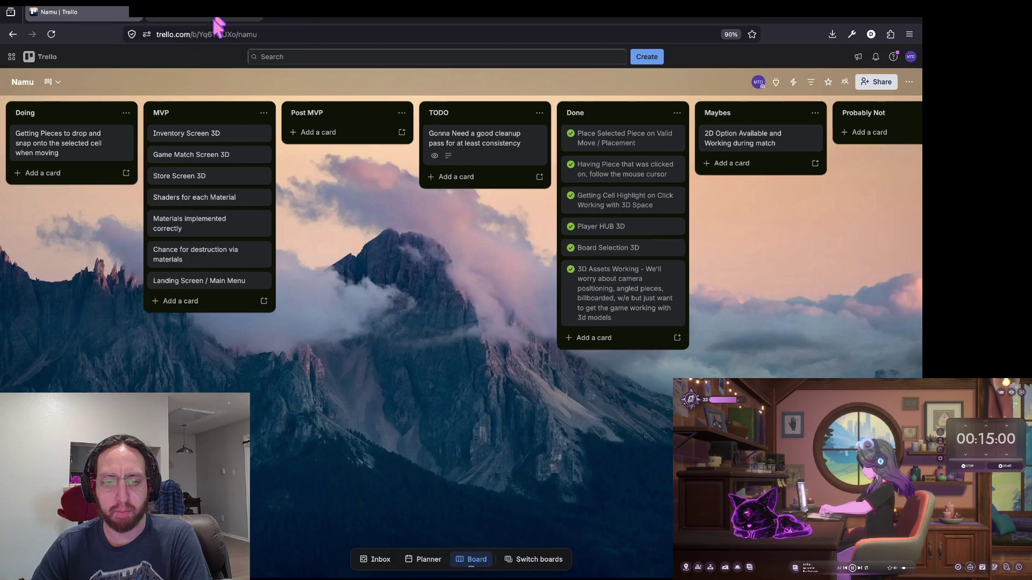
# View the pull requests list, then open github.com/medusaTea/we-have-chess-at-home in a new tab
pyautogui.click(219, 21)
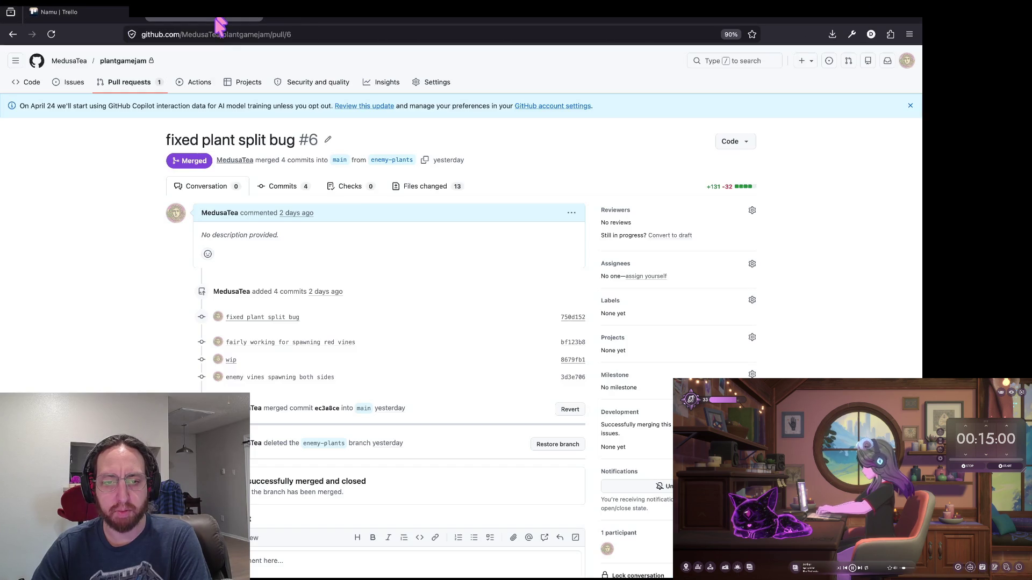
pyautogui.click(137, 88)
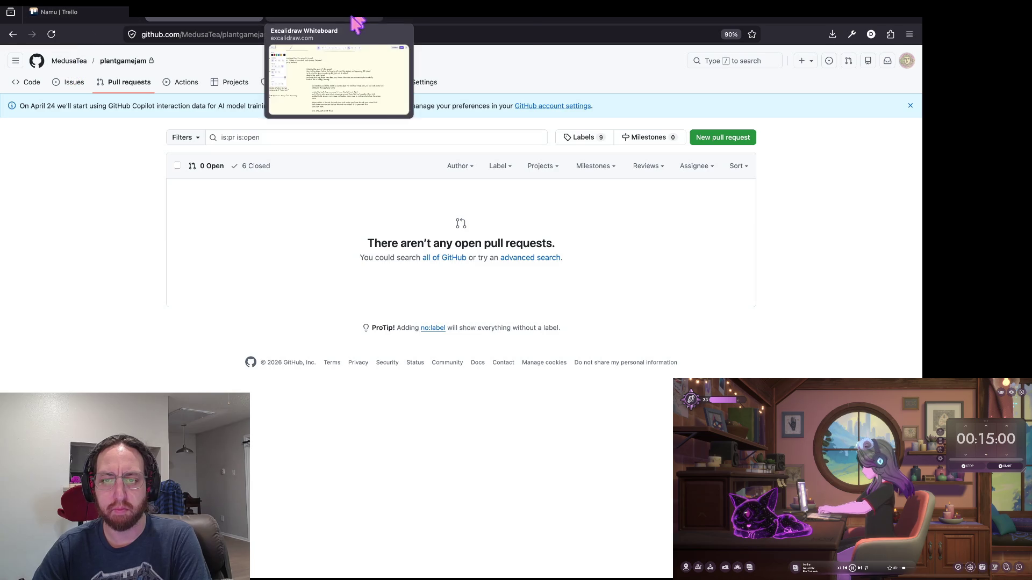
pyautogui.doubleClick(224, 34)
pyautogui.hotkey('ctrl', 'c')
pyautogui.hotkey('ctrl', 't')
pyautogui.hotkey('ctrl', 'v')
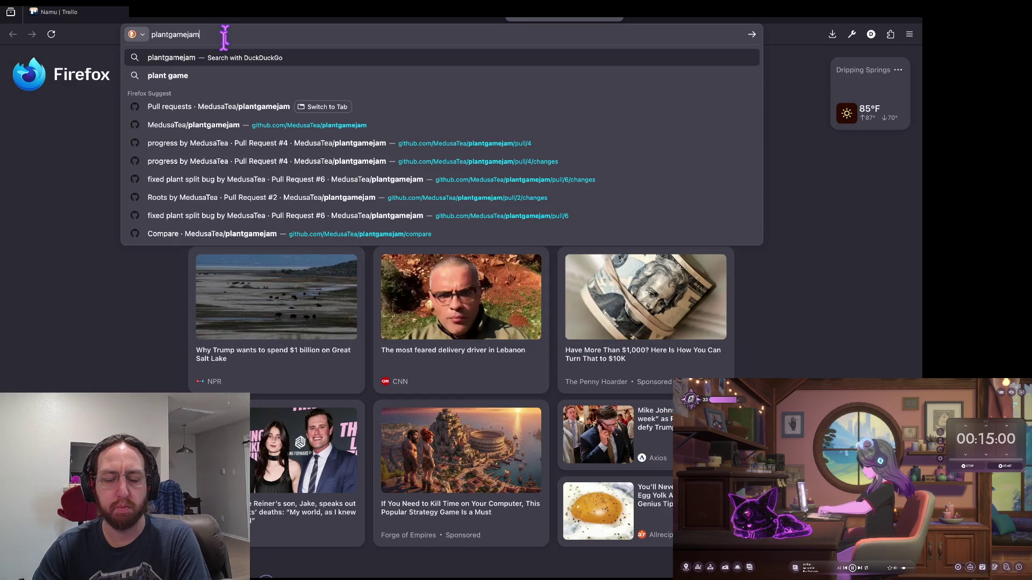
pyautogui.hotkey('ctrl', 'z')
pyautogui.write('github.com/medusaTea/')
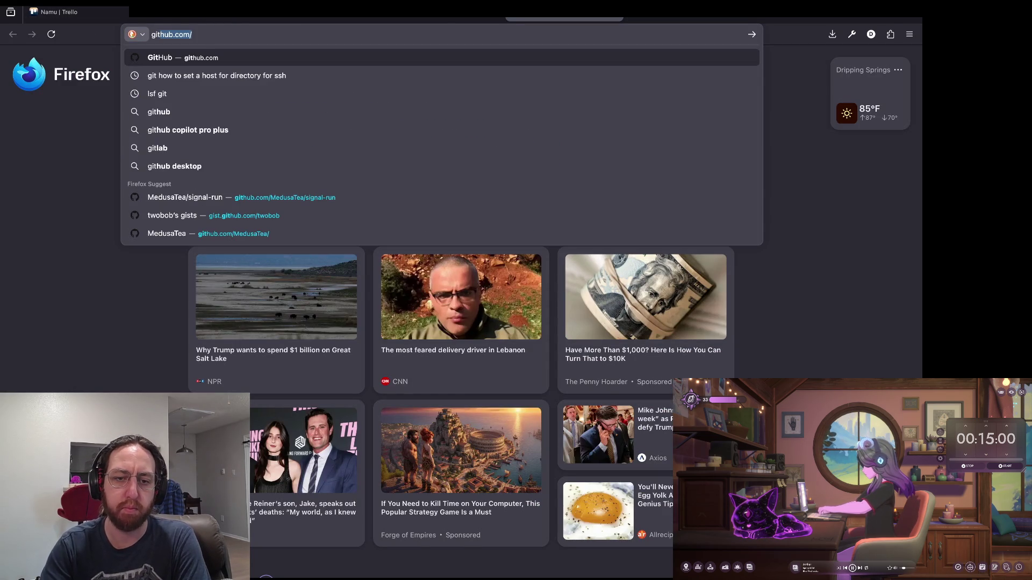
pyautogui.write('we-have-chess-at-home')
pyautogui.press('Return')
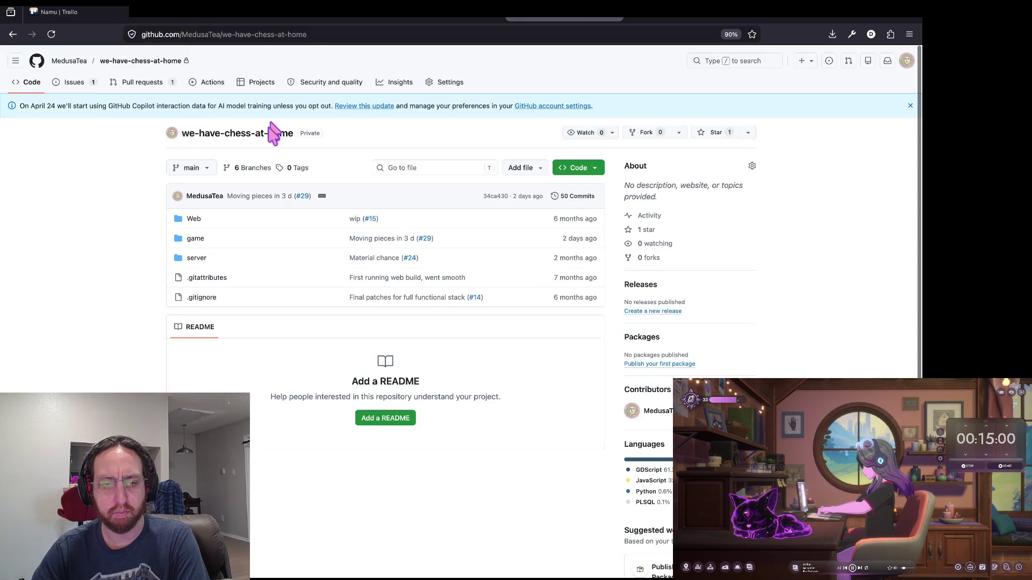
# Browse the repository's pull requests and main's commit history
pyautogui.click(157, 83)
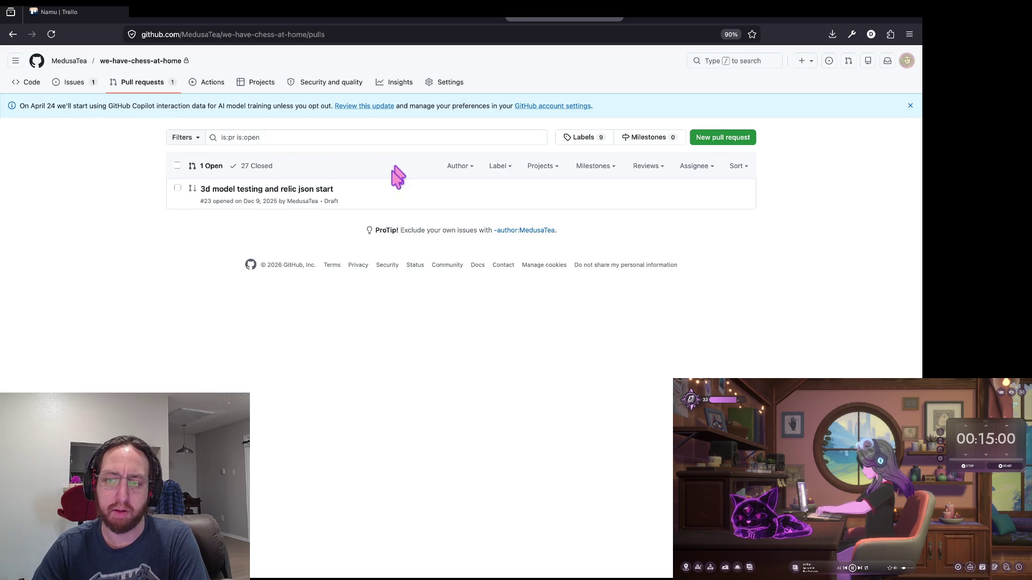
pyautogui.click(725, 141)
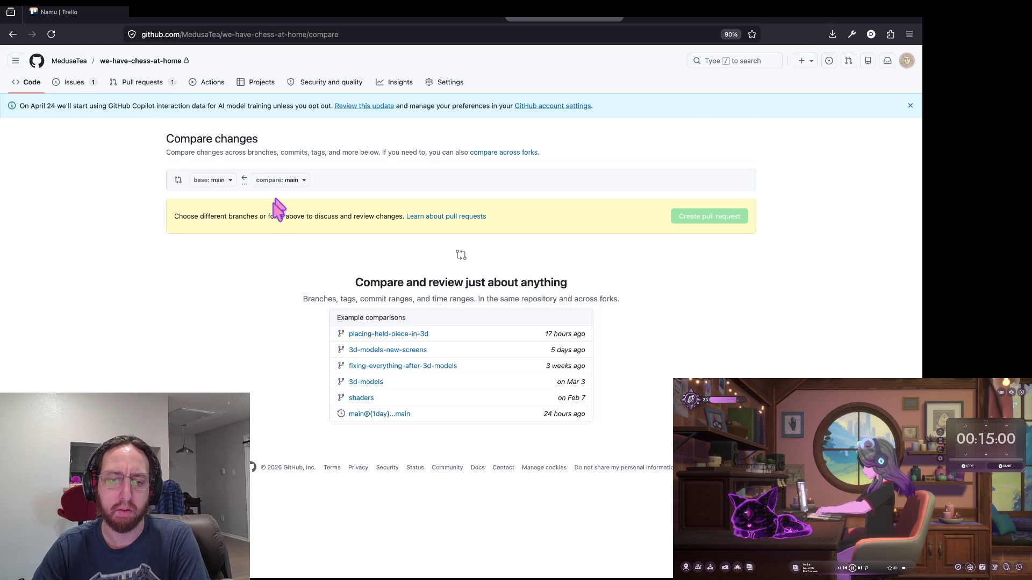
pyautogui.hotkey('alt', 'Left')
pyautogui.click(29, 80)
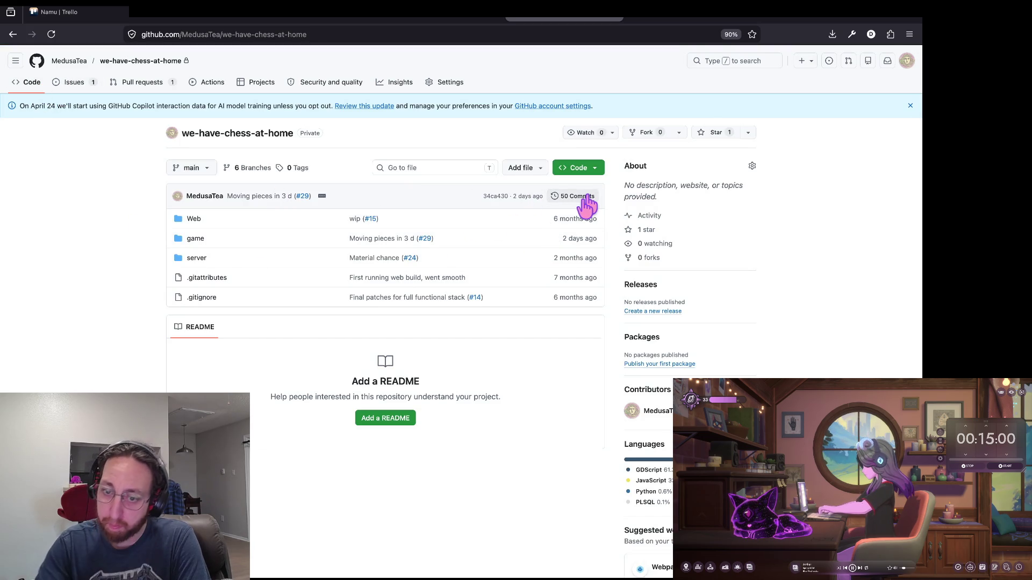
pyautogui.click(586, 198)
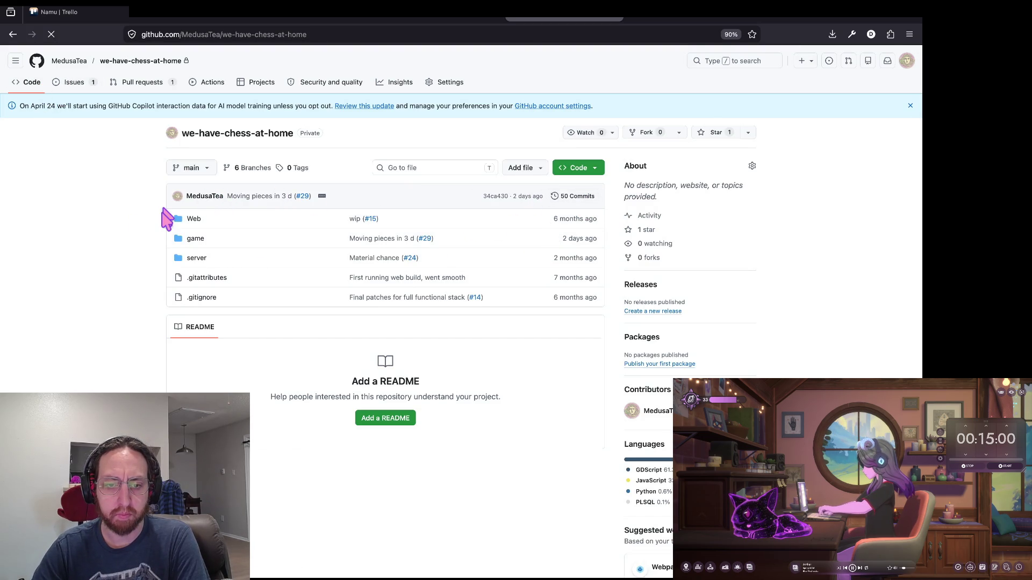
pyautogui.hscroll(-5, 162, 220)
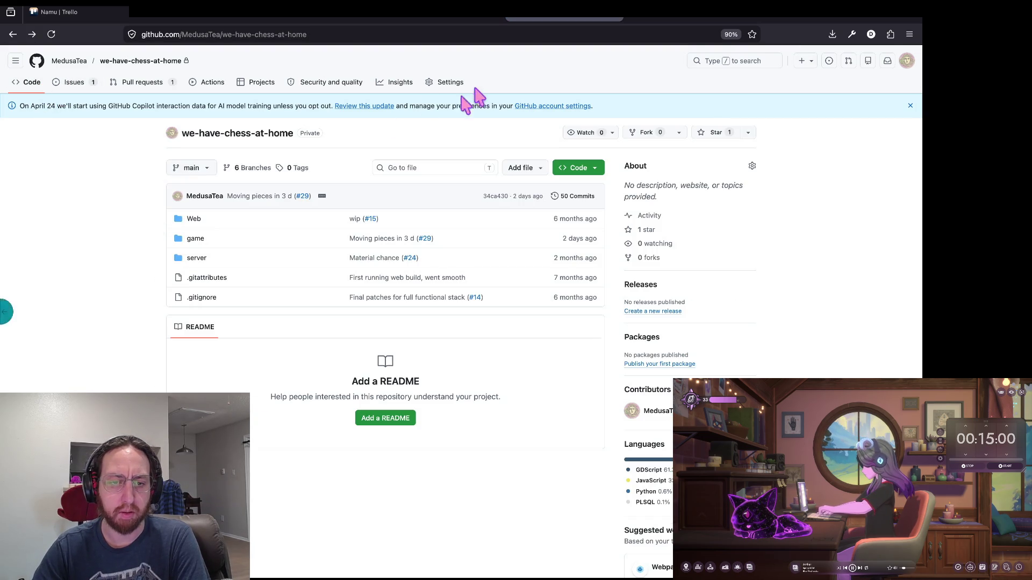
# Start a new pull request comparing placing-held-piece-in-3d against main
pyautogui.click(141, 82)
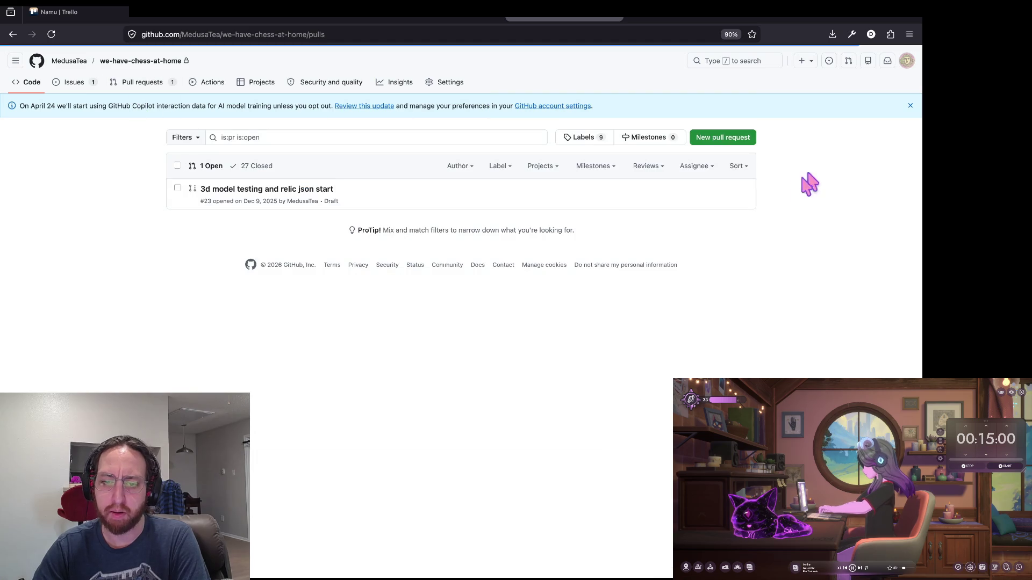
pyautogui.click(720, 137)
pyautogui.click(299, 181)
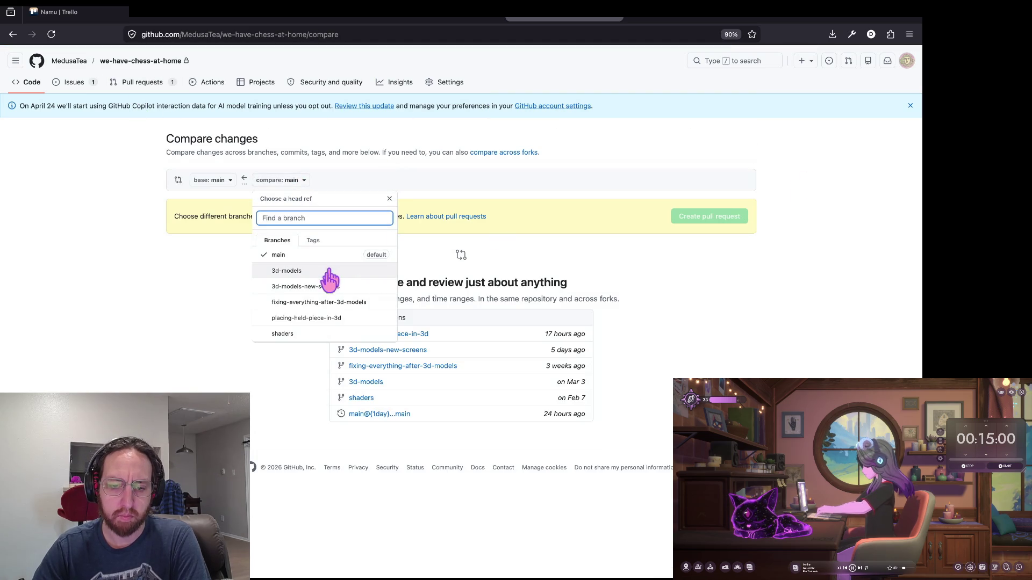
pyautogui.click(370, 320)
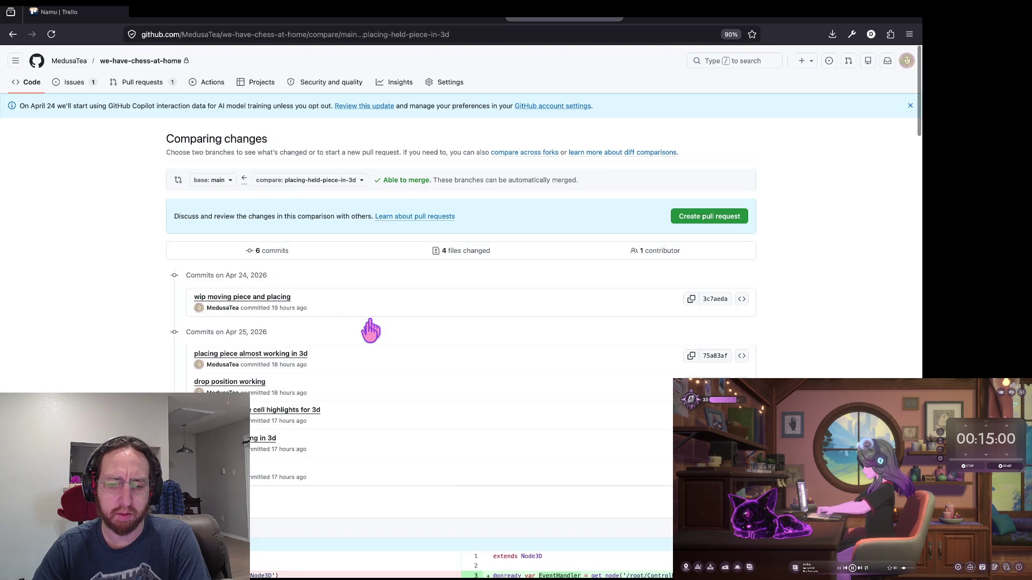
# Switch to the game/scripts tmux session, clear the terminal, and return to the browser
pyautogui.press('super+Tab')
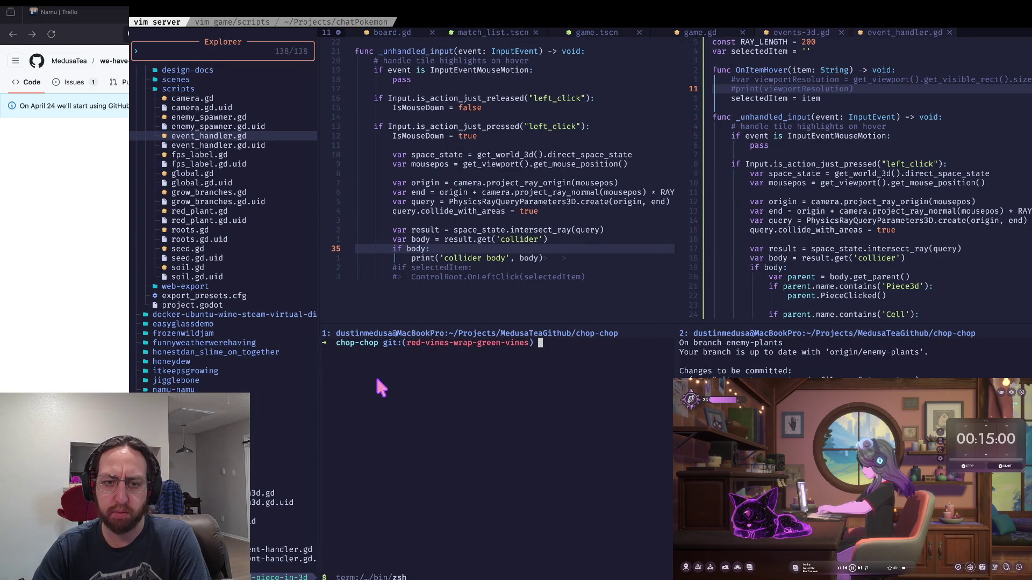
pyautogui.hotkey('ctrl', 'b')
pyautogui.press(')')
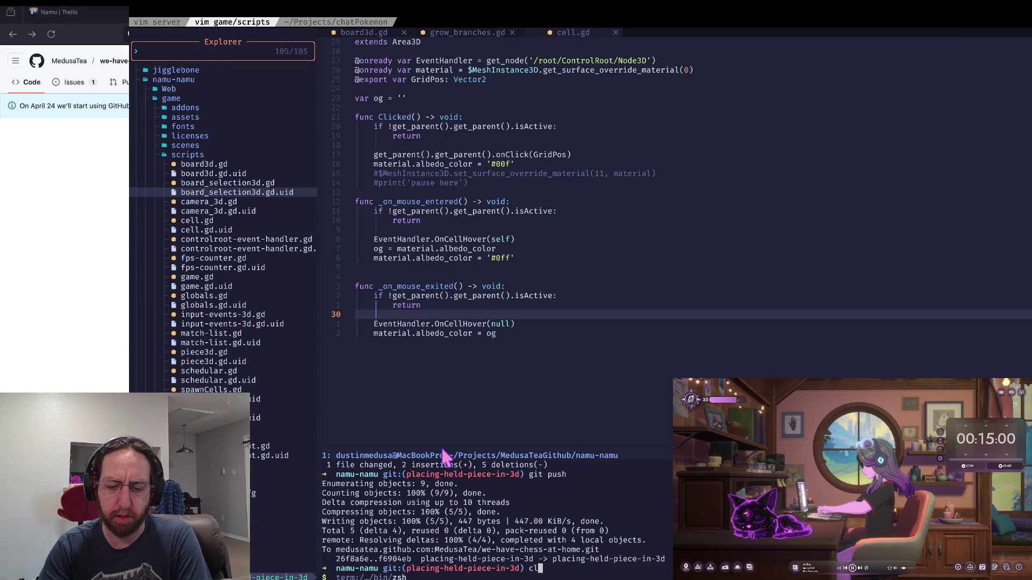
pyautogui.write('ear')
pyautogui.press('Return')
pyautogui.press('super+Tab')
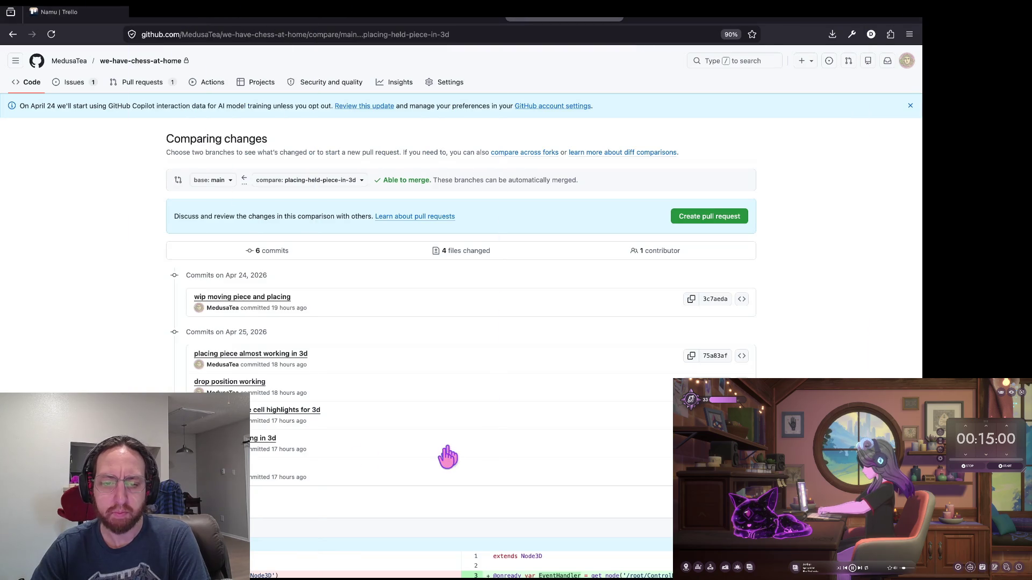
# Create pull request 'Placing held piece in 3d' with the default title and view its changed files
pyautogui.click(727, 217)
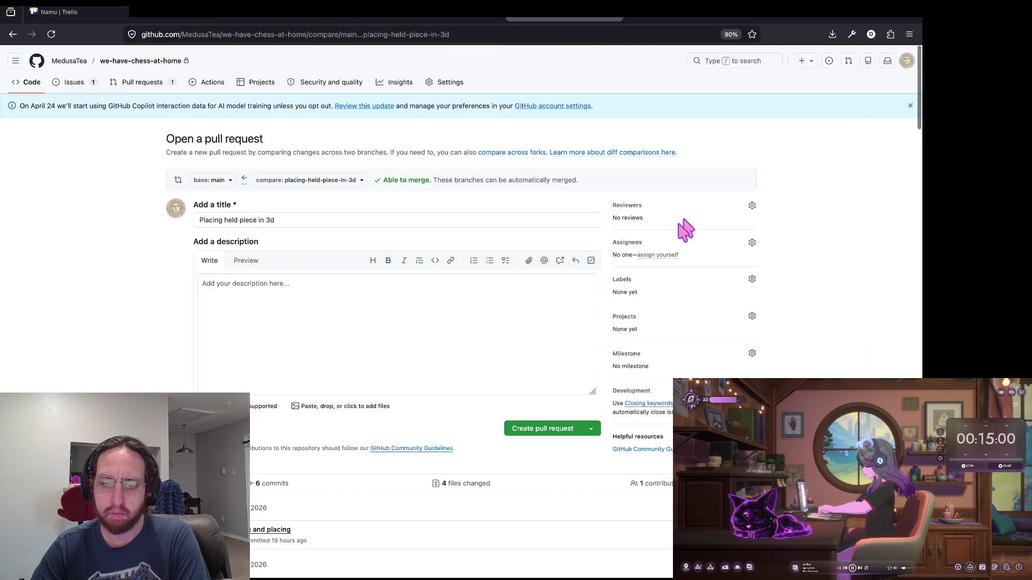
pyautogui.click(534, 433)
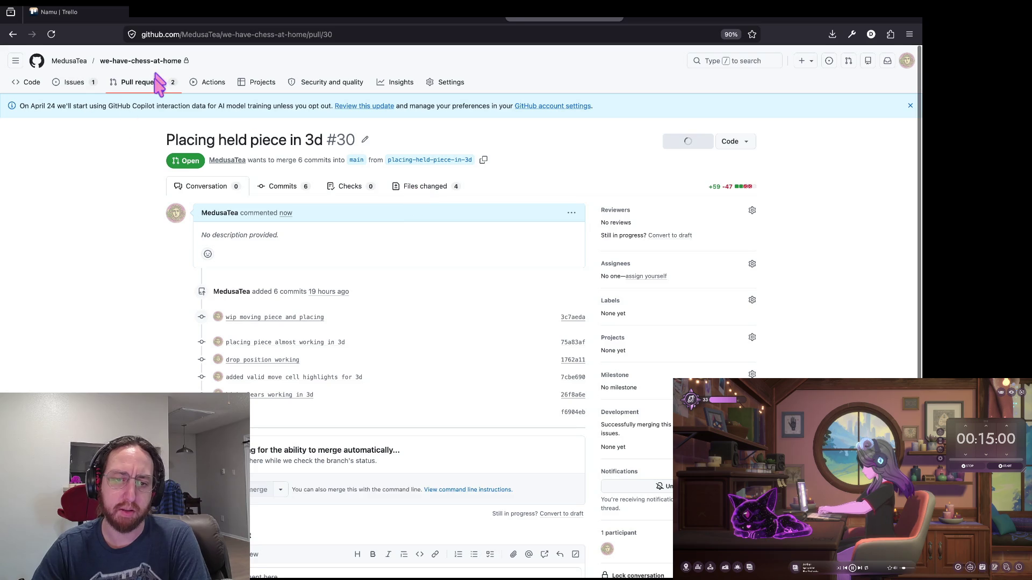
pyautogui.click(428, 189)
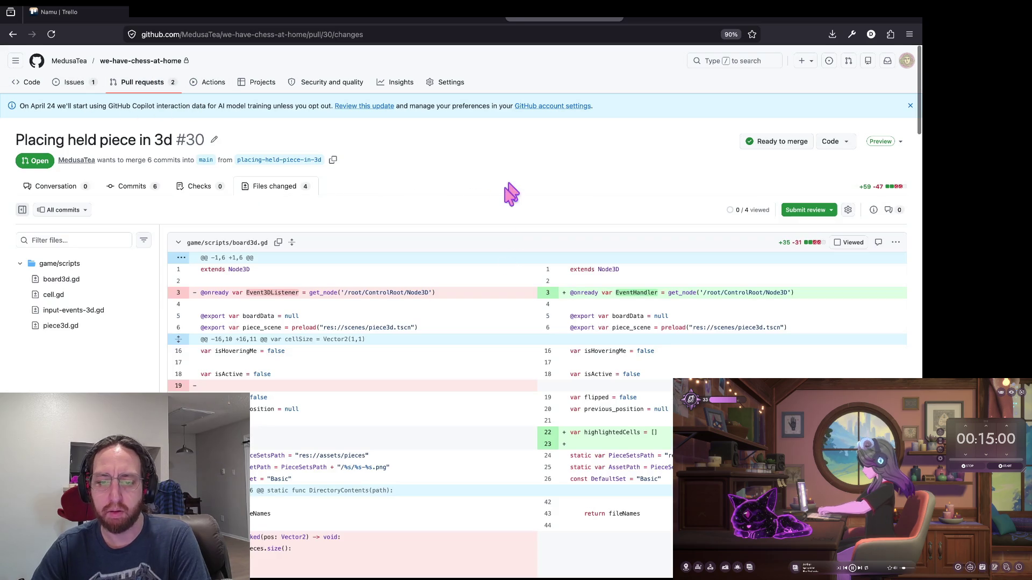
# Read through the board3d.gd diff, then return to board3d.gd in the Godot editor
pyautogui.scroll(-2, 531, 297)
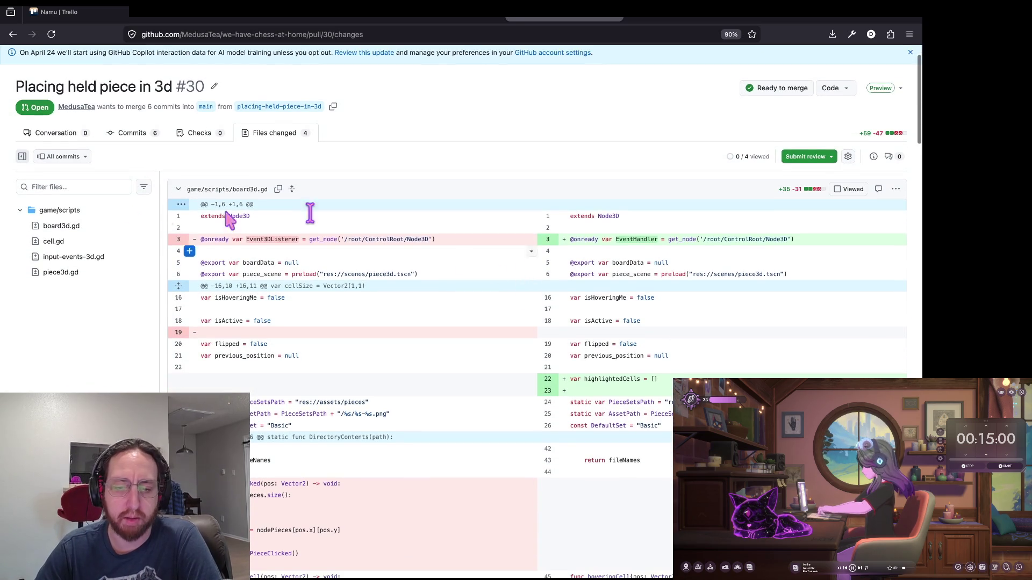
pyautogui.scroll(-3, 491, 359)
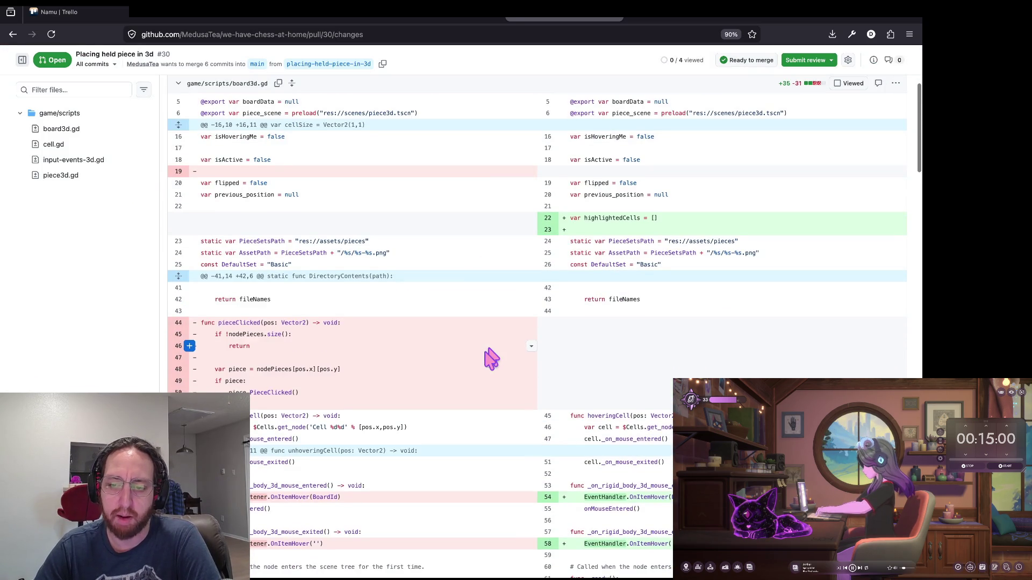
pyautogui.scroll(1, 490, 359)
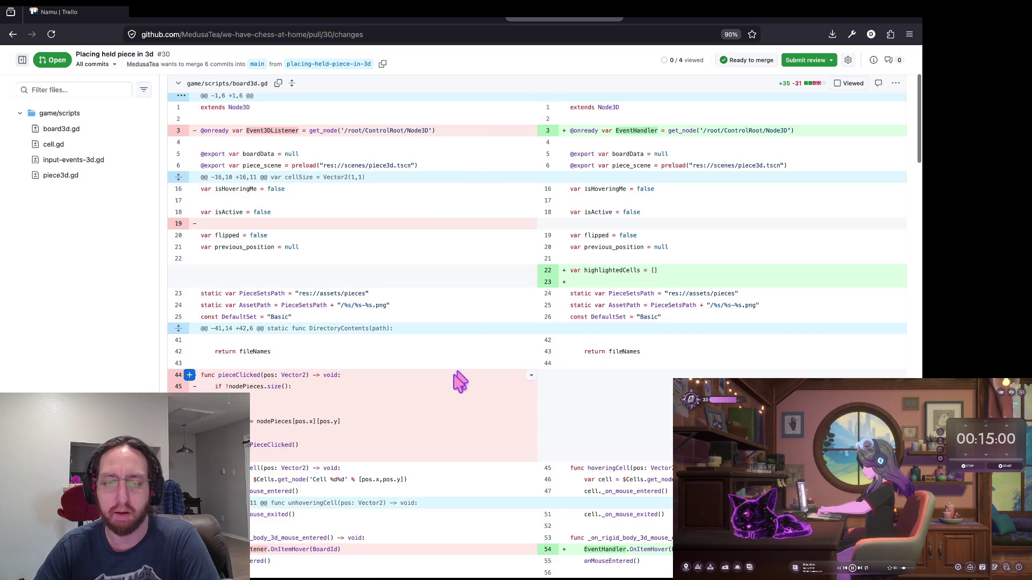
pyautogui.scroll(1, 478, 337)
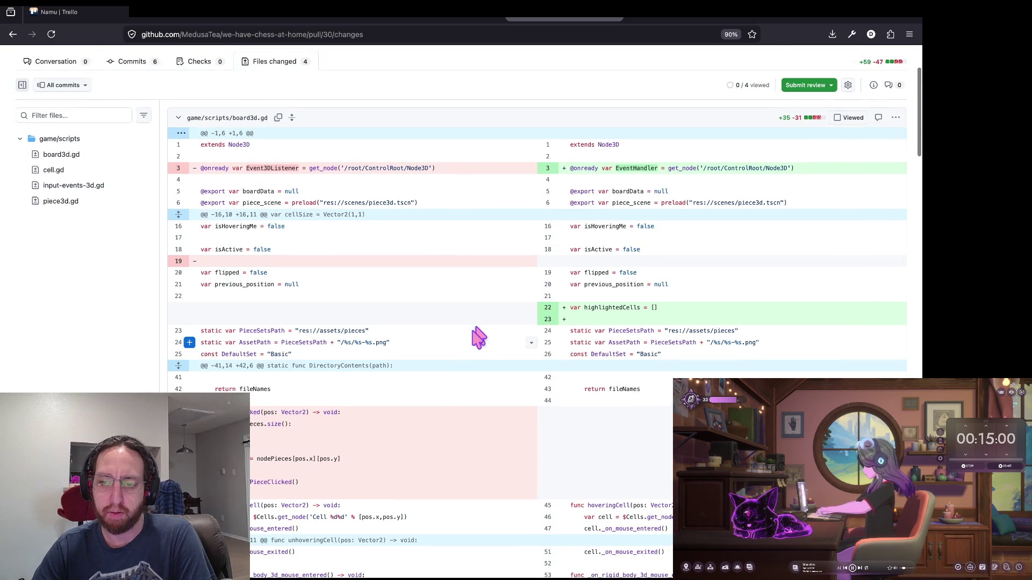
pyautogui.scroll(-3, 478, 338)
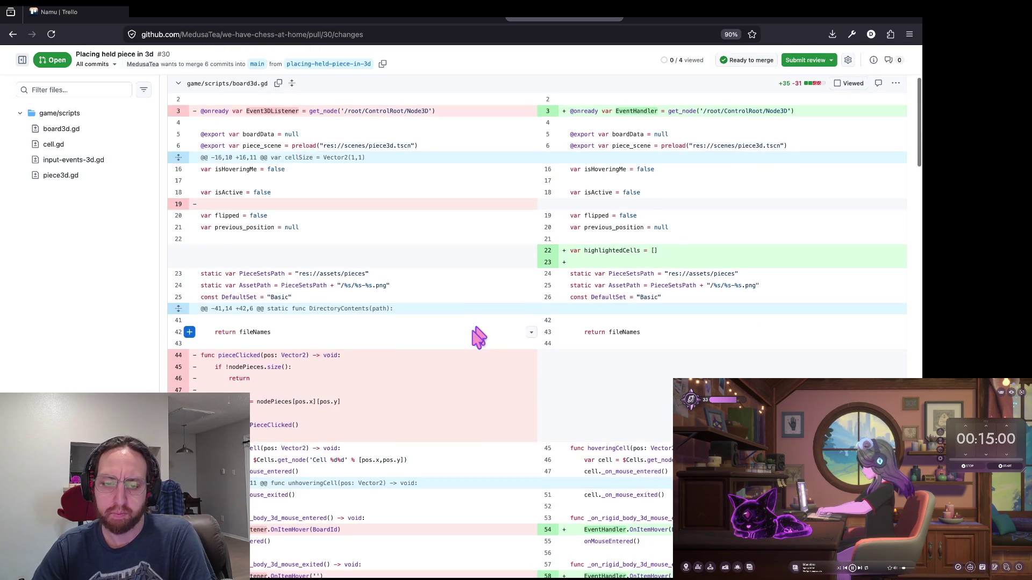
pyautogui.scroll(-10, 478, 337)
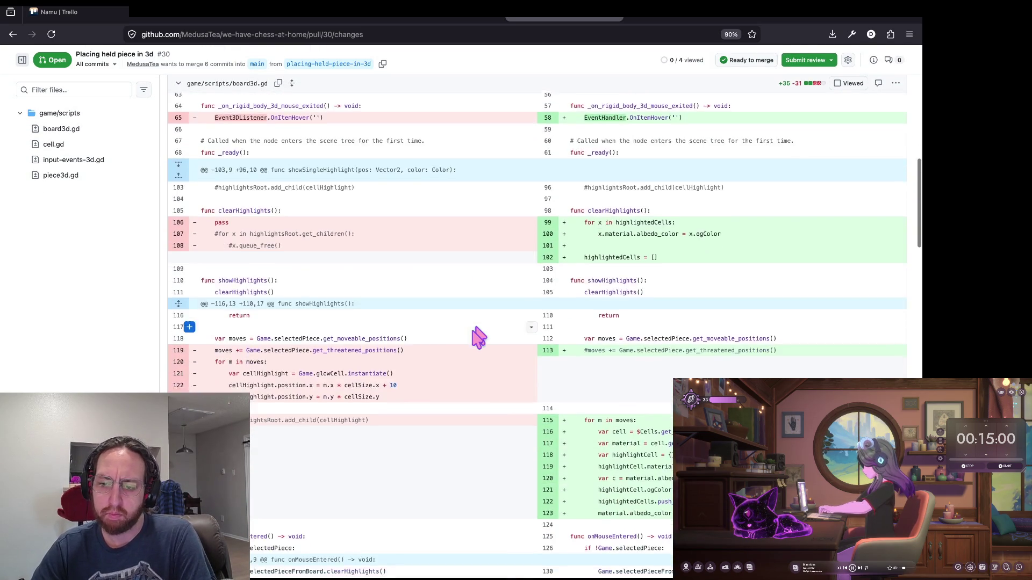
pyautogui.scroll(-1, 478, 337)
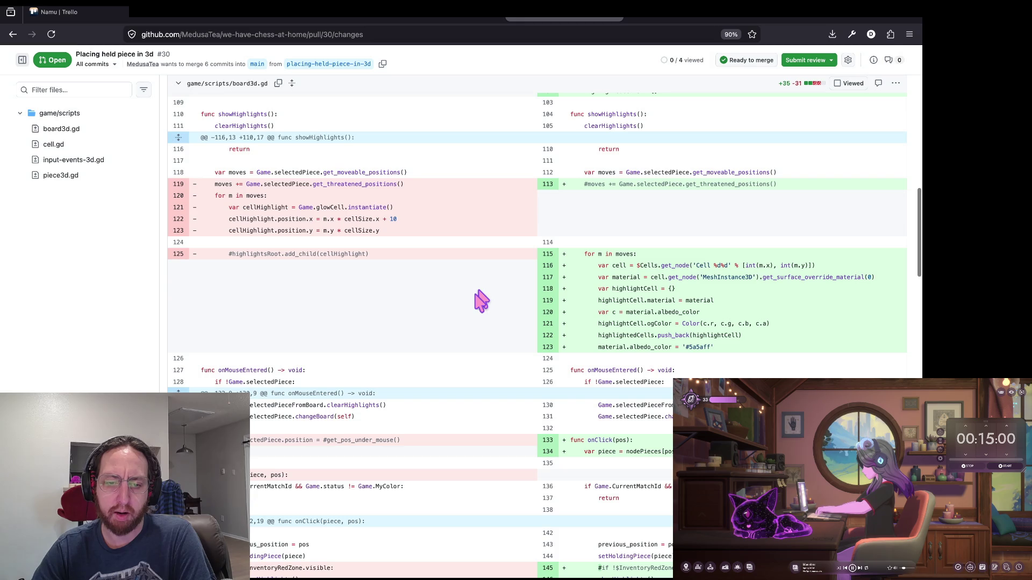
pyautogui.press('super+Tab')
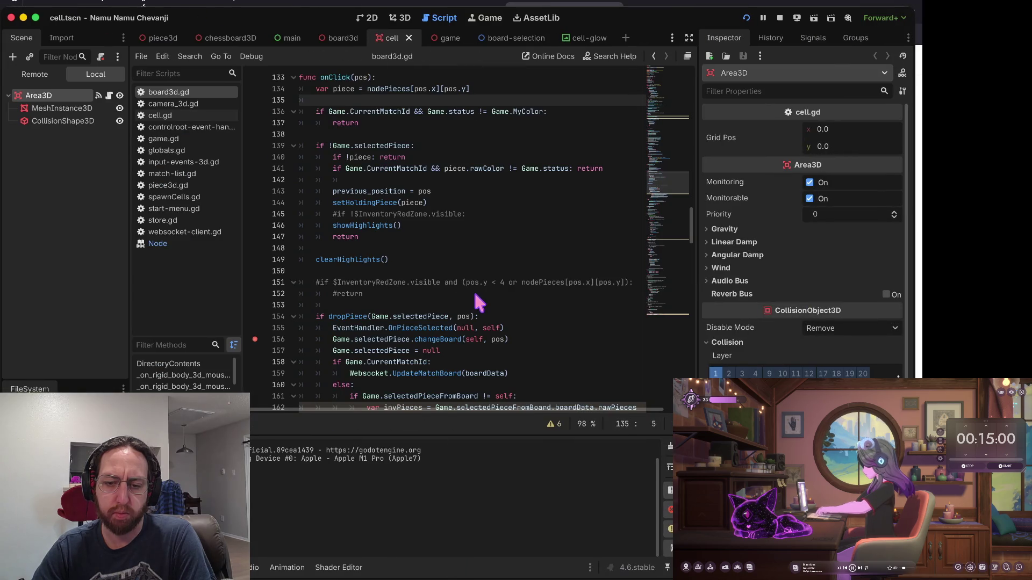
# Bring the running game to the front and test-click board cells A4 and C4
pyautogui.hotkey('ctrl', 'Up')
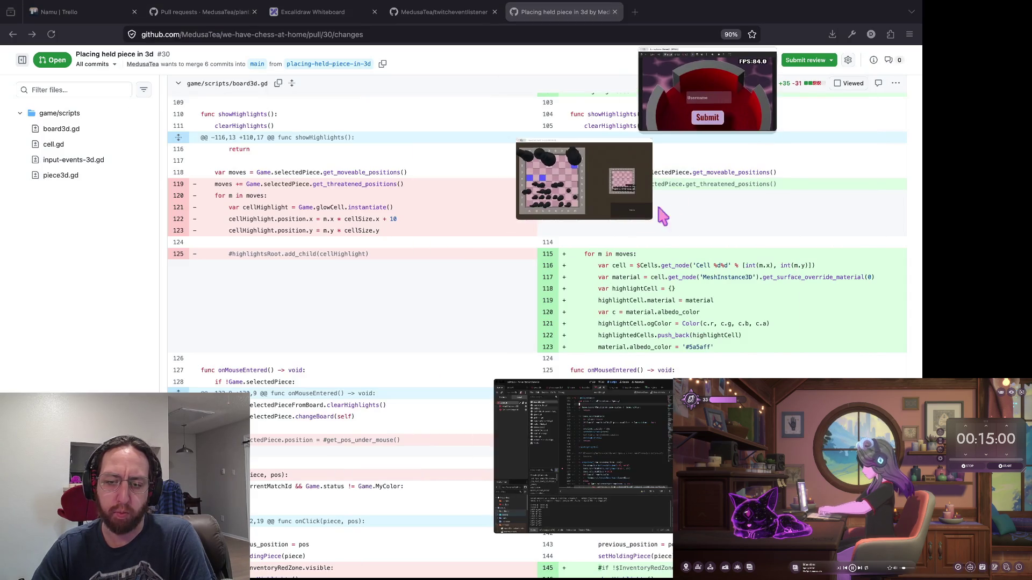
pyautogui.click(575, 183)
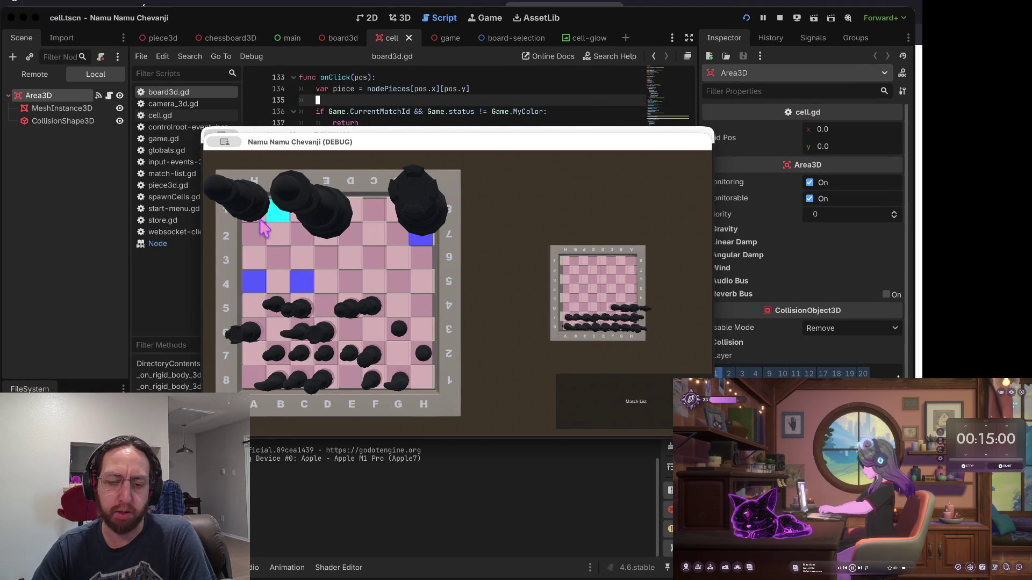
pyautogui.click(254, 284)
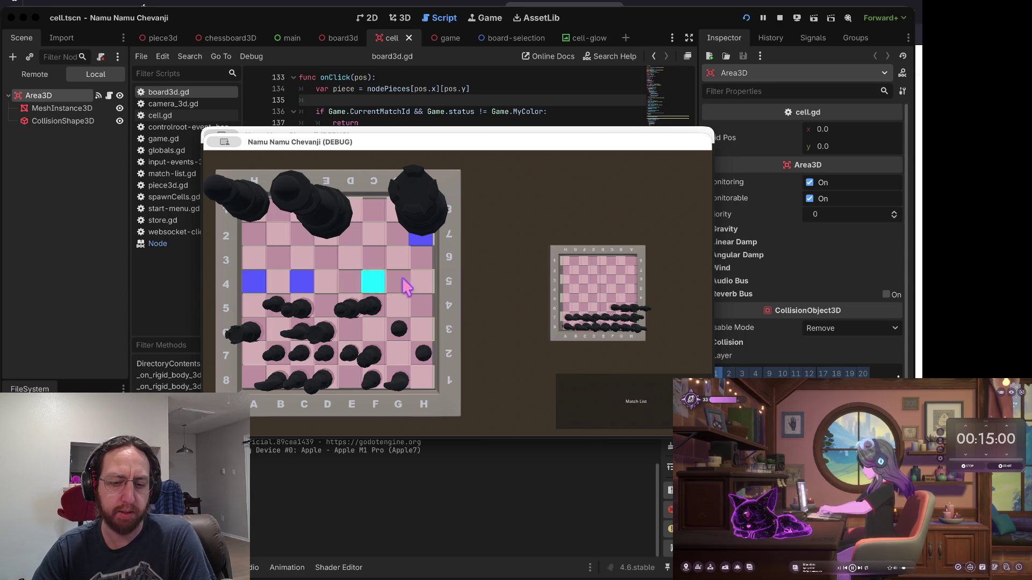
pyautogui.click(309, 293)
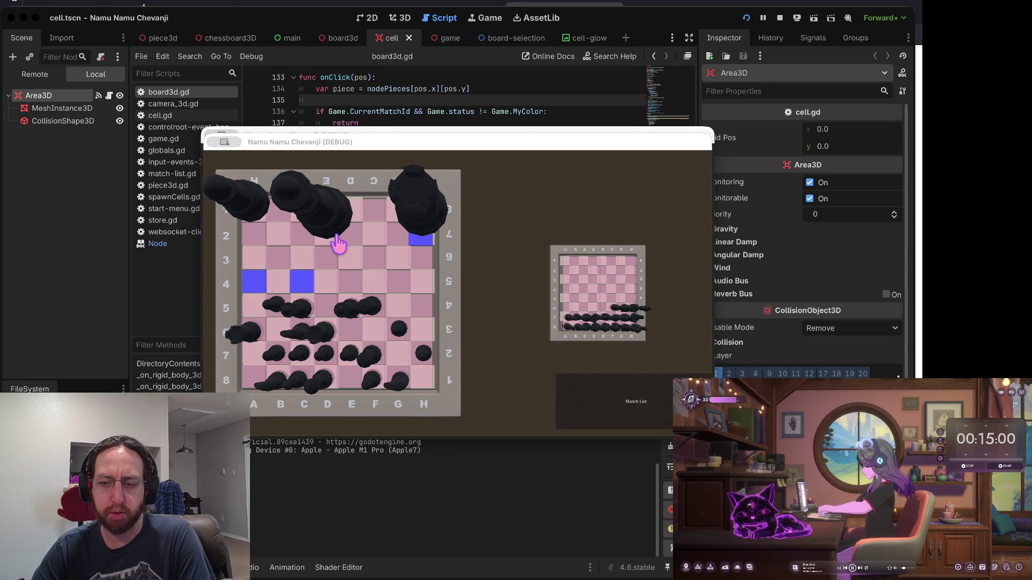
pyautogui.hotkey('ctrl', 'Right')
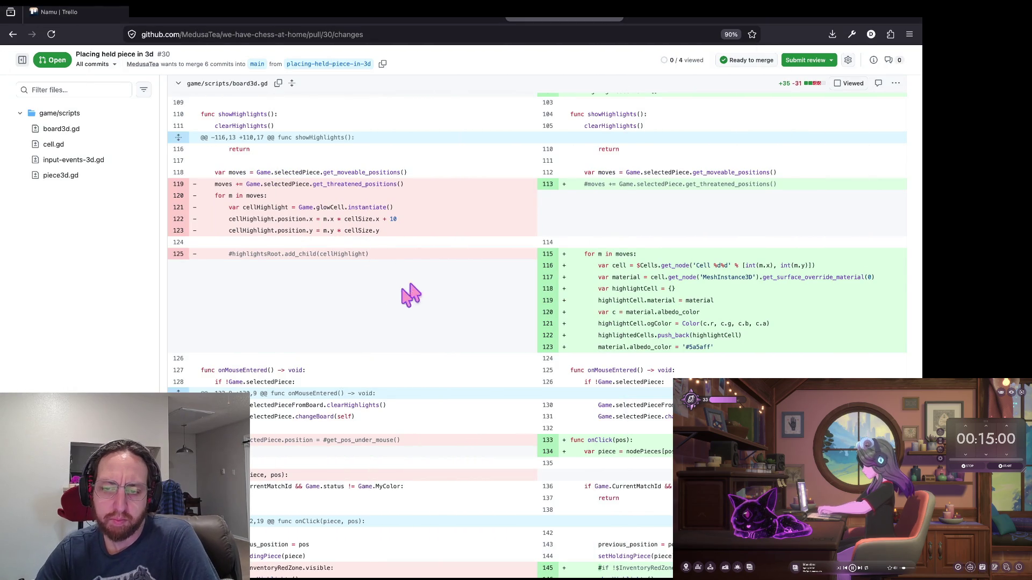
# Reload the pull request diff with ?w=1 so whitespace changes are hidden
pyautogui.hotkey('ctrl', 'l')
pyautogui.write('?w=1')
pyautogui.press('Return')
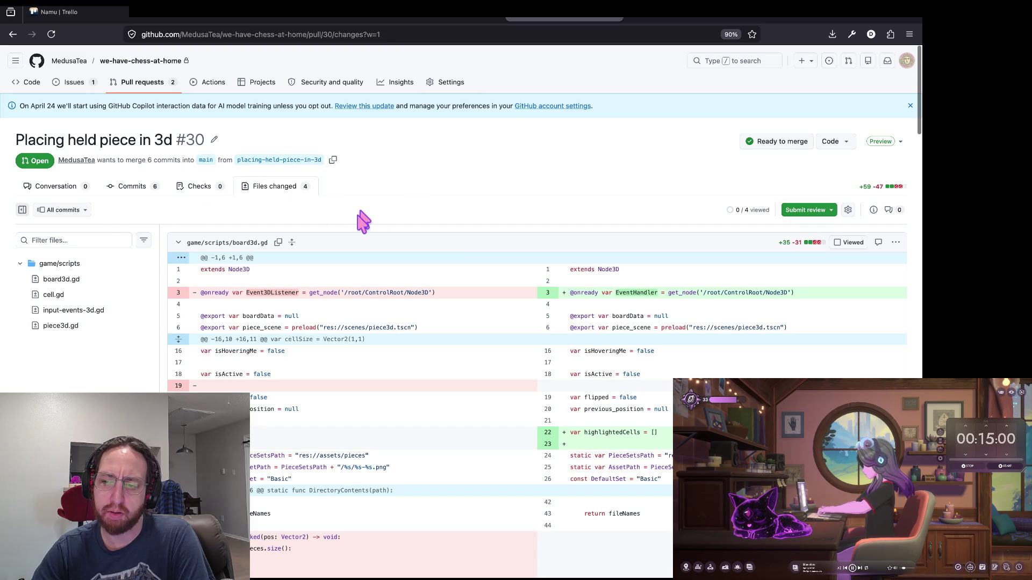
# Check the diff display settings, scroll through the diff, then jump back to its top
pyautogui.click(848, 209)
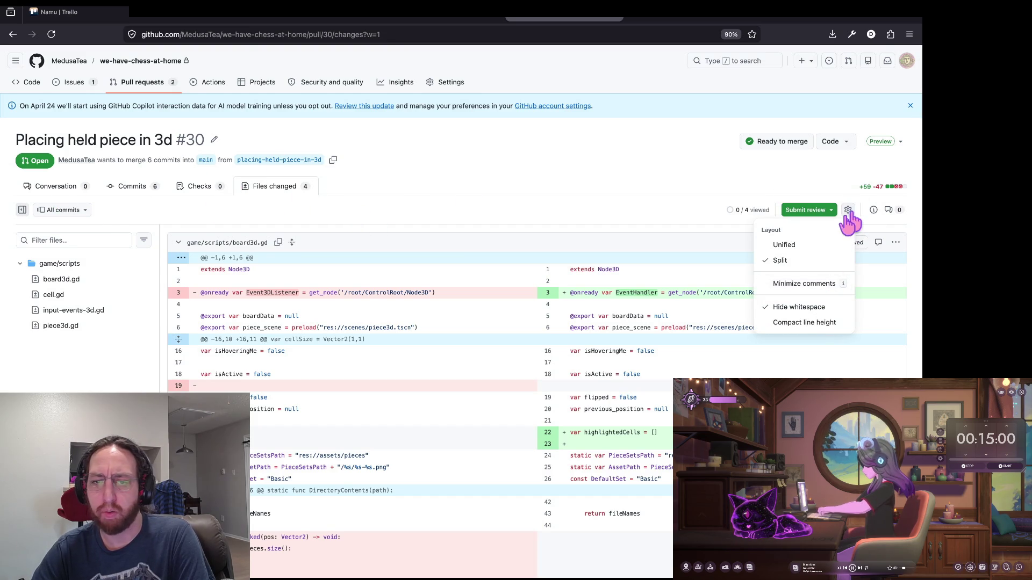
pyautogui.doubleClick(395, 39)
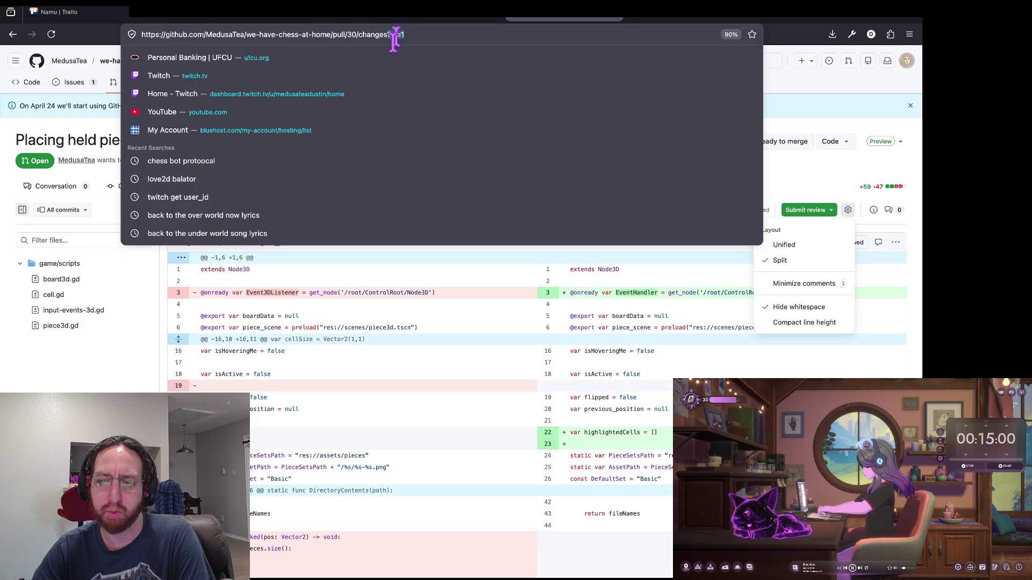
pyautogui.click(801, 145)
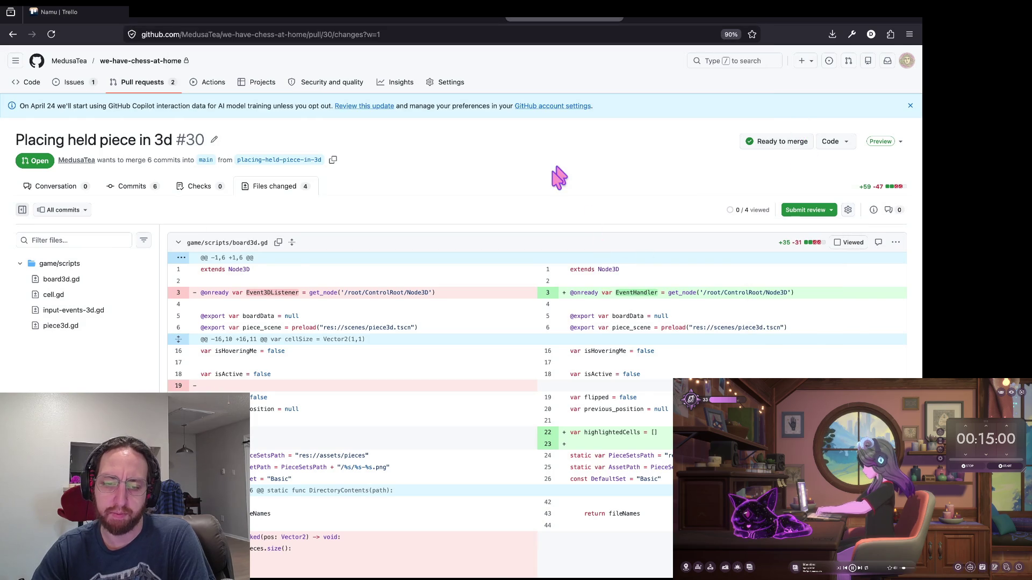
pyautogui.scroll(-3, 539, 483)
pyautogui.scroll(-6, 529, 242)
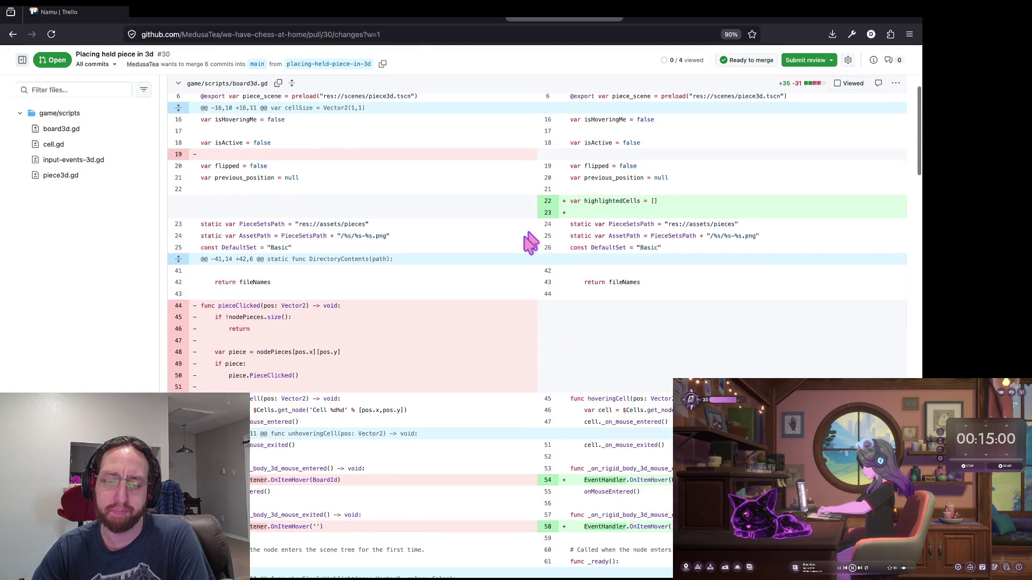
pyautogui.scroll(-6, 530, 241)
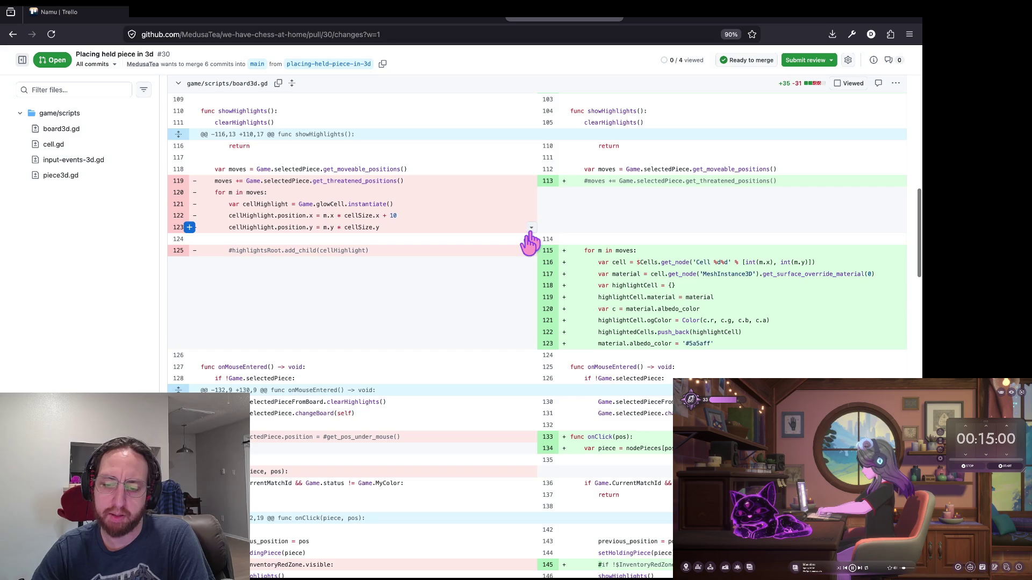
pyautogui.scroll(-3, 507, 317)
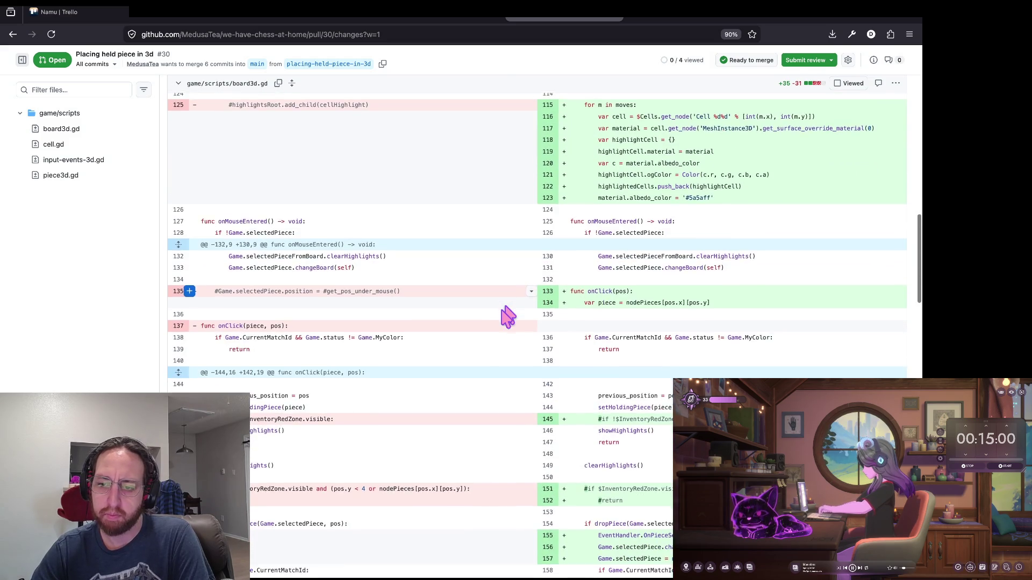
pyautogui.press('Home')
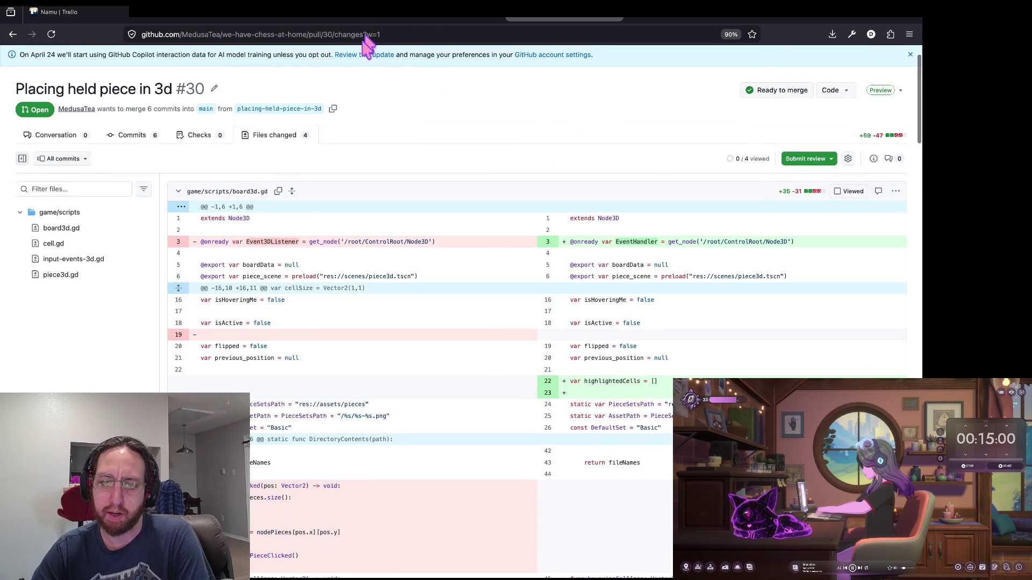
# Scroll down the board3d.gd diff to the new dropPiece block
pyautogui.click(364, 34)
pyautogui.click(470, 317)
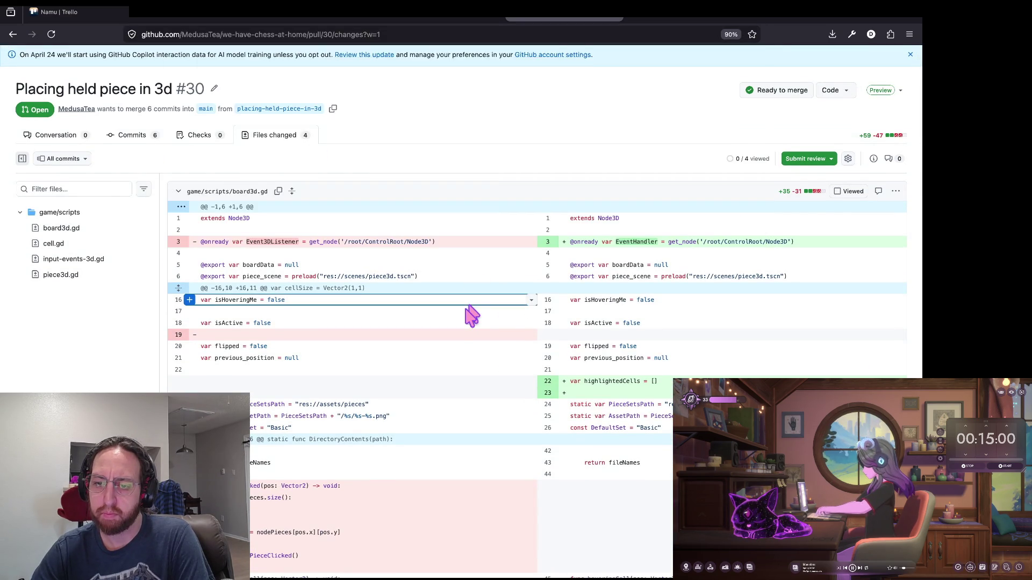
pyautogui.scroll(-2, 471, 317)
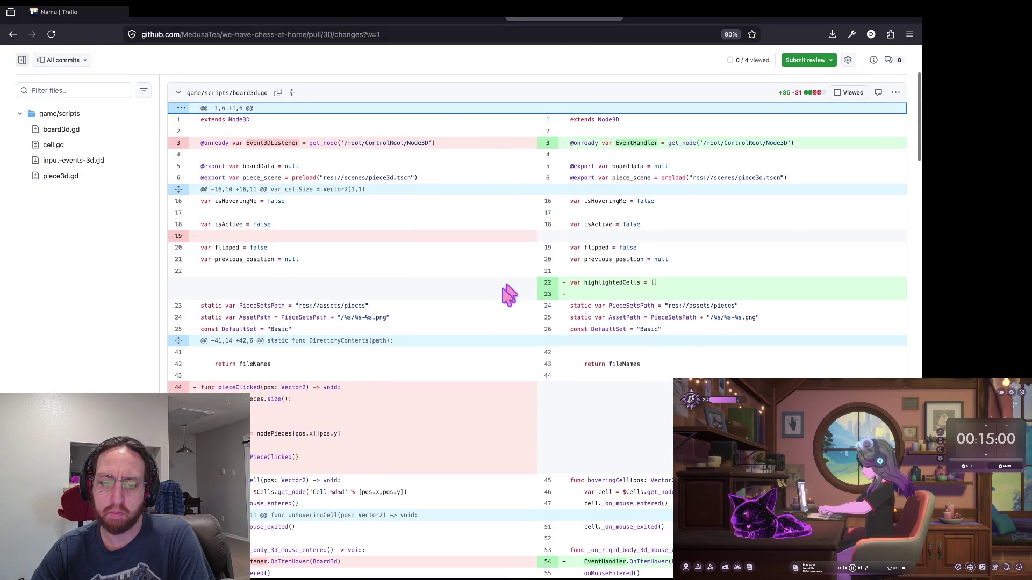
pyautogui.scroll(-2, 507, 294)
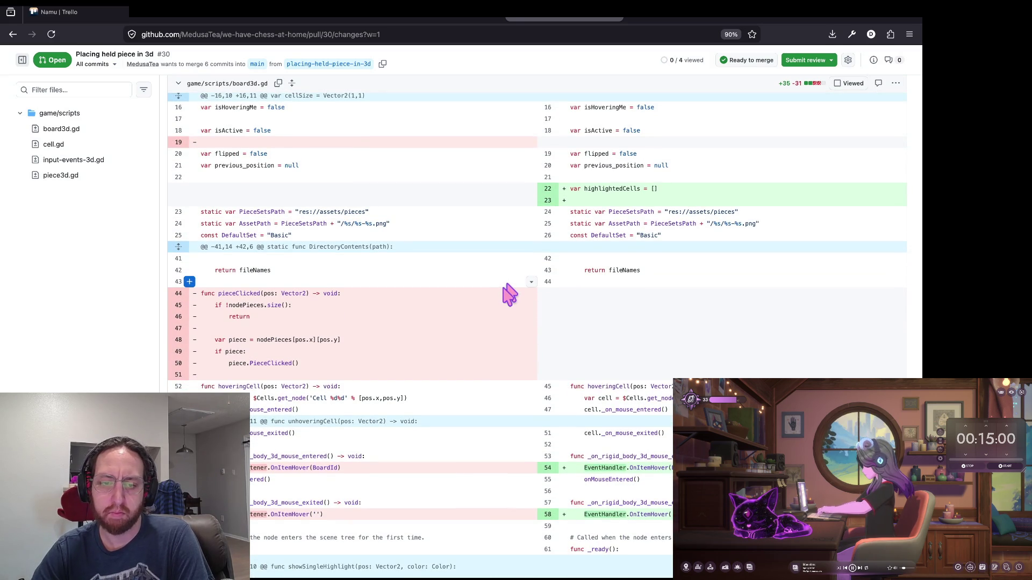
pyautogui.scroll(-3, 508, 294)
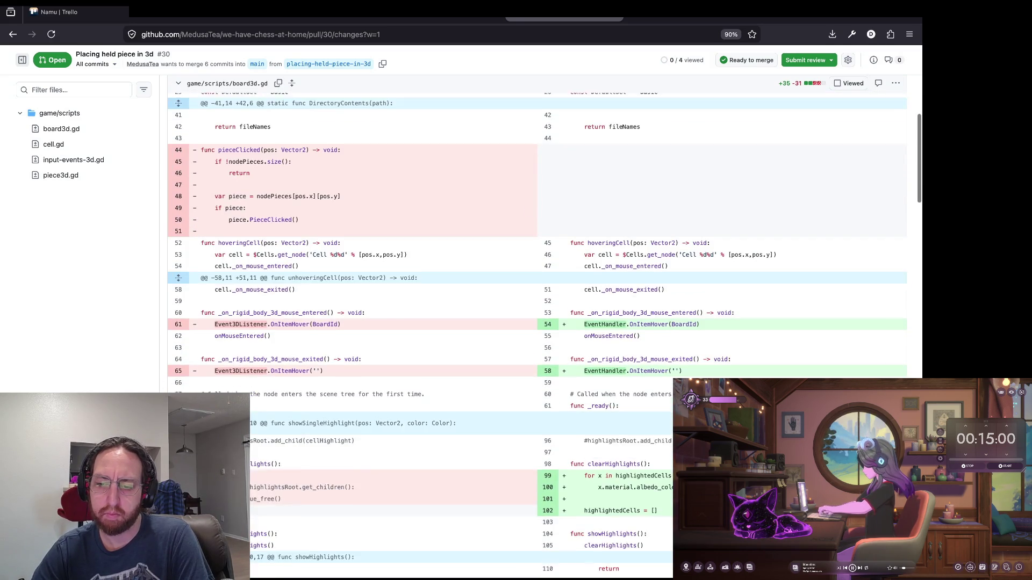
pyautogui.scroll(-2, 537, 294)
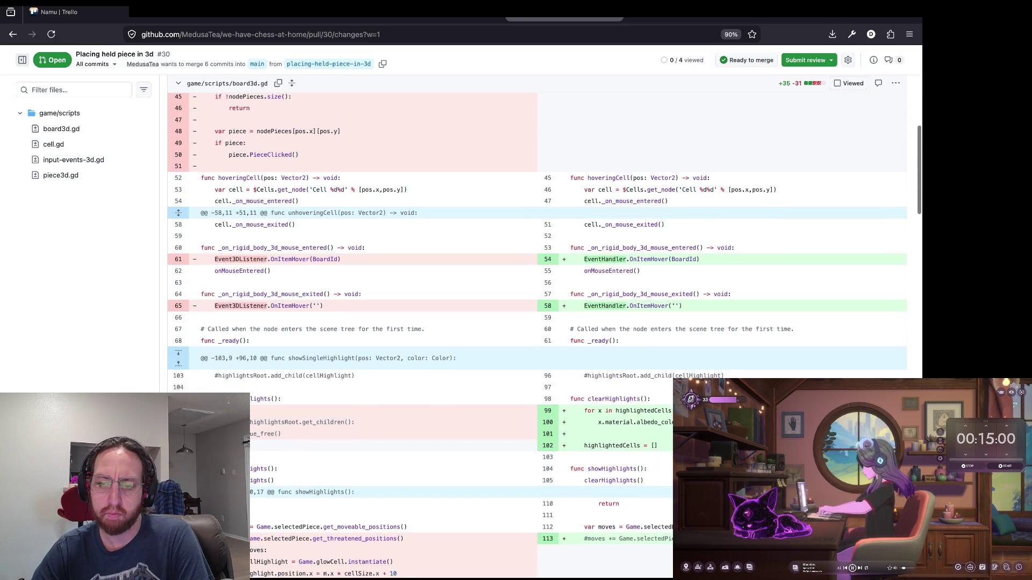
pyautogui.scroll(-3, 537, 337)
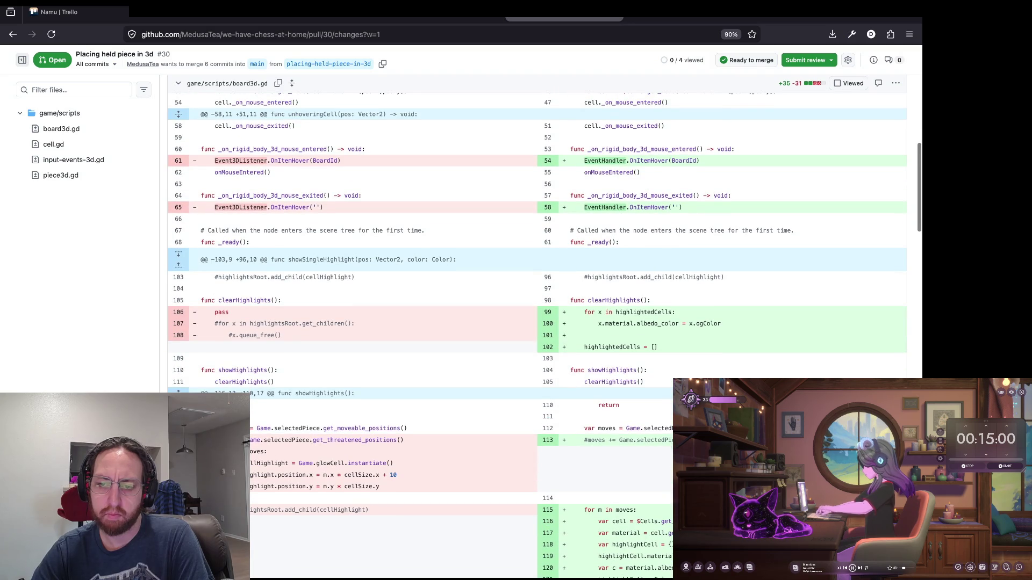
pyautogui.scroll(-3, 537, 334)
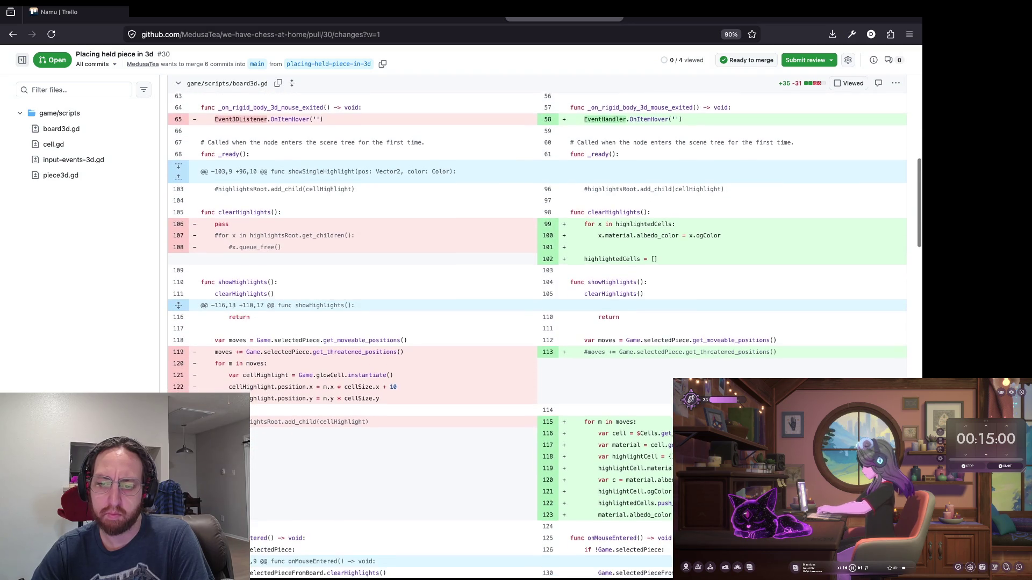
pyautogui.scroll(-5, 536, 334)
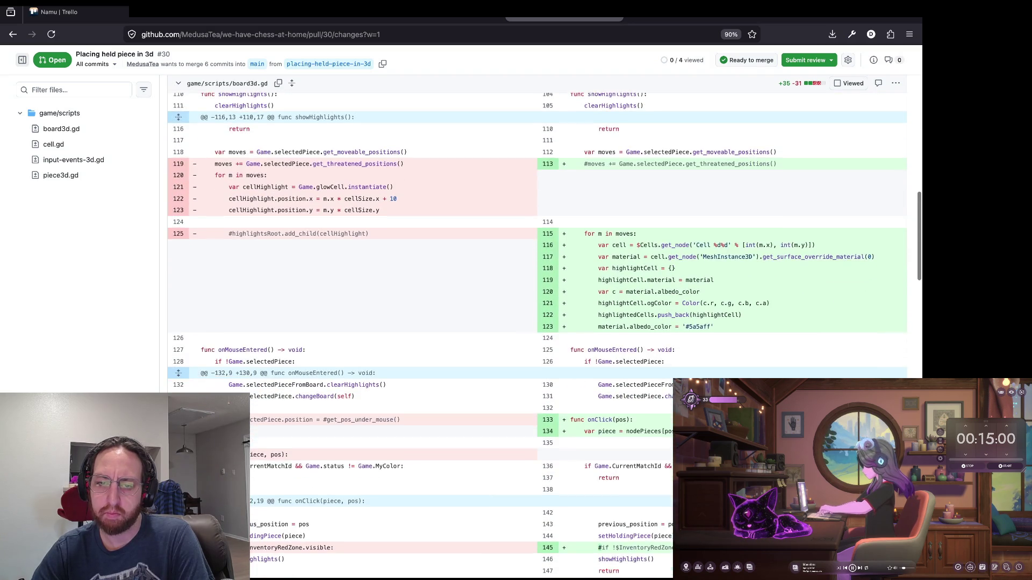
pyautogui.scroll(-4, 536, 334)
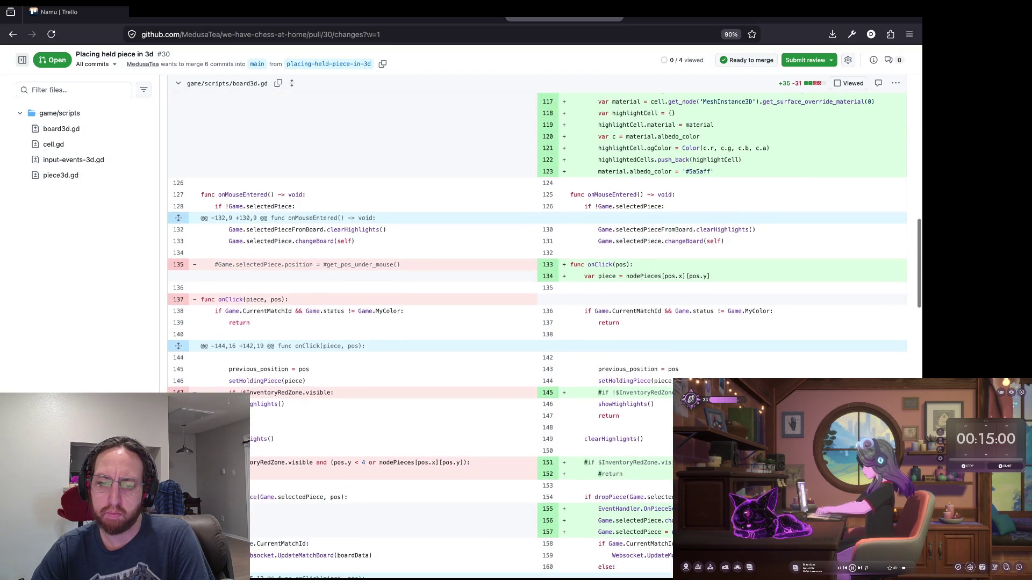
pyautogui.scroll(-3, 537, 334)
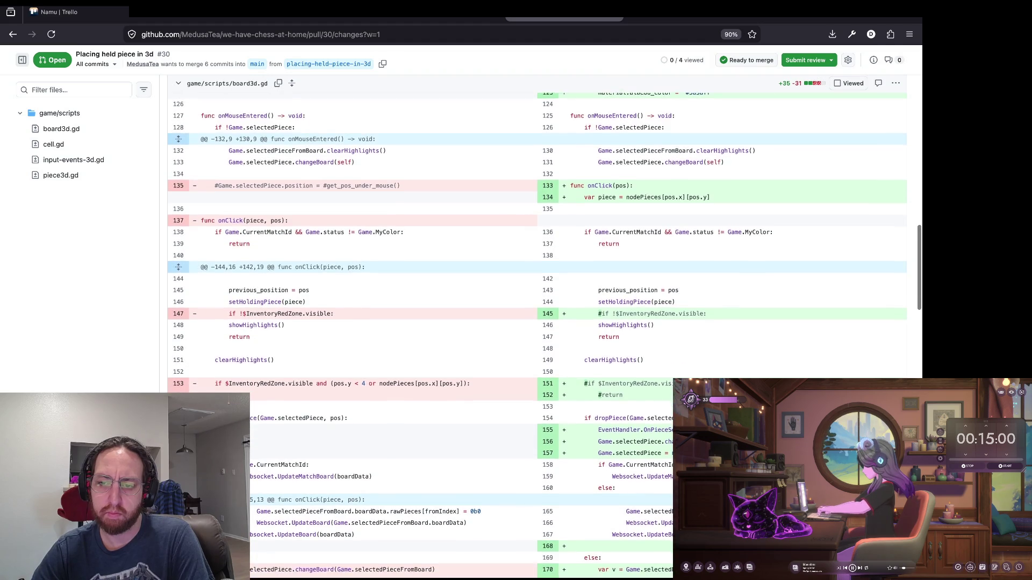
pyautogui.scroll(-3, 537, 334)
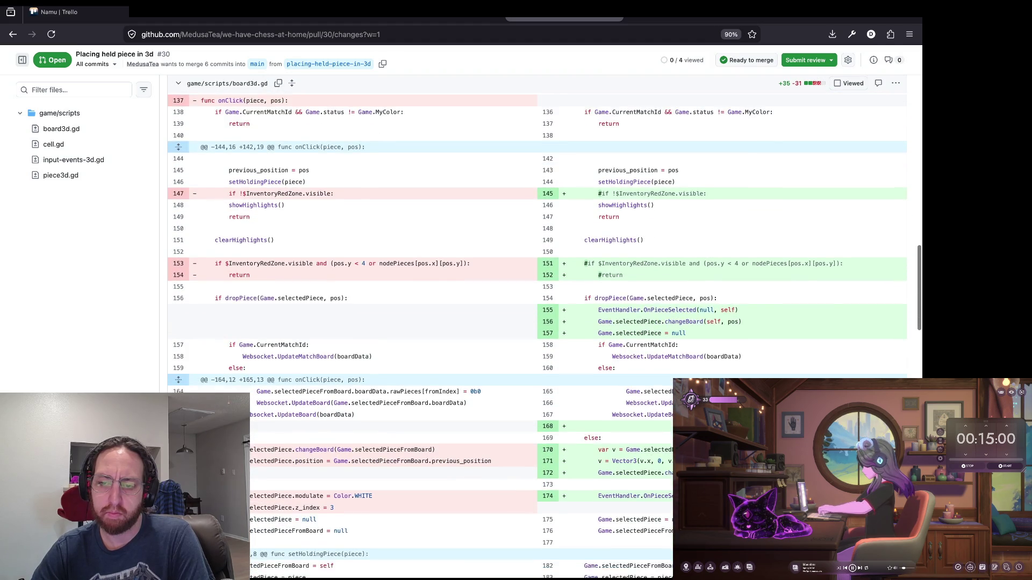
pyautogui.scroll(-2, 536, 333)
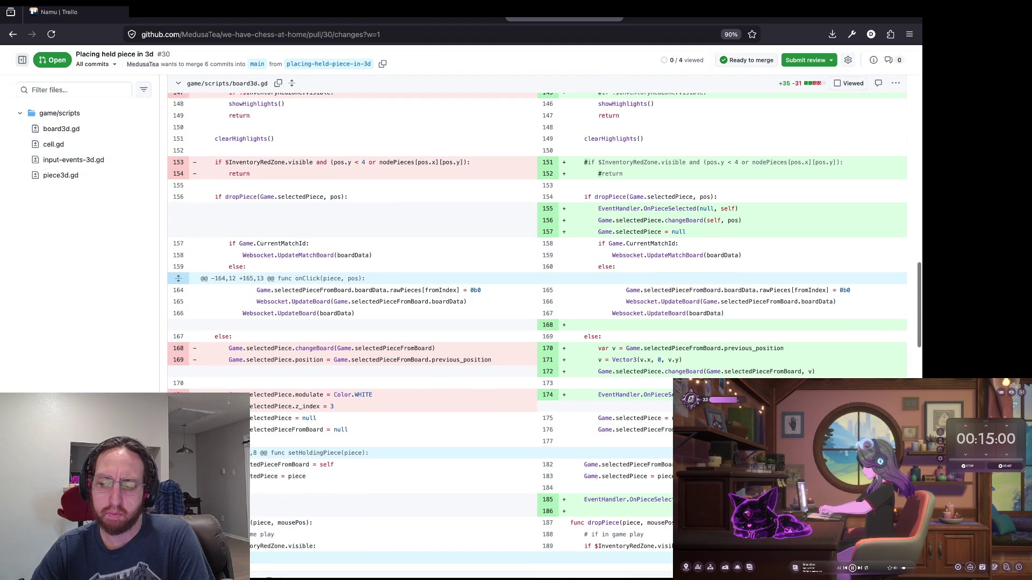
# Select the new dropPiece lines 154–157 and mark the OnPieceSelected call on line 155
pyautogui.moveTo(584, 198)
pyautogui.mouseDown()
pyautogui.moveTo(719, 199)
pyautogui.moveTo(751, 240)
pyautogui.mouseUp()
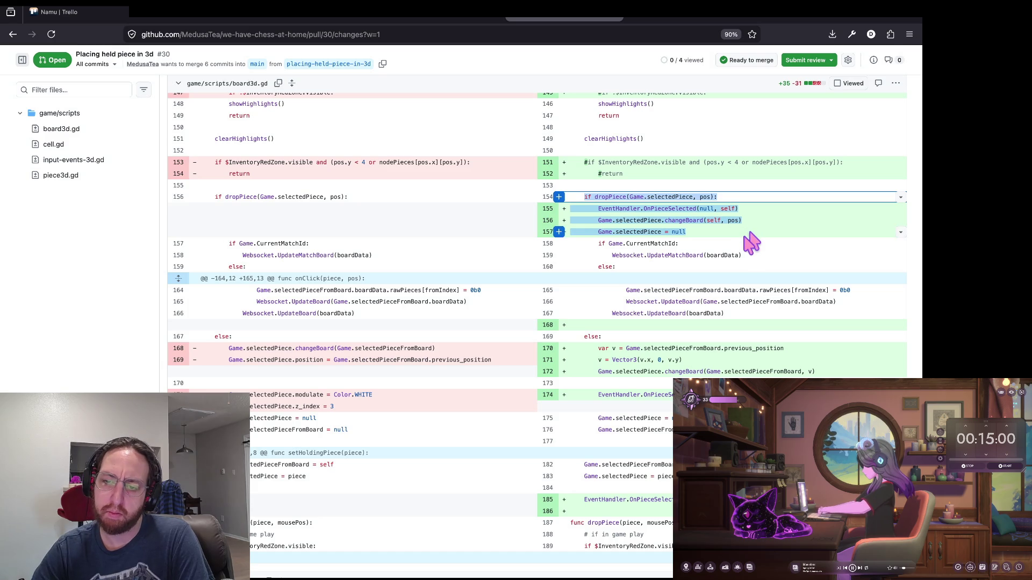
pyautogui.click(649, 213)
pyautogui.moveTo(585, 210)
pyautogui.mouseDown()
pyautogui.moveTo(716, 210)
pyautogui.moveTo(598, 211)
pyautogui.mouseUp()
pyautogui.click(718, 213)
pyautogui.click(604, 212)
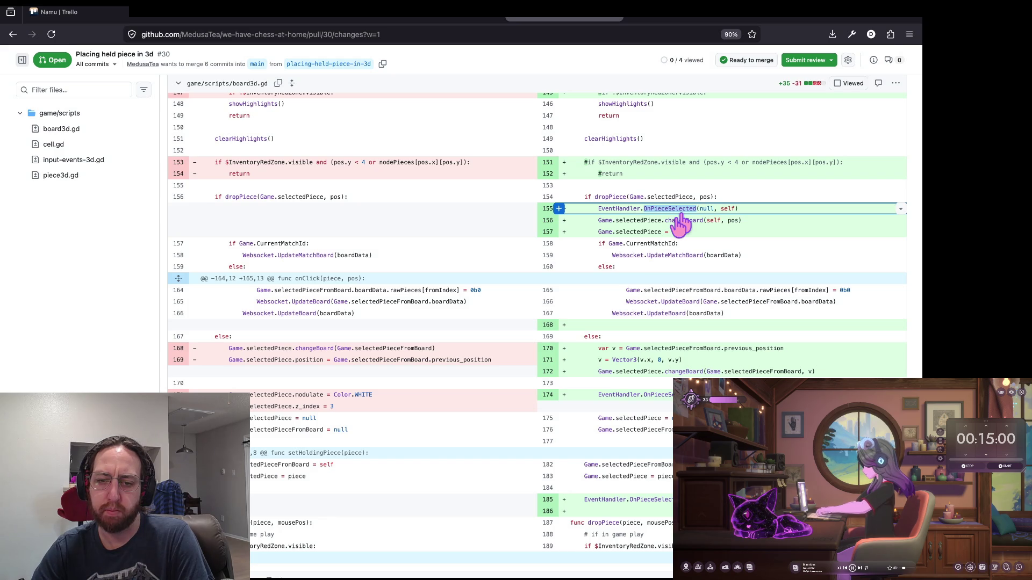
pyautogui.press('super+Tab')
# Stop the debug game, cancel a stray Find in Files, and undo the accidental line-134 edit
pyautogui.click(378, 89)
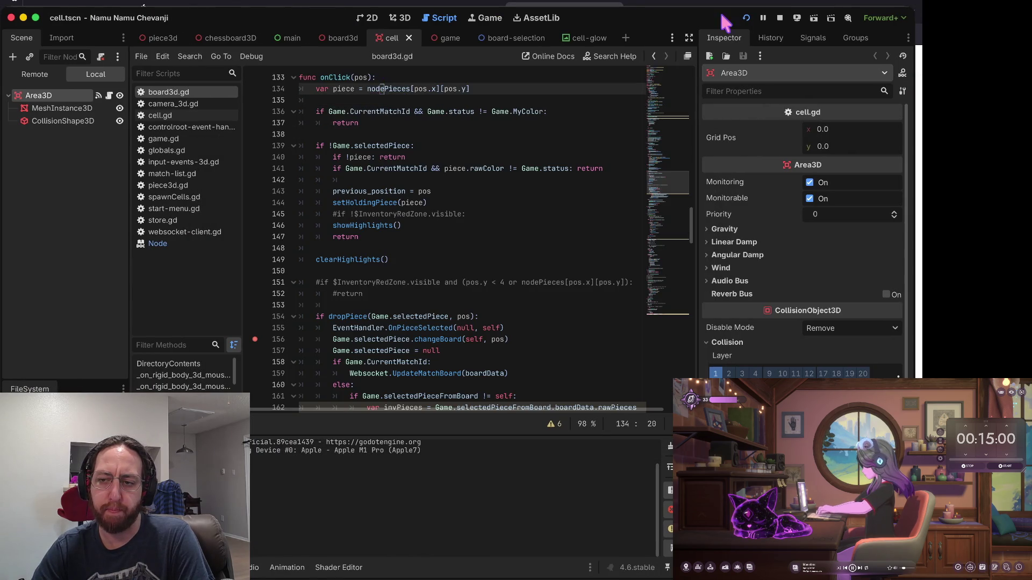
pyautogui.click(780, 17)
pyautogui.press('super+shift+f')
pyautogui.write('pi')
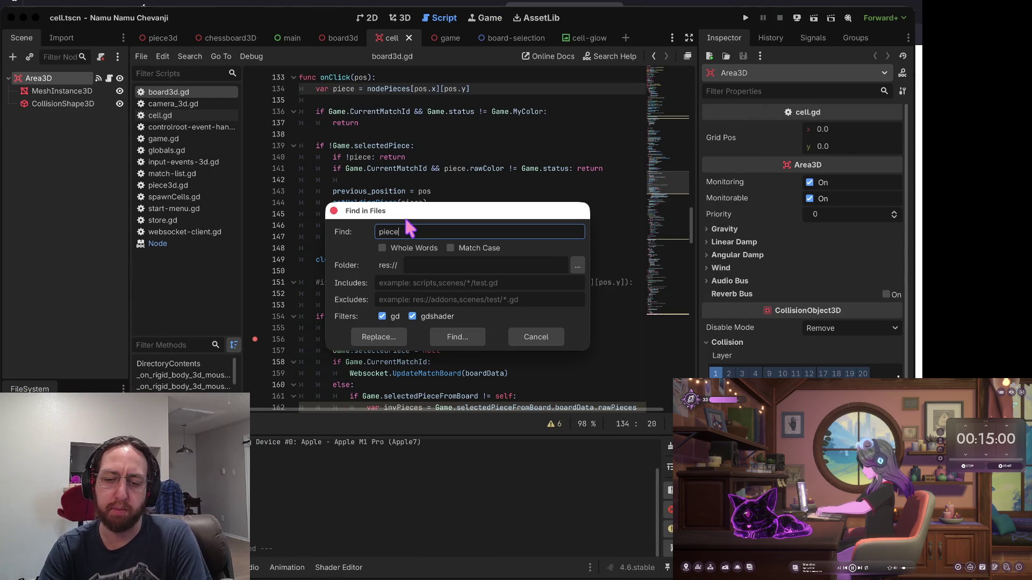
pyautogui.press('Escape')
pyautogui.hotkey('ctrl', 'z')
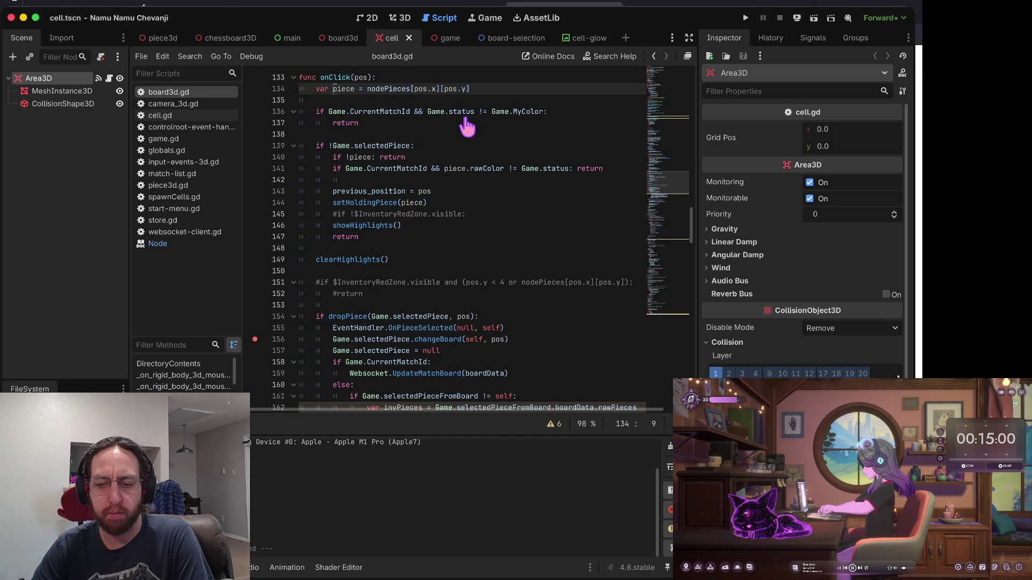
pyautogui.press('super+Tab')
pyautogui.press('super+Tab')
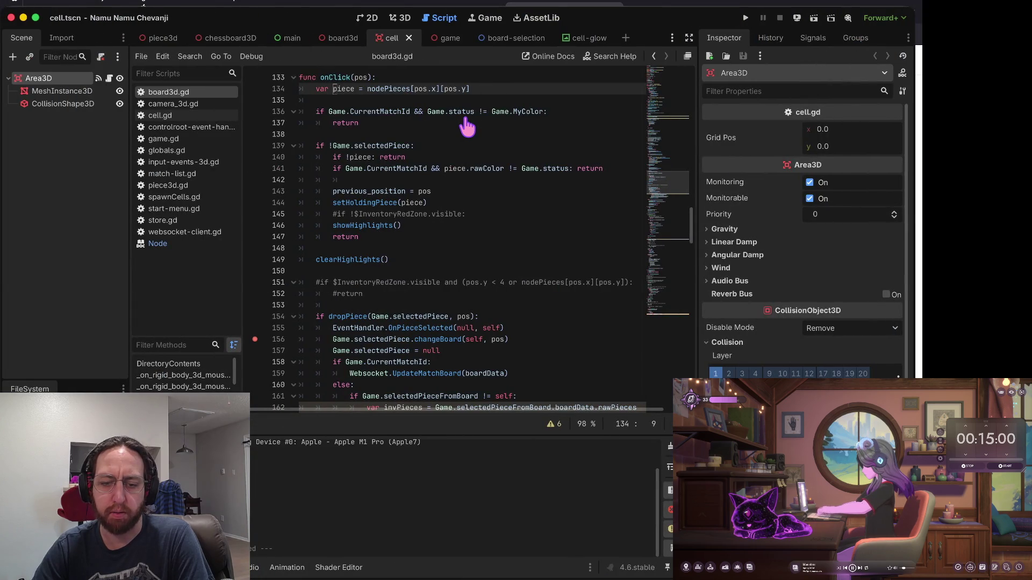
pyautogui.press('super+Tab')
pyautogui.press('super+Tab')
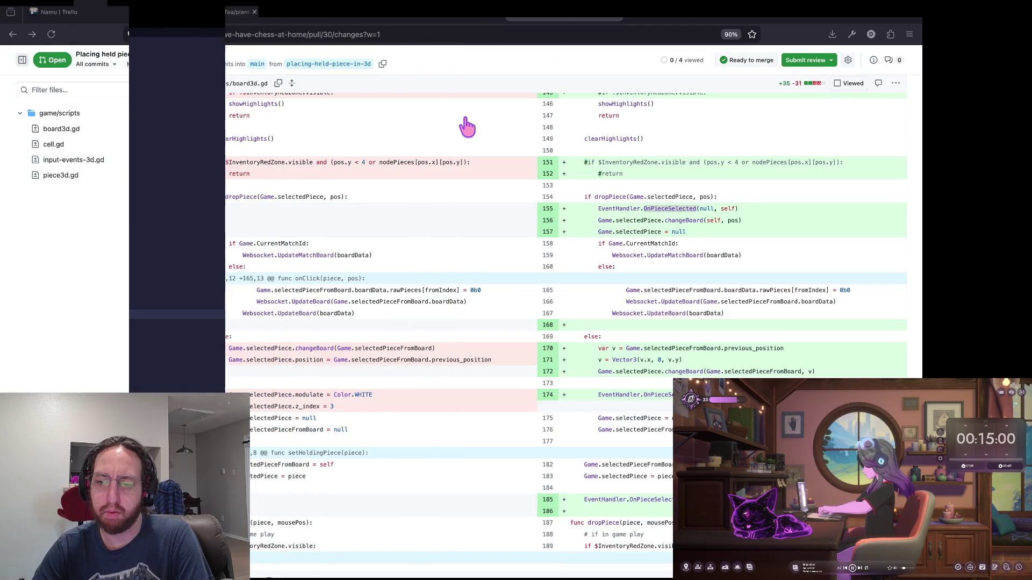
# Select the changeBoard(self, pos) line in the diff and its pos argument, then return to Godot
pyautogui.click(693, 203)
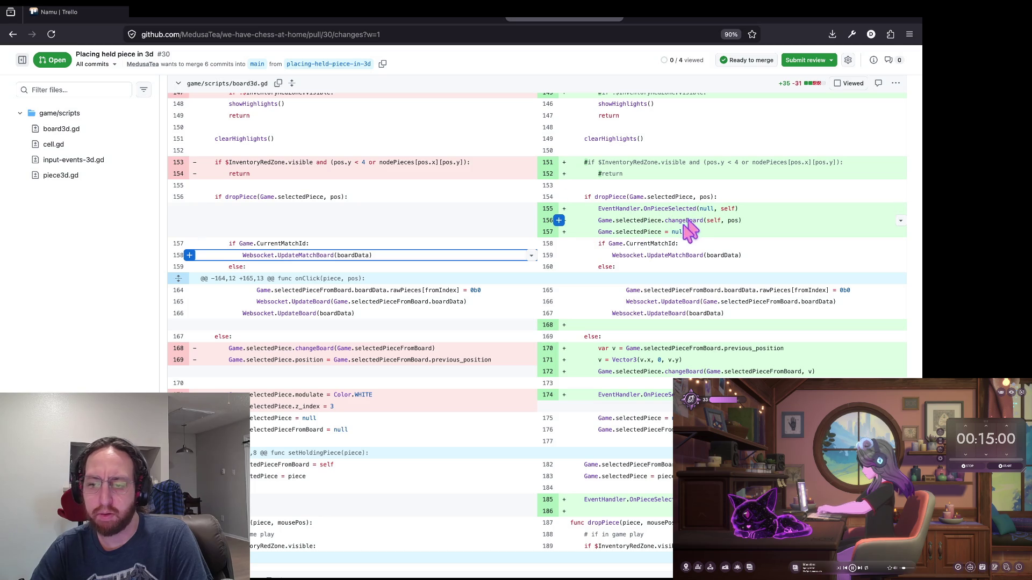
pyautogui.moveTo(607, 221); pyautogui.dragTo(753, 230)
pyautogui.click(754, 233)
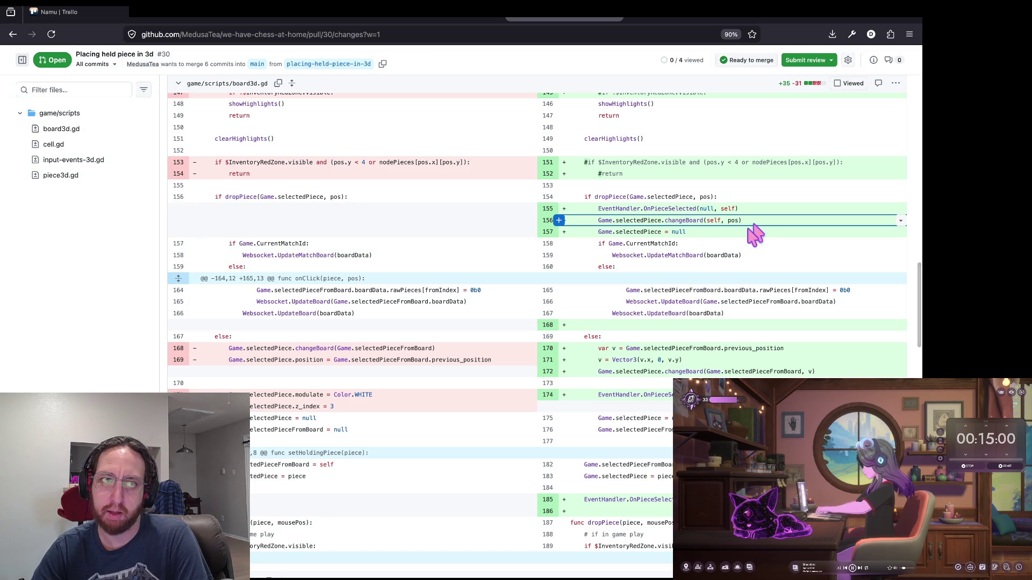
pyautogui.doubleClick(732, 220)
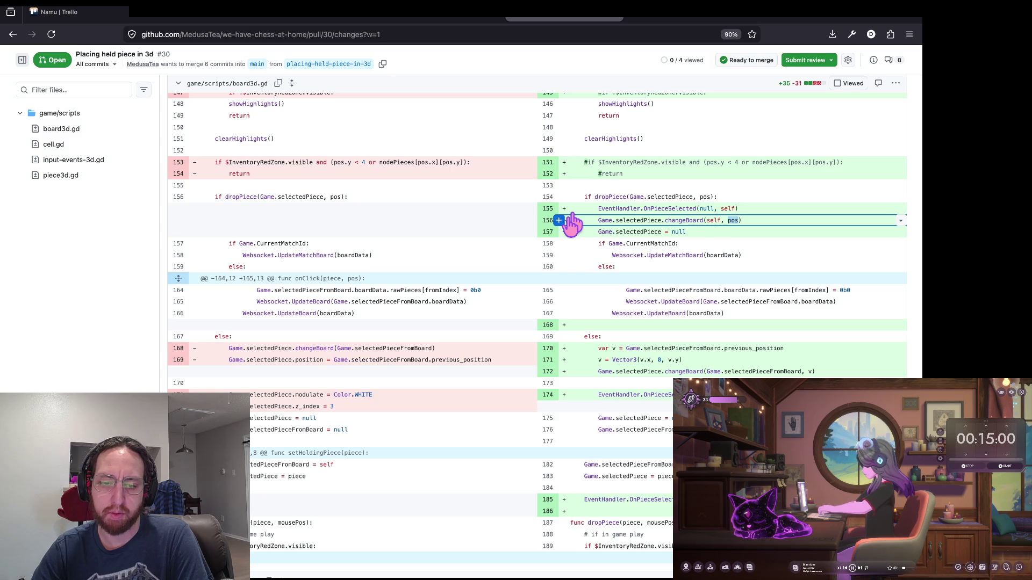
pyautogui.press('super+Tab')
pyautogui.scroll(4, 344, 191)
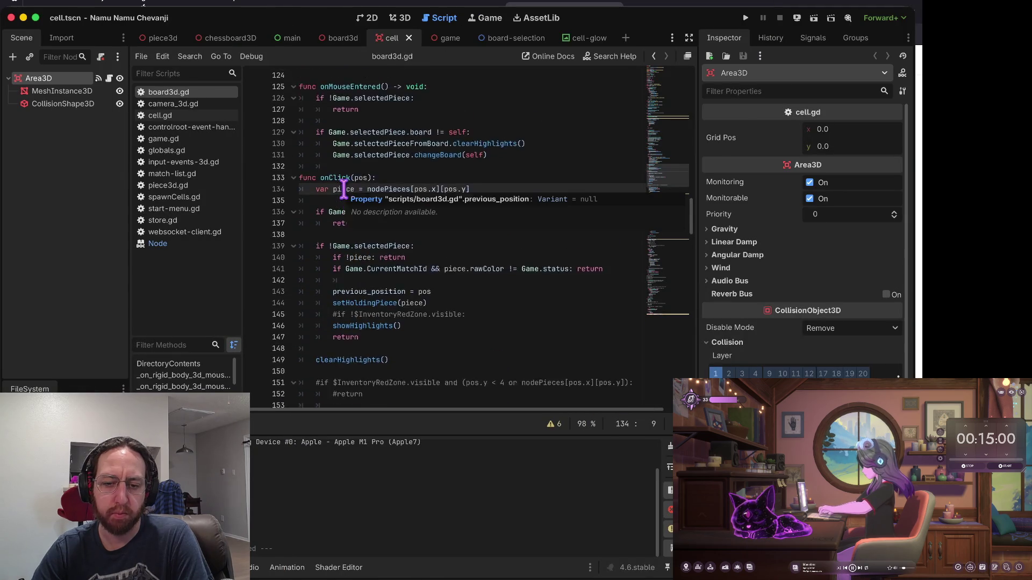
# Set a breakpoint on the dropPiece line 154 and highlight every use of selectedPiece
pyautogui.scroll(-6, 299, 226)
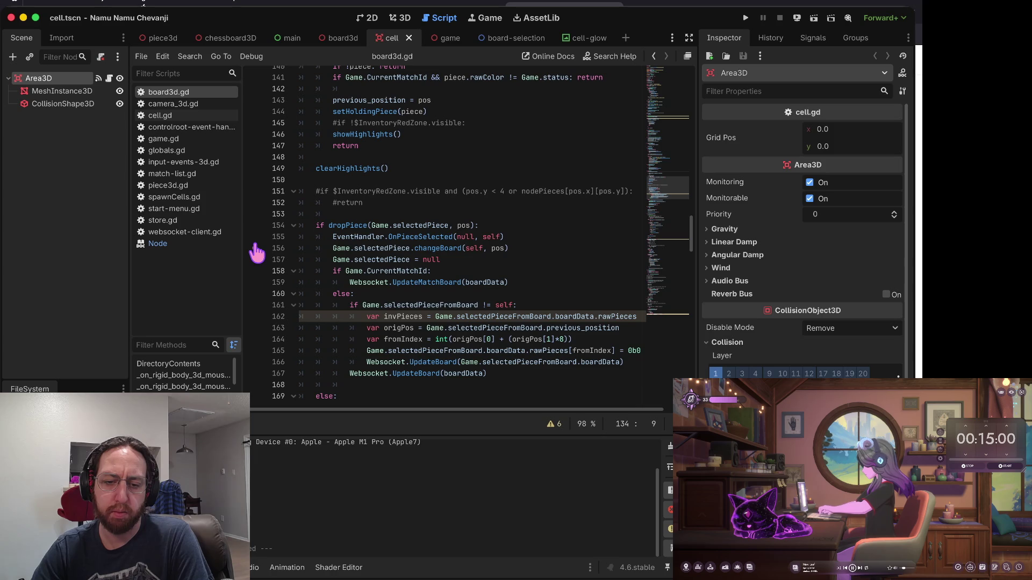
pyautogui.click(255, 225)
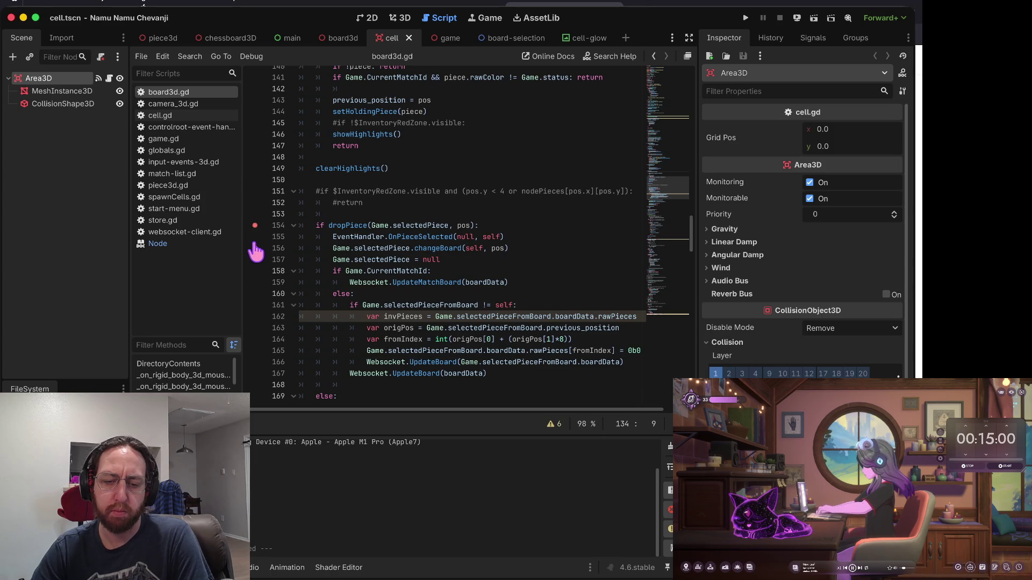
pyautogui.doubleClick(382, 259)
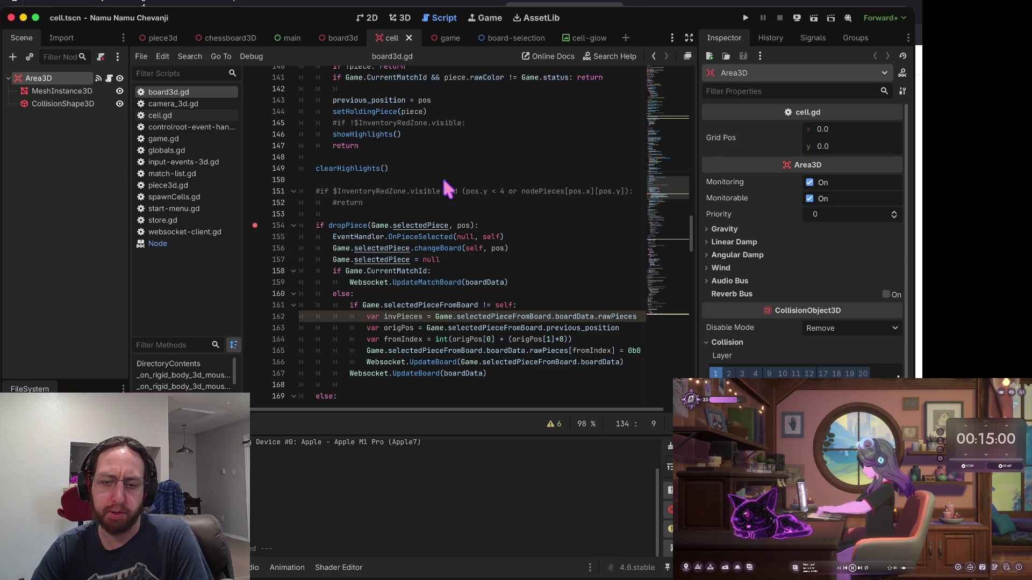
# Run the game in debug mode, log in, open a board, and move a column-H piece
pyautogui.press('super+b')
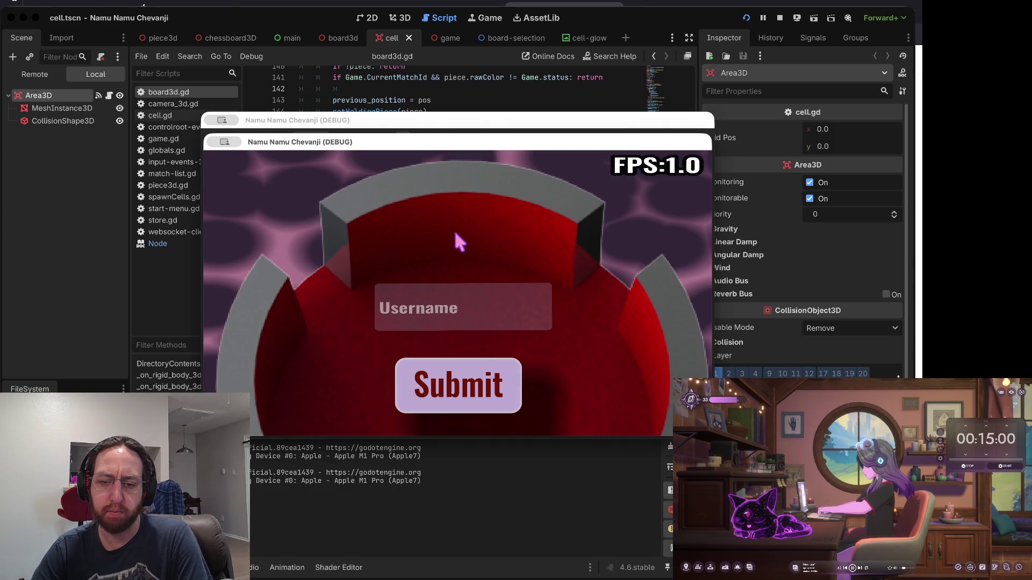
pyautogui.click(444, 304)
pyautogui.click(434, 379)
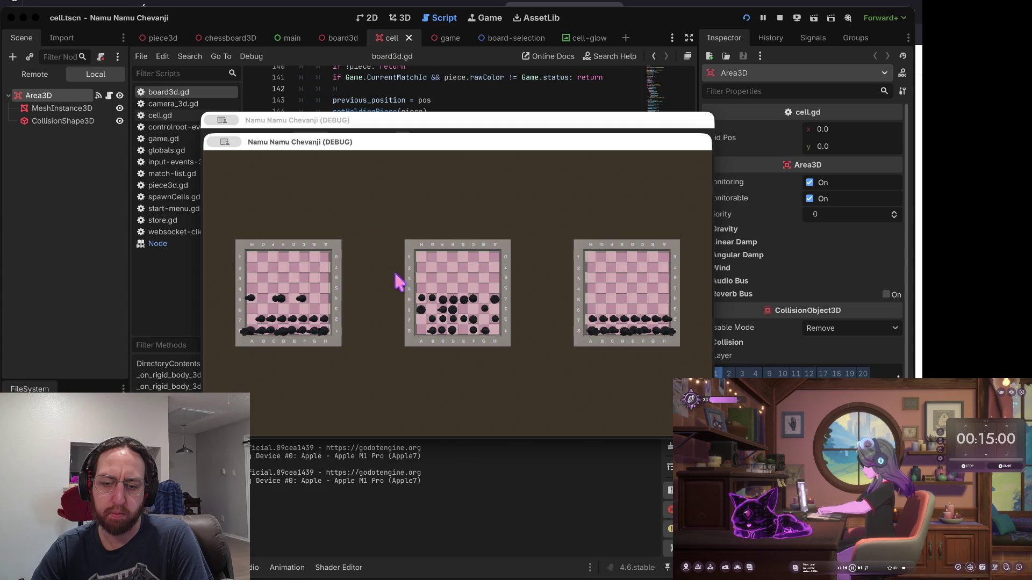
pyautogui.click(411, 285)
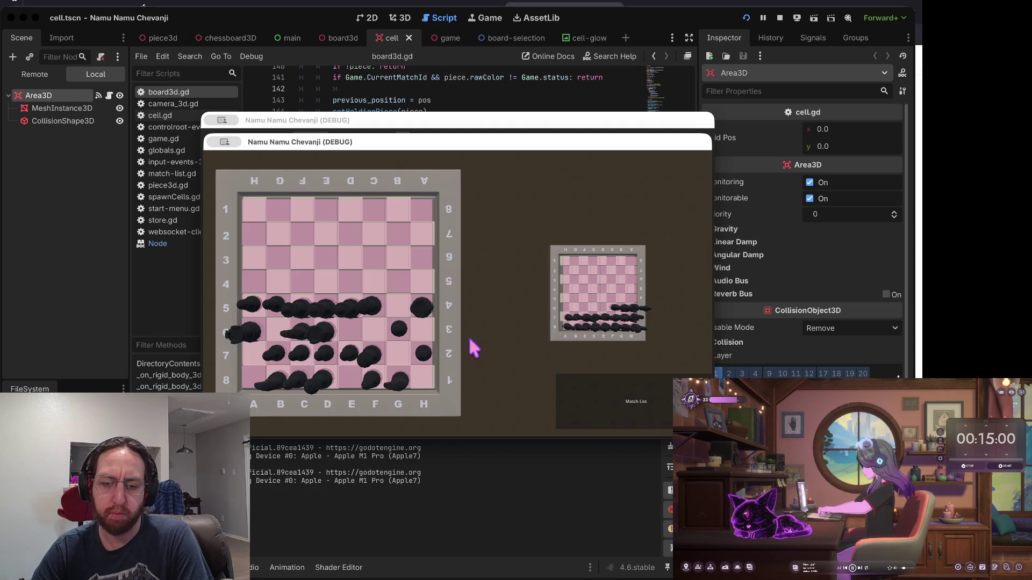
pyautogui.click(425, 307)
pyautogui.click(428, 283)
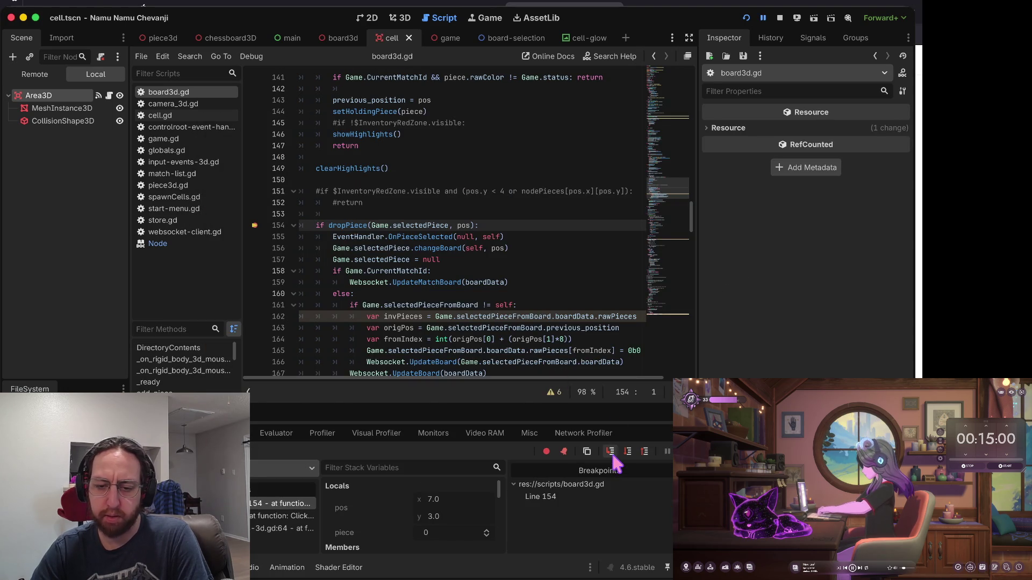
pyautogui.moveTo(349, 225)
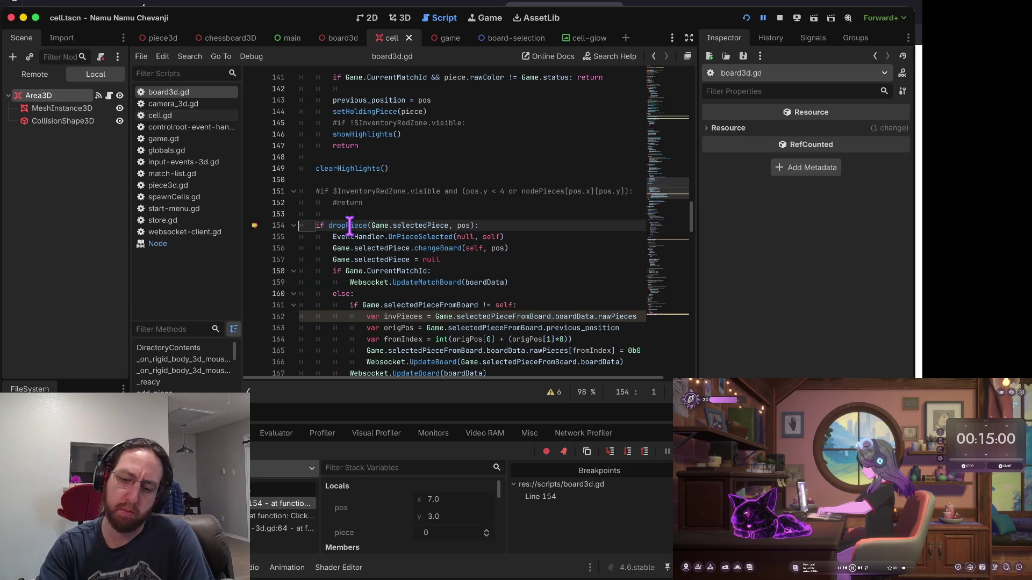
# Step the debugger from the breakpoint through dropPiece to line 172
pyautogui.click(612, 453)
pyautogui.click(612, 453)
pyautogui.click(612, 453)
pyautogui.click(613, 453)
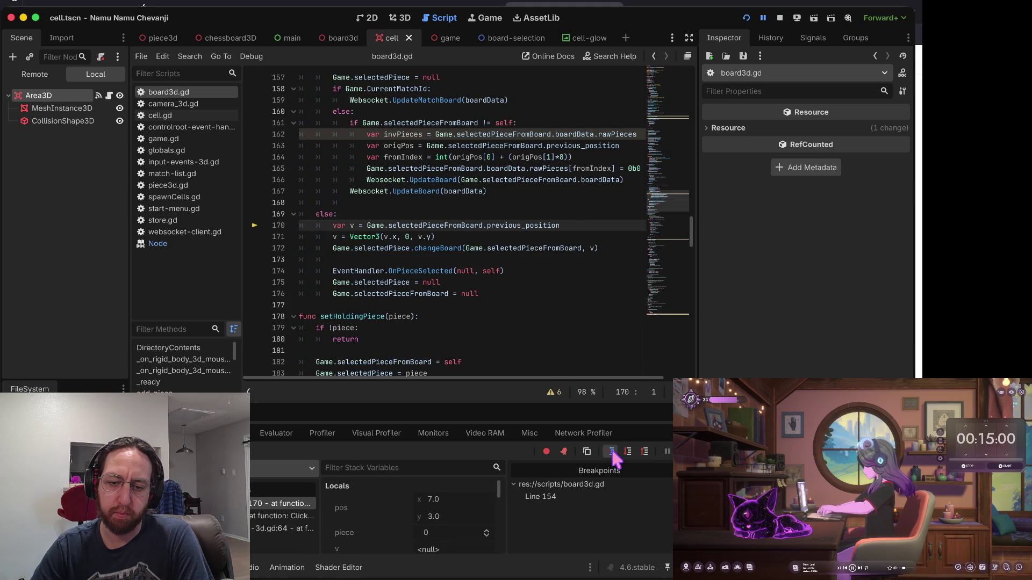
pyautogui.click(612, 453)
pyautogui.click(612, 453)
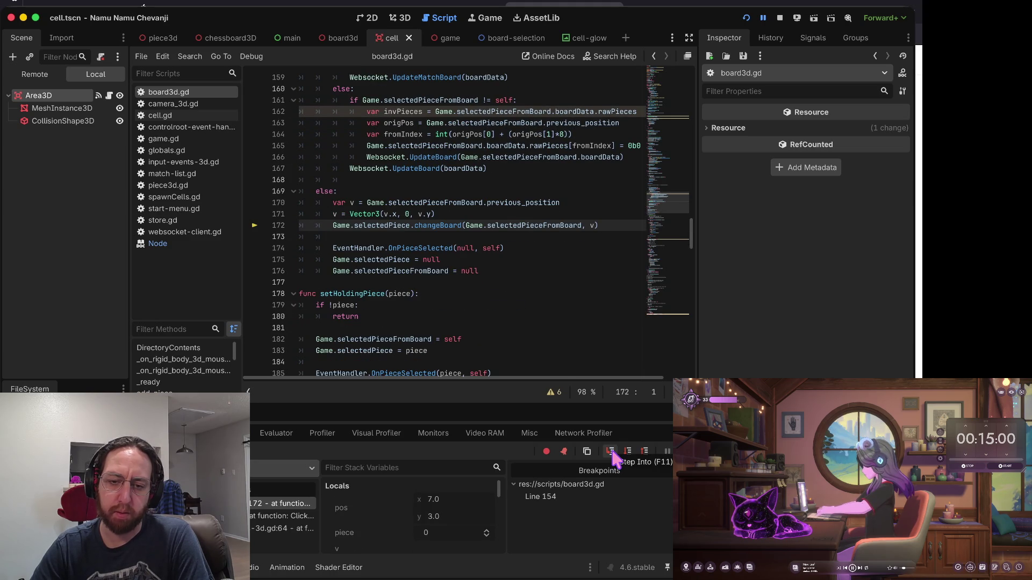
# Select the changeBoard call on line 172, then the drop branch, lines 154–168
pyautogui.scroll(4, 525, 291)
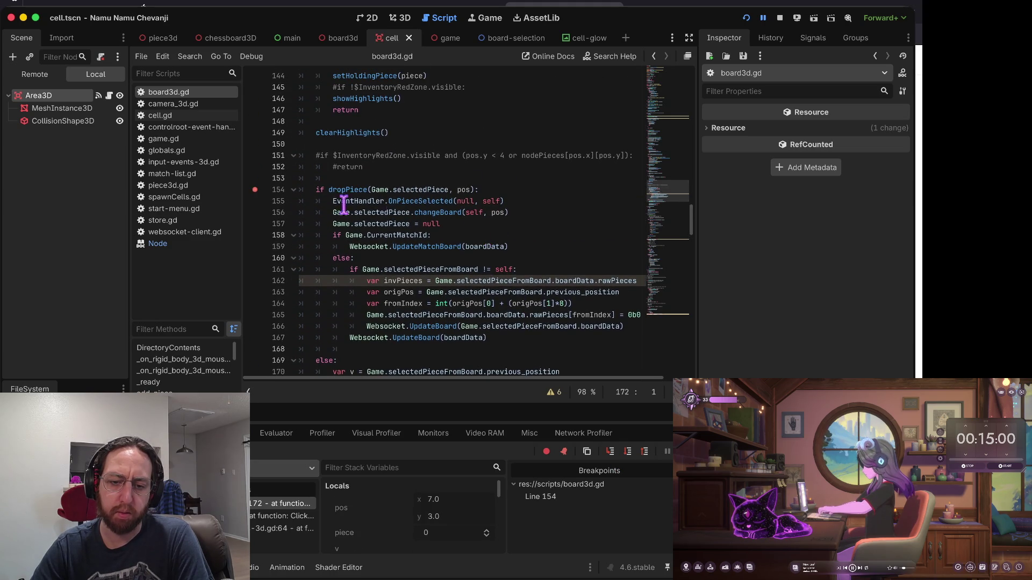
pyautogui.scroll(-1, 325, 208)
pyautogui.moveTo(325, 208)
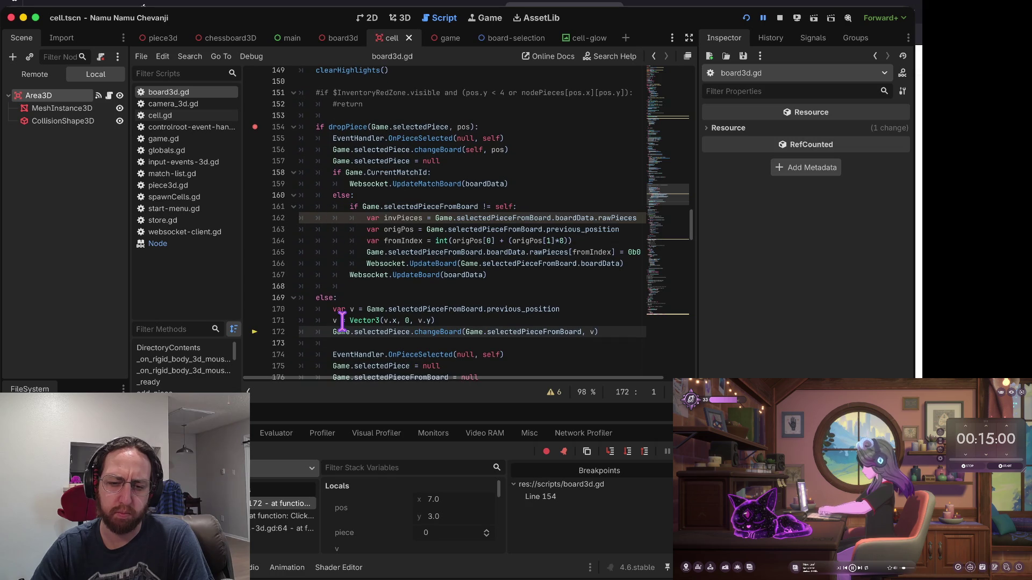
pyautogui.scroll(-1, 341, 321)
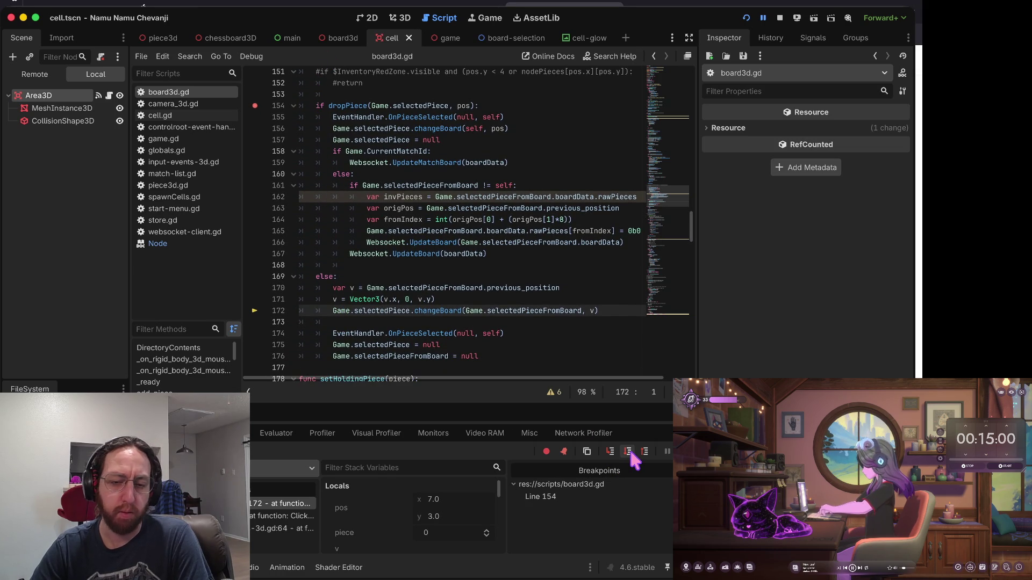
pyautogui.scroll(-1, 334, 299)
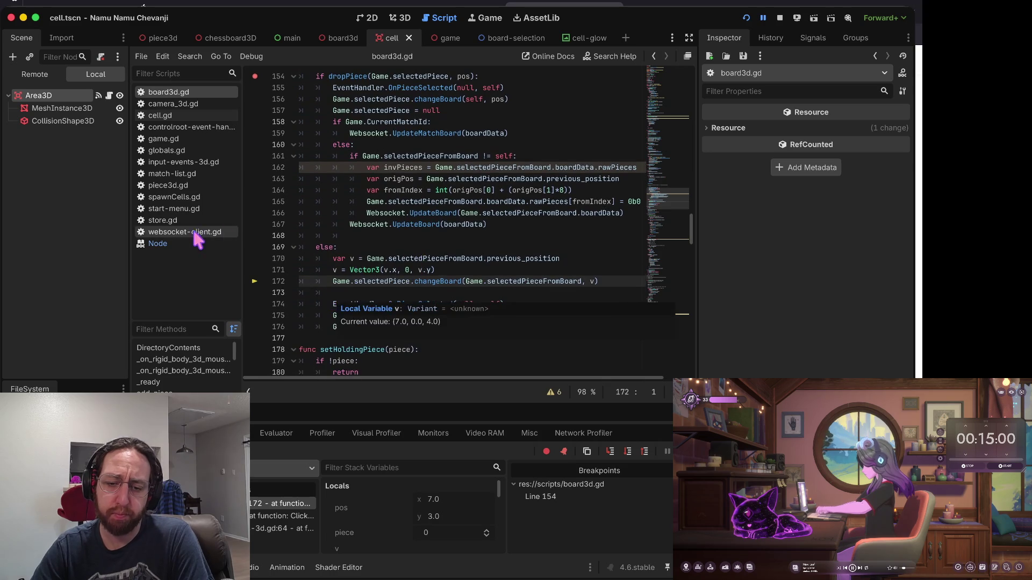
pyautogui.moveTo(332, 282)
pyautogui.mouseDown()
pyautogui.moveTo(627, 285)
pyautogui.moveTo(597, 283)
pyautogui.mouseUp()
pyautogui.scroll(1, 591, 277)
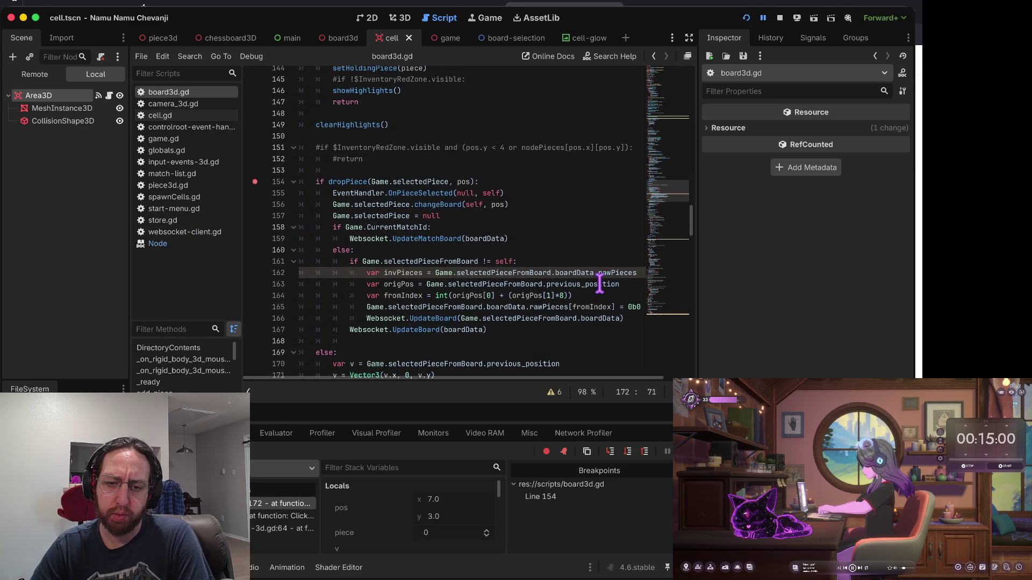
pyautogui.moveTo(313, 105)
pyautogui.mouseDown()
pyautogui.moveTo(462, 215)
pyautogui.moveTo(508, 270)
pyautogui.mouseUp()
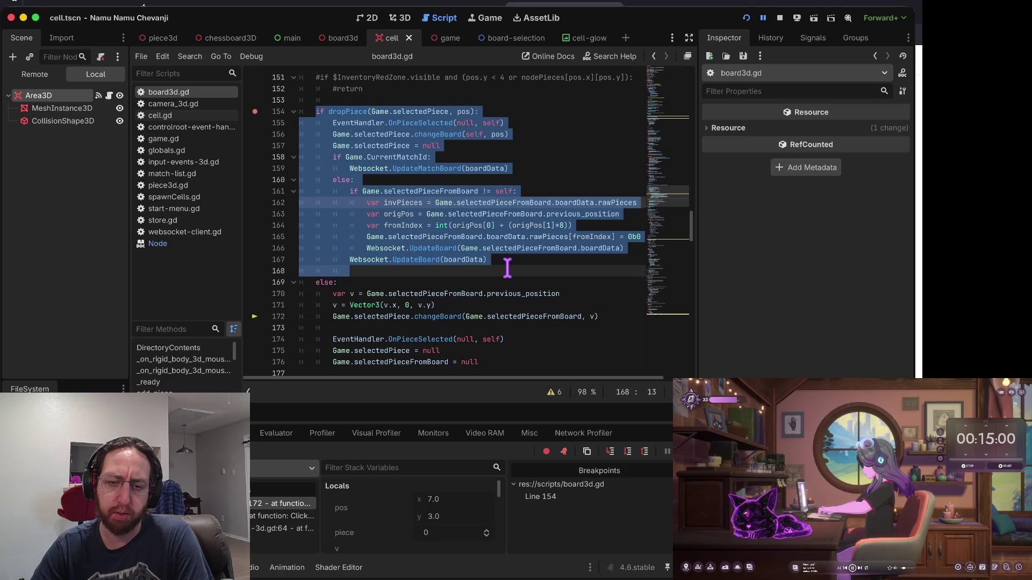
pyautogui.doubleClick(332, 112)
# Select the else branch, lines 169–176, and then lines 170–172
pyautogui.scroll(-2, 334, 245)
pyautogui.moveTo(319, 239)
pyautogui.mouseDown()
pyautogui.moveTo(599, 269)
pyautogui.moveTo(502, 316)
pyautogui.mouseUp()
pyautogui.click(503, 316)
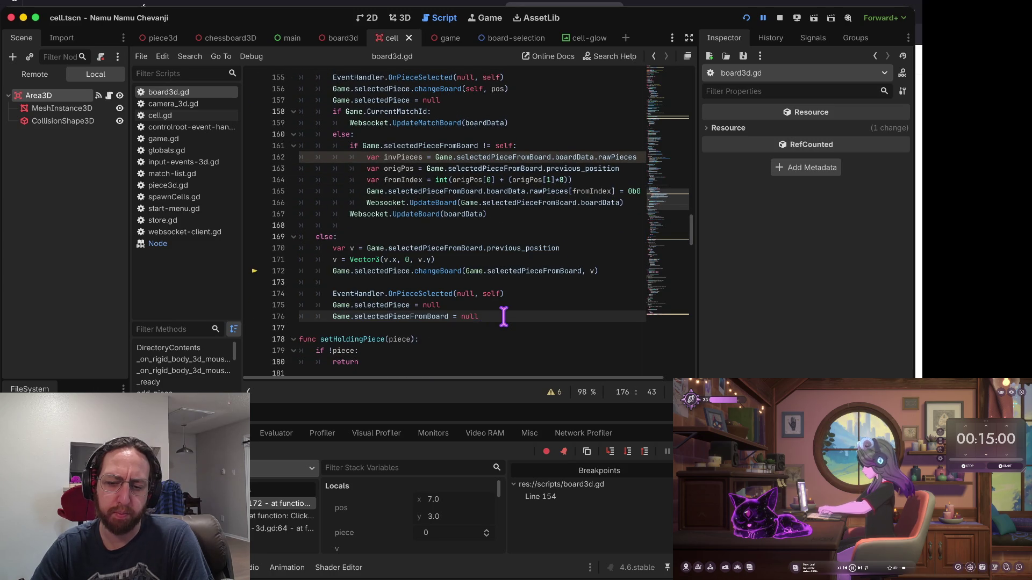
pyautogui.scroll(-1, 503, 315)
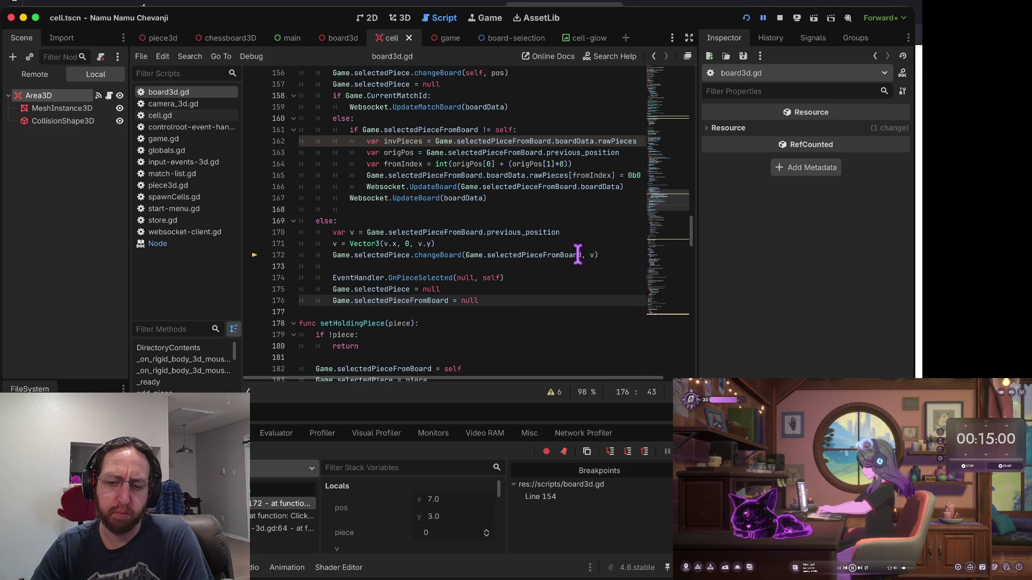
pyautogui.moveTo(608, 252)
pyautogui.mouseDown()
pyautogui.moveTo(410, 252)
pyautogui.moveTo(322, 236)
pyautogui.moveTo(601, 258)
pyautogui.mouseUp()
pyautogui.click(325, 237)
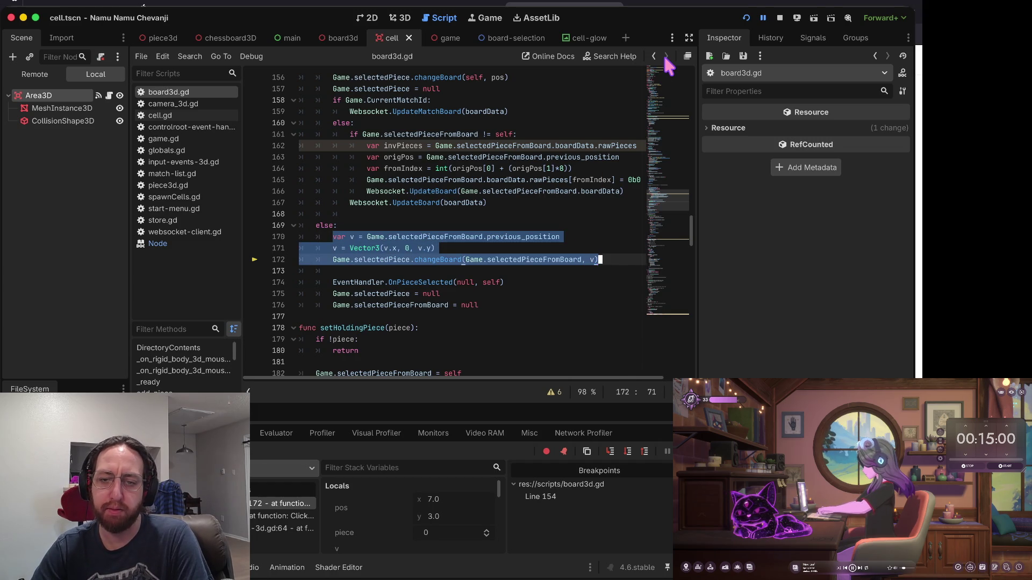
# Glance at the game window, clear the lines 170–172 selection, and stop the running game
pyautogui.press('F12')
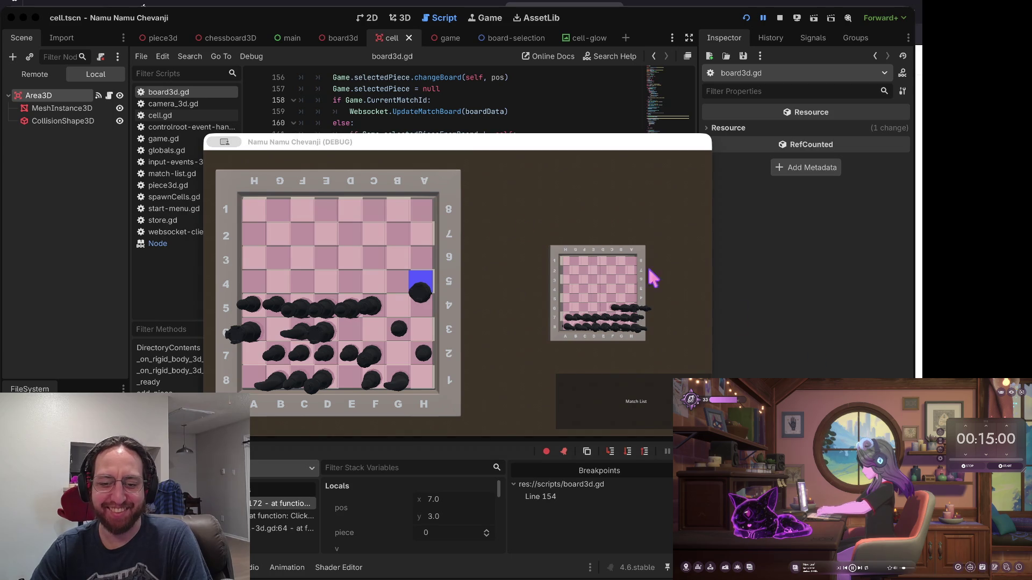
pyautogui.click(428, 293)
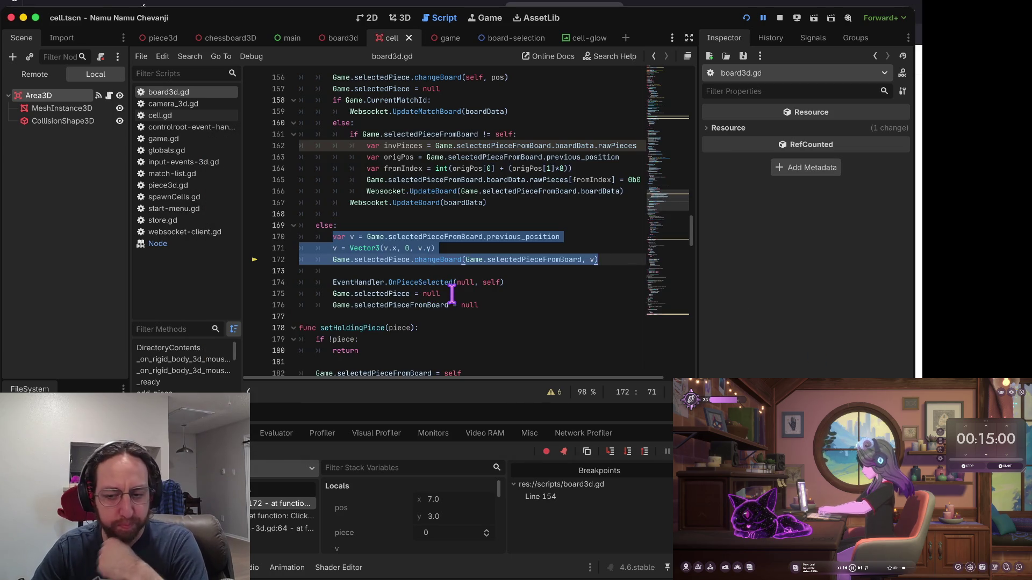
pyautogui.click(438, 260)
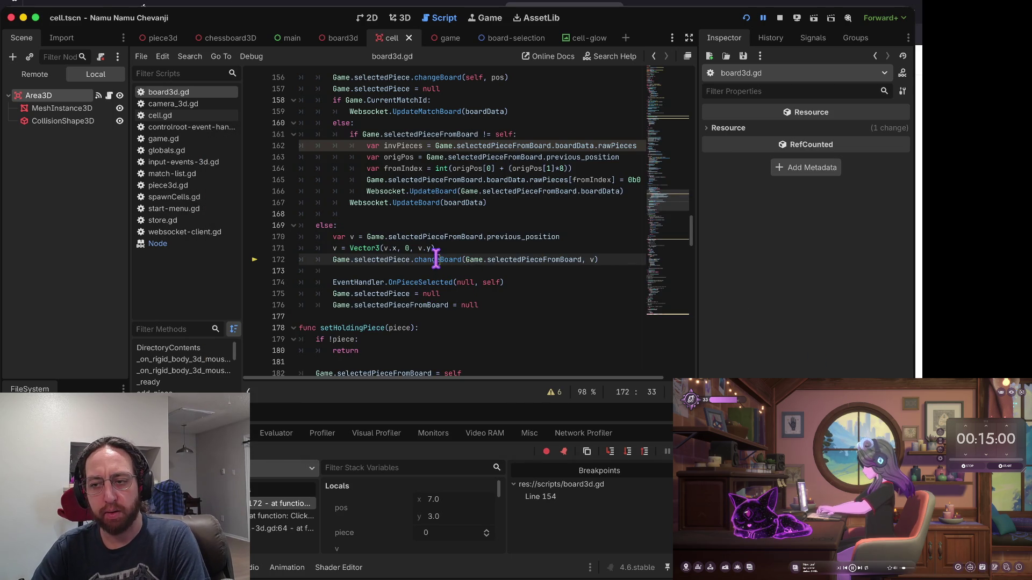
pyautogui.click(779, 19)
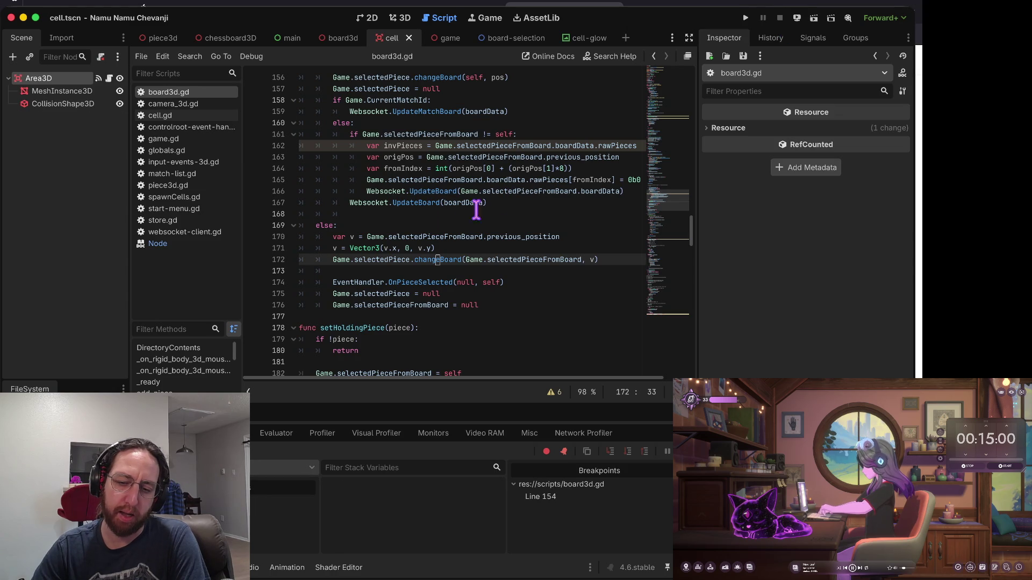
# Comment out the changeBoard call on line 172 and save board3d.gd
pyautogui.click(363, 261)
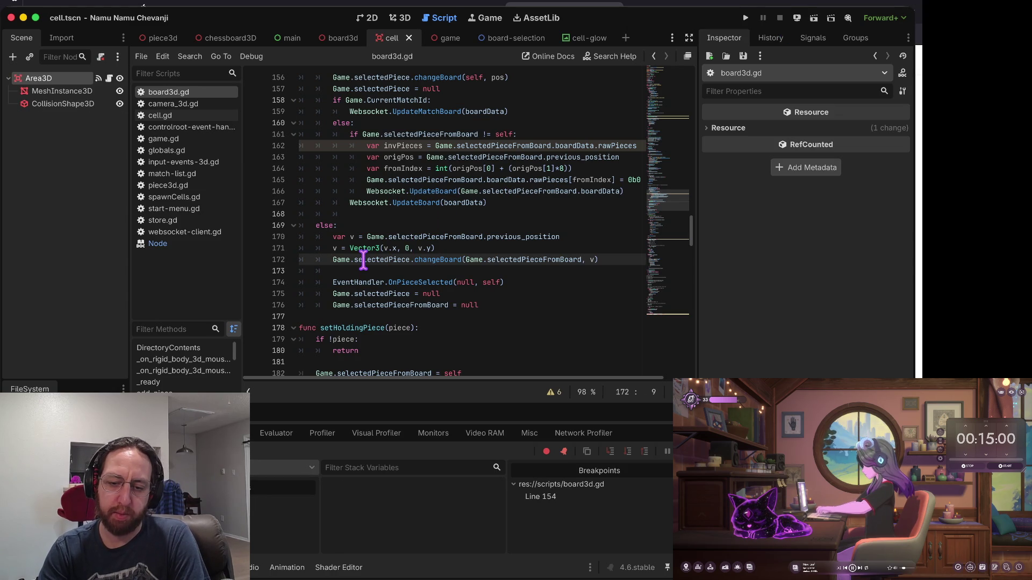
pyautogui.press('super+k')
pyautogui.press('Up')
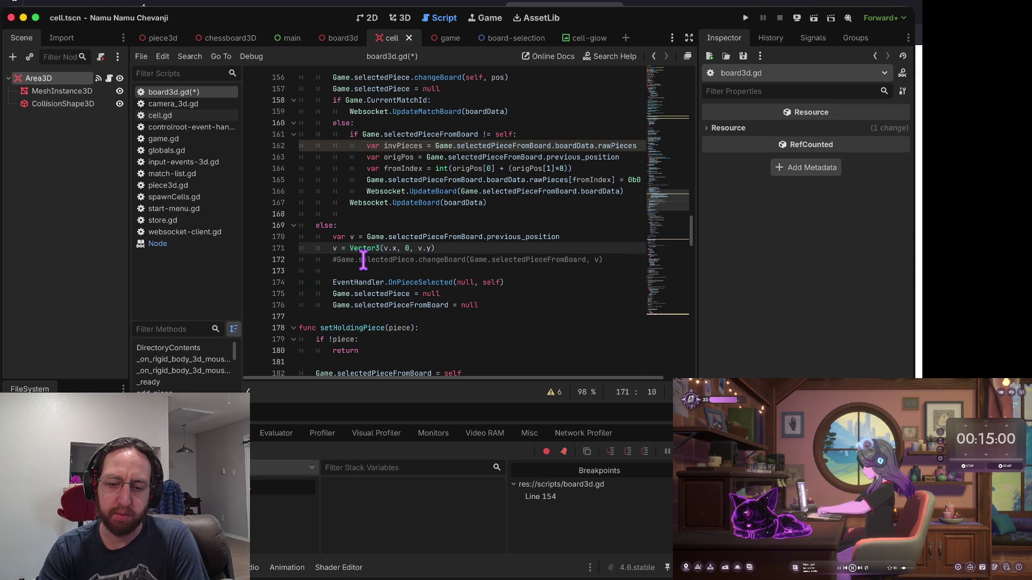
pyautogui.press('super+s')
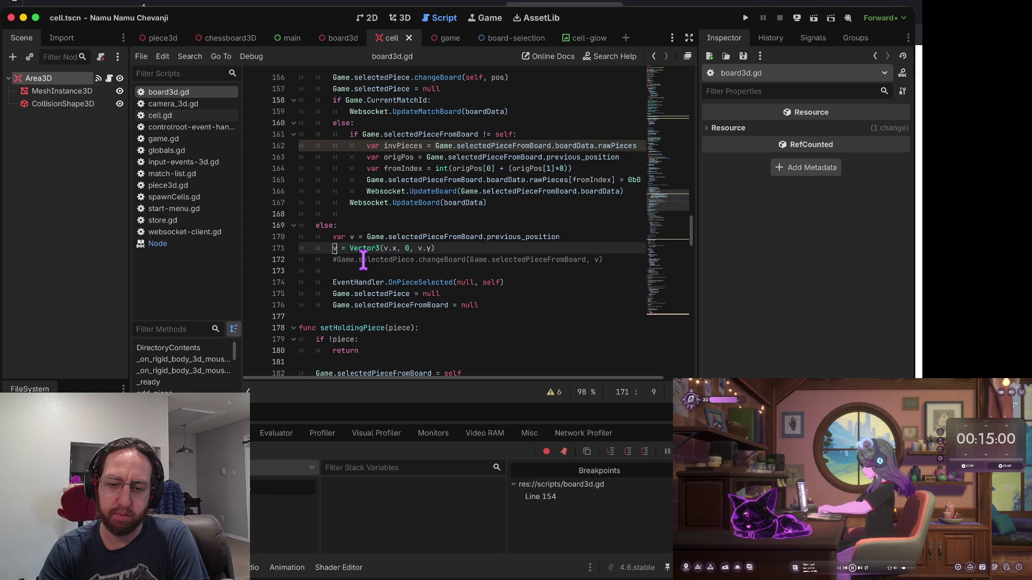
# Run the game, log in, open the middle chessboard, then open the store screen
pyautogui.press('super+b')
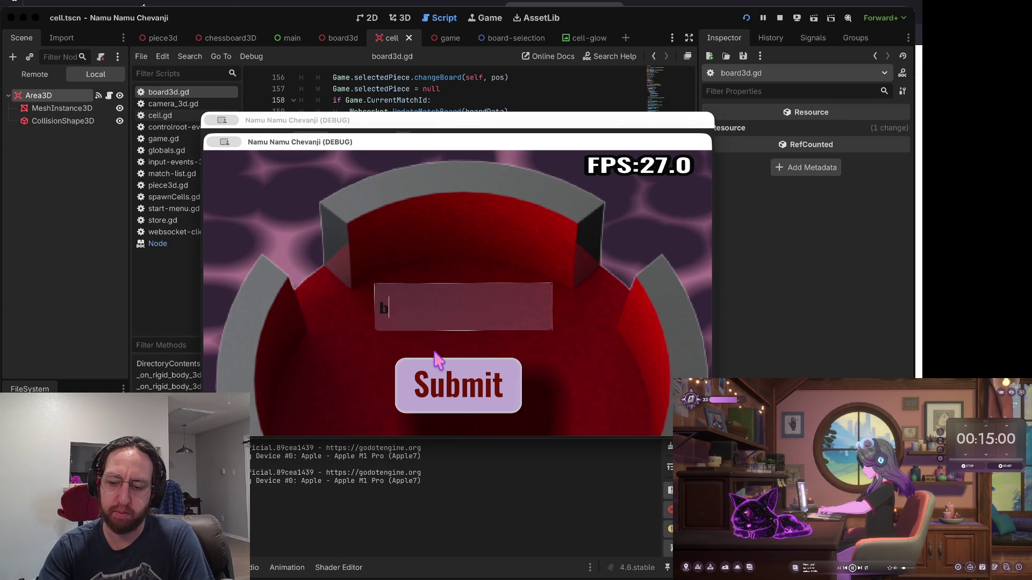
pyautogui.click(435, 361)
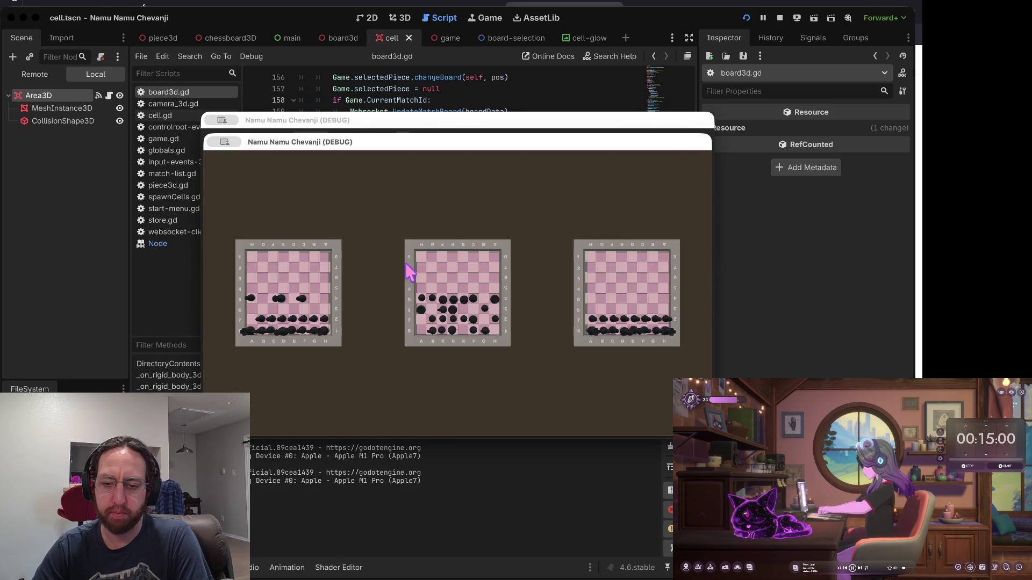
pyautogui.click(413, 252)
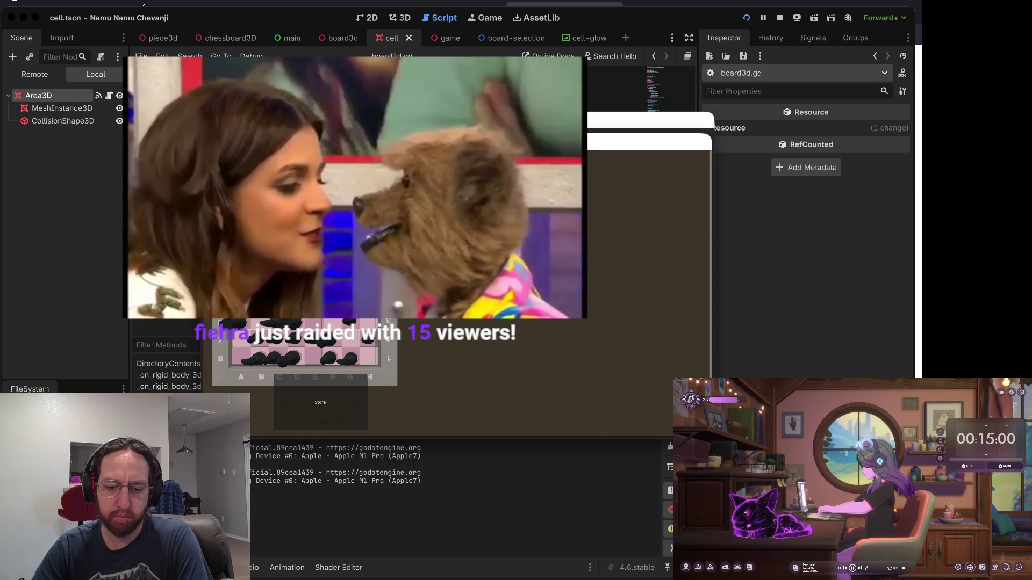
pyautogui.click(354, 408)
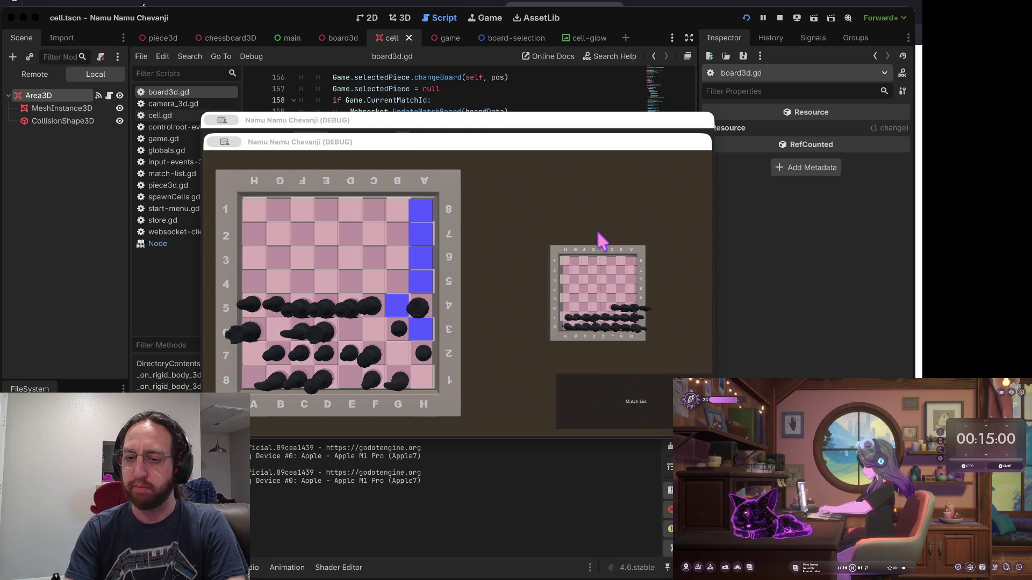
# Close the lower game window with Cmd+Q and stop the running project
pyautogui.click(598, 233)
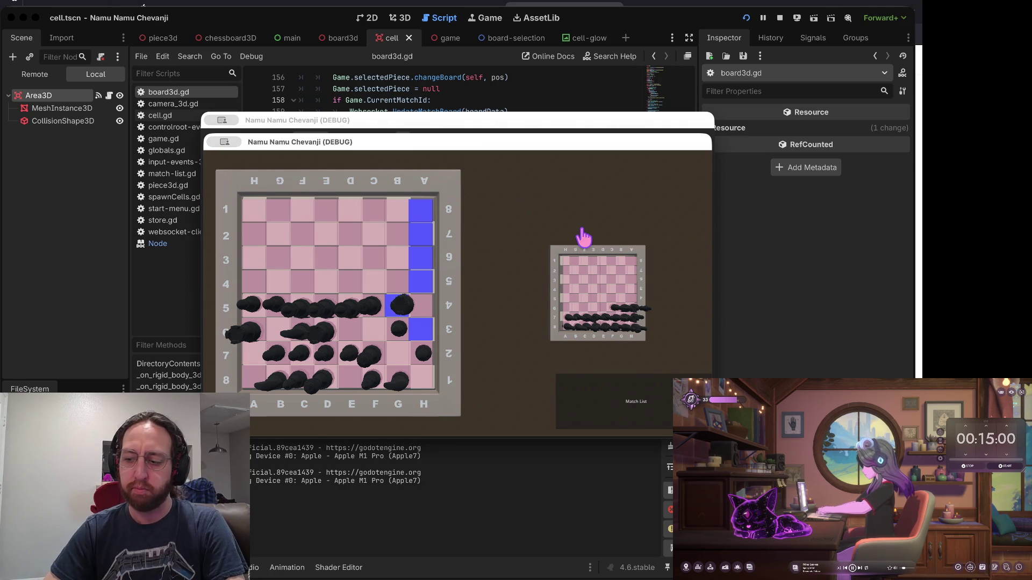
pyautogui.press('super+q')
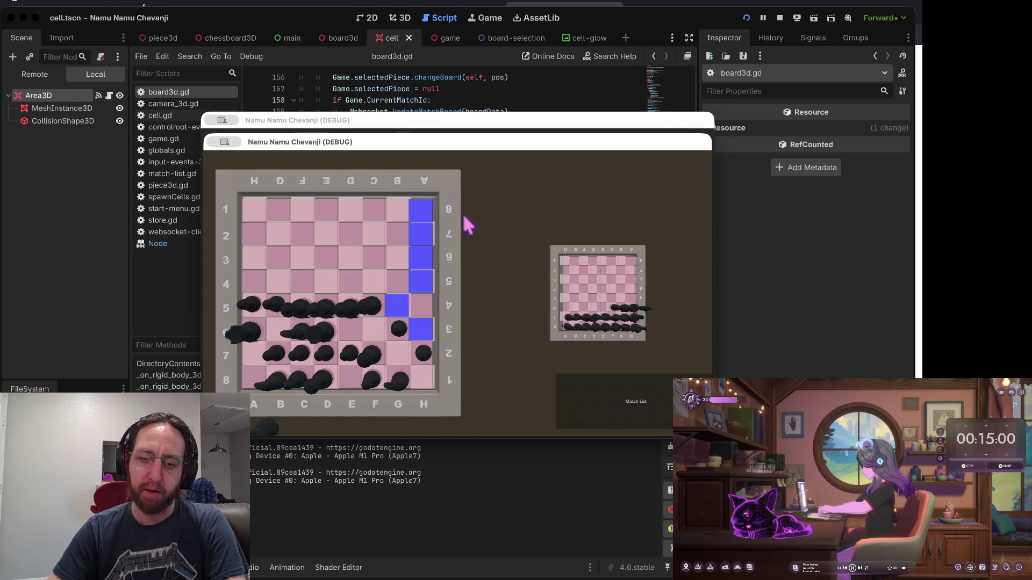
pyautogui.click(779, 17)
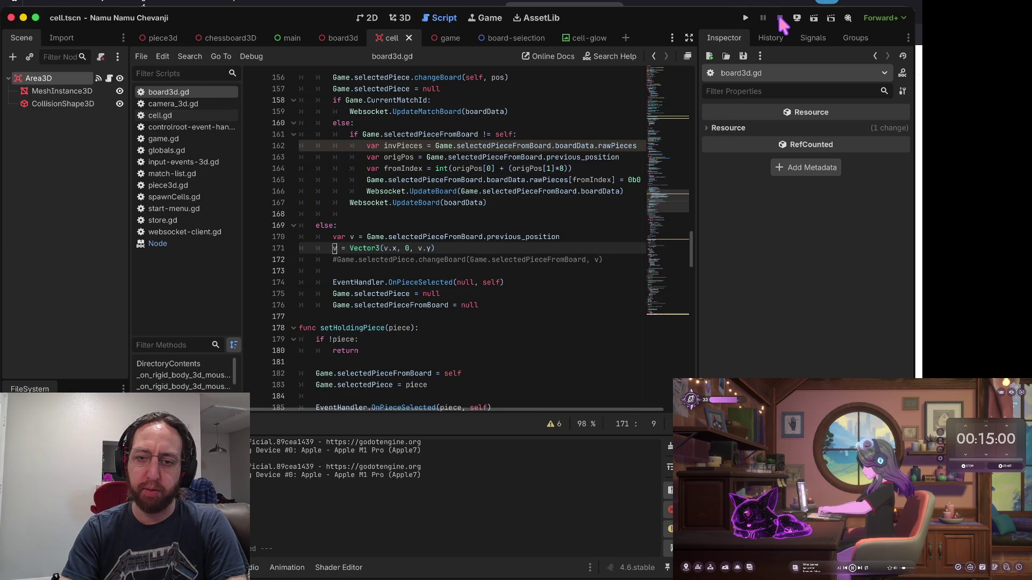
# Relaunch the game and log in under a second test username
pyautogui.press('super+b')
pyautogui.click(472, 308)
pyautogui.write('2')
pyautogui.click(459, 344)
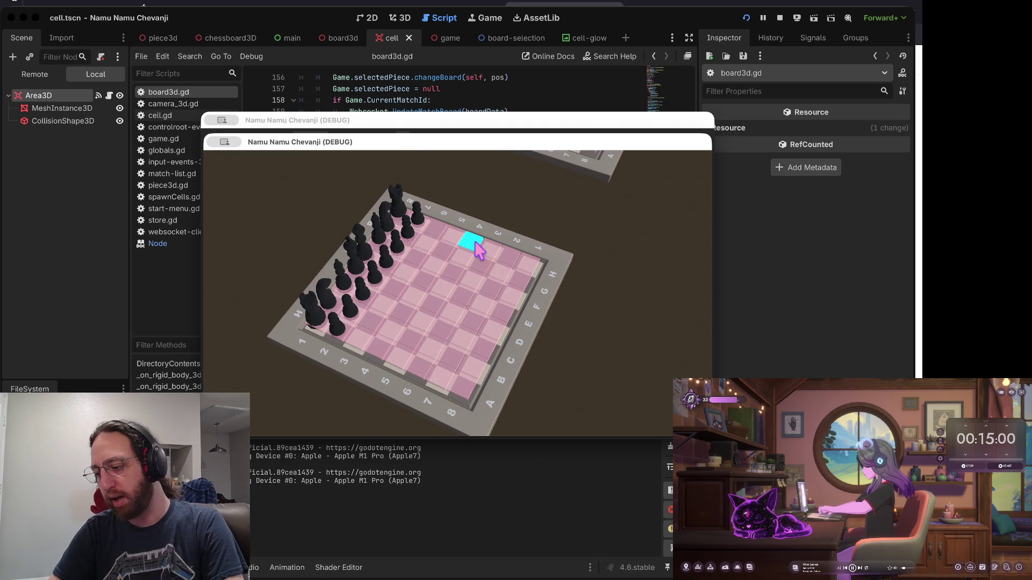
# Zoom the game camera in and out over the chessboards to inspect the pieces
pyautogui.scroll(2, 478, 247)
pyautogui.scroll(-5, 477, 247)
pyautogui.scroll(8, 483, 242)
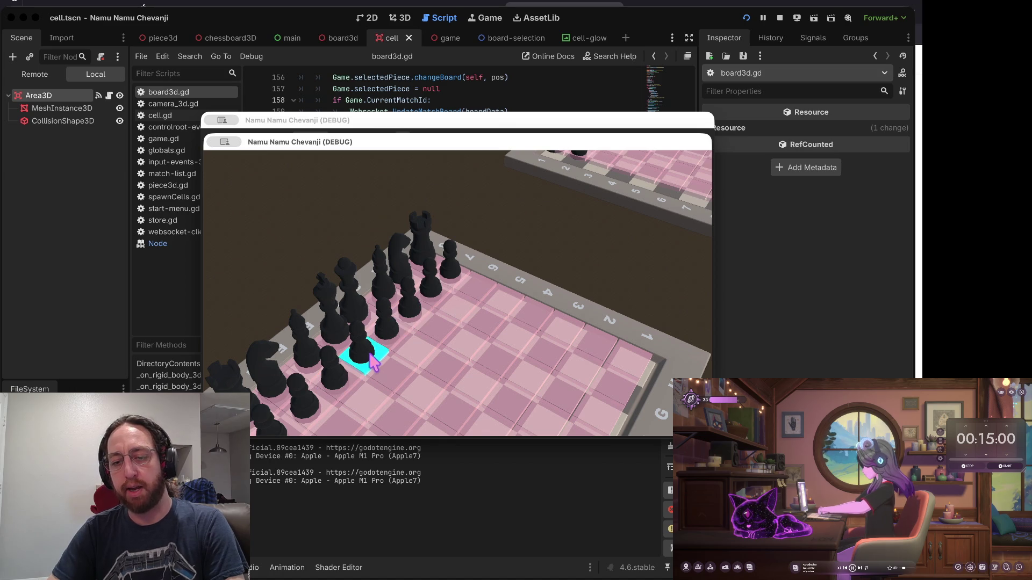
pyautogui.scroll(-3, 371, 365)
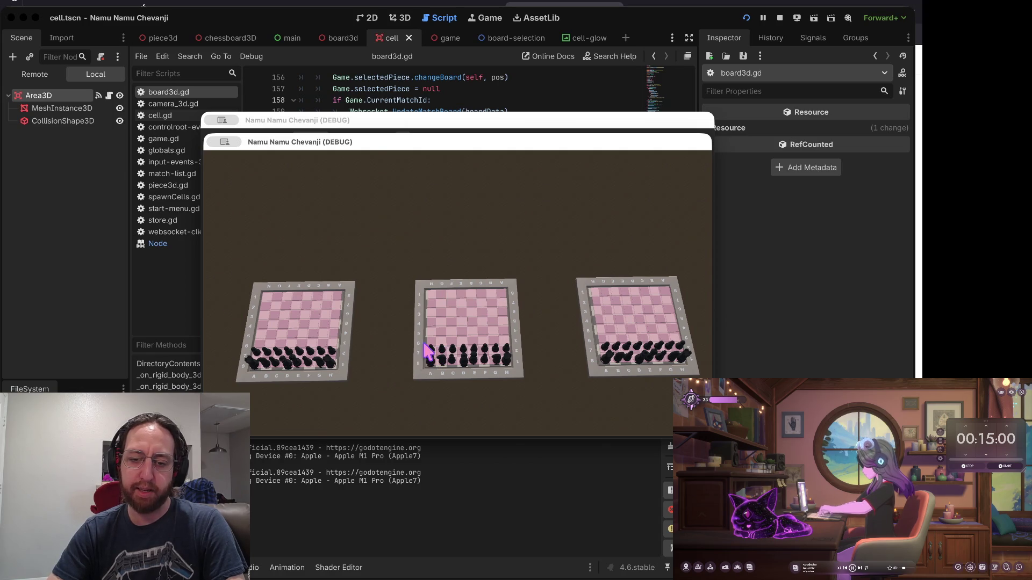
# Enlarge the middle chessboard, visit the Store, and come back to the board
pyautogui.click(426, 352)
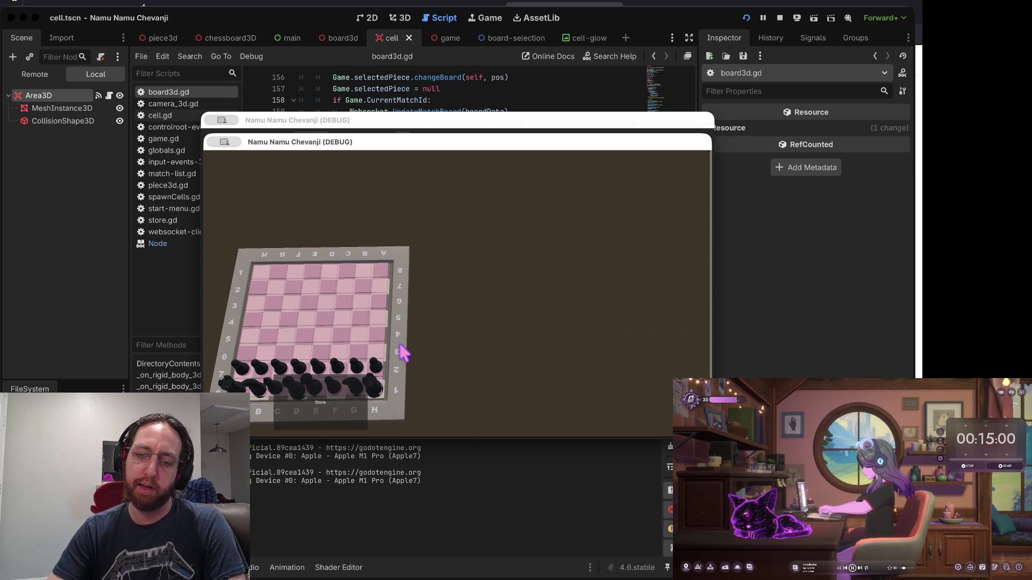
pyautogui.click(319, 407)
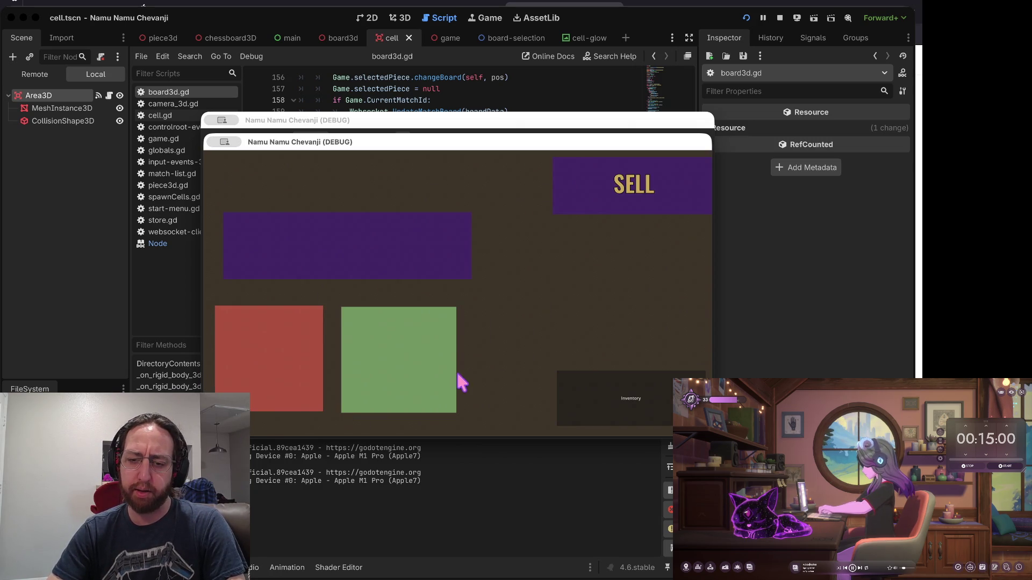
pyautogui.click(586, 410)
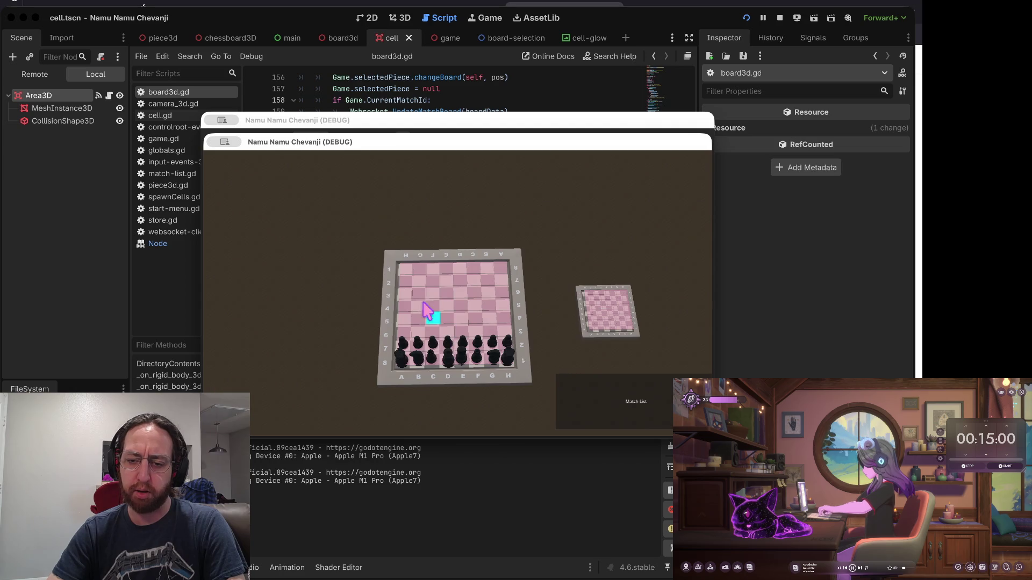
# Pick up the H-file pawn and drop it on a board square to hit the breakpoint
pyautogui.click(495, 336)
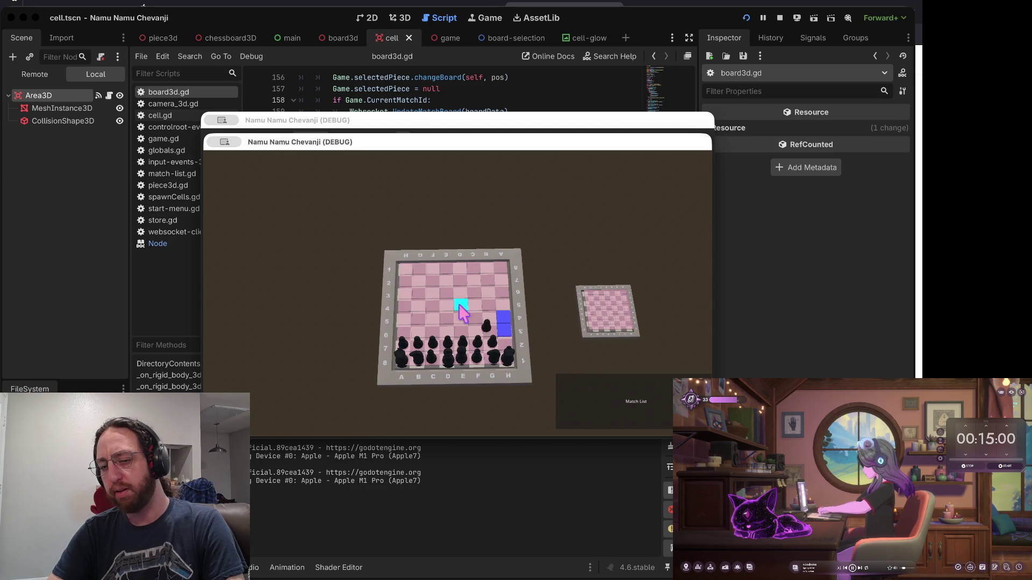
pyautogui.click(506, 361)
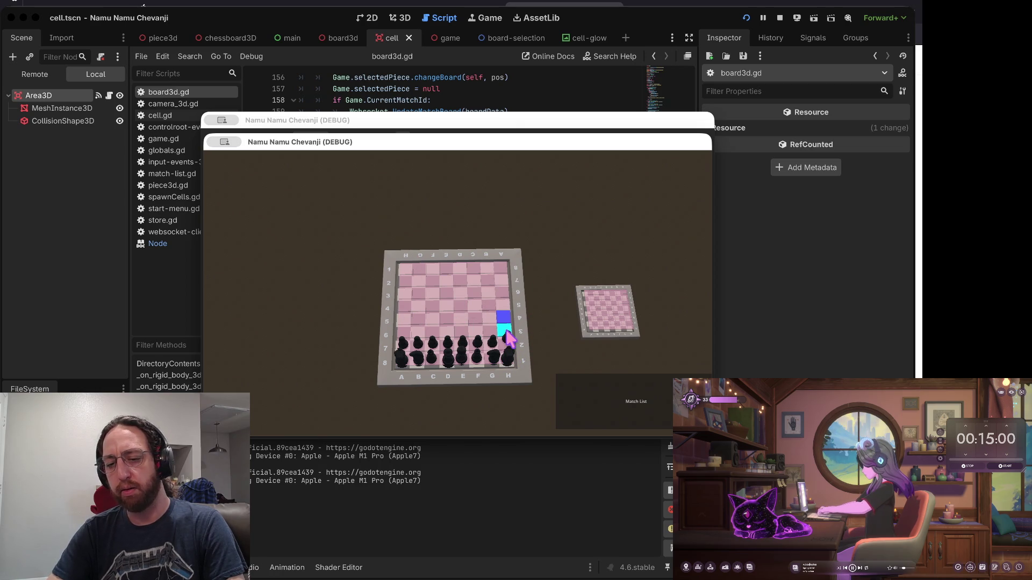
pyautogui.click(508, 338)
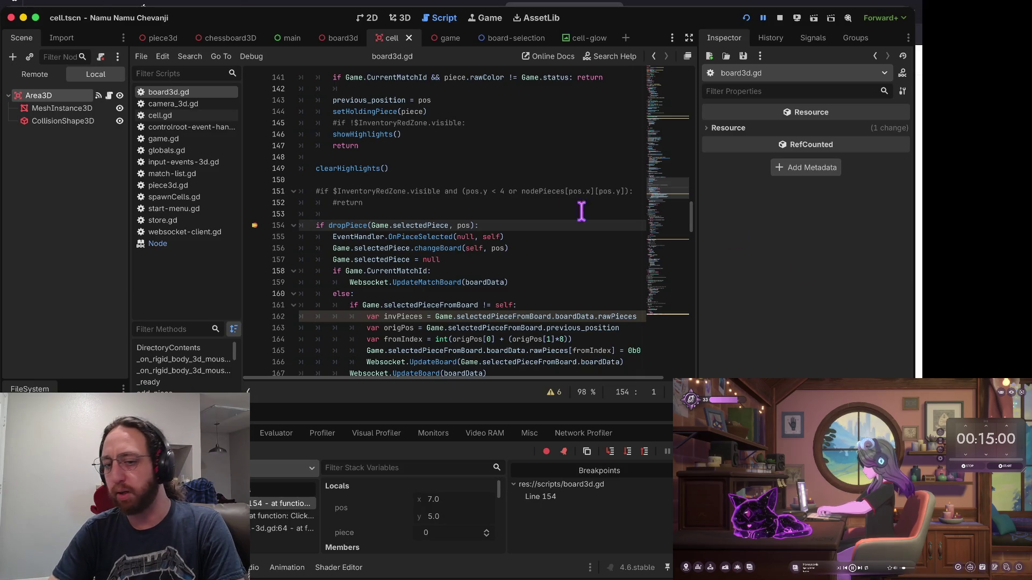
pyautogui.click(428, 237)
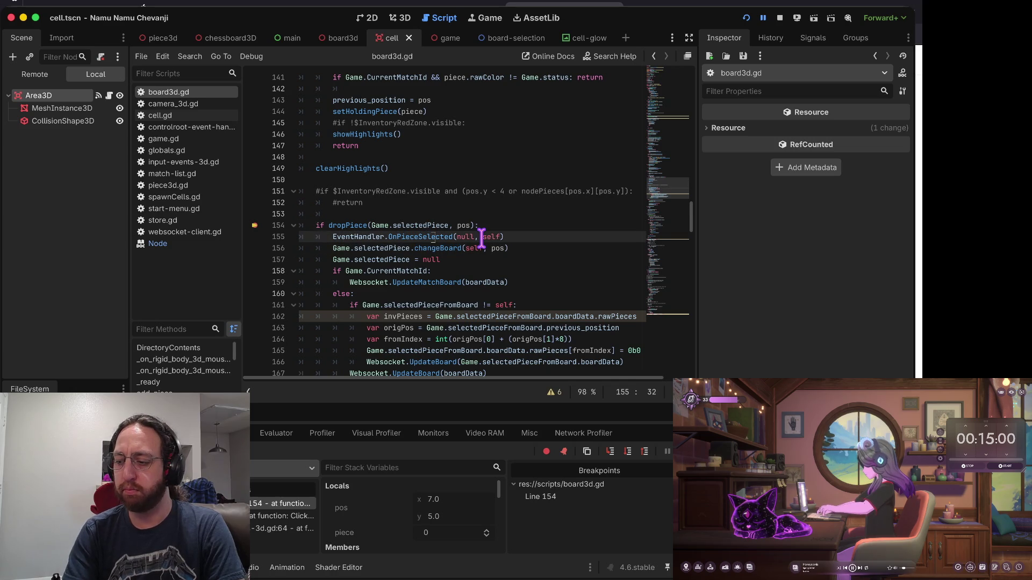
pyautogui.press('Up')
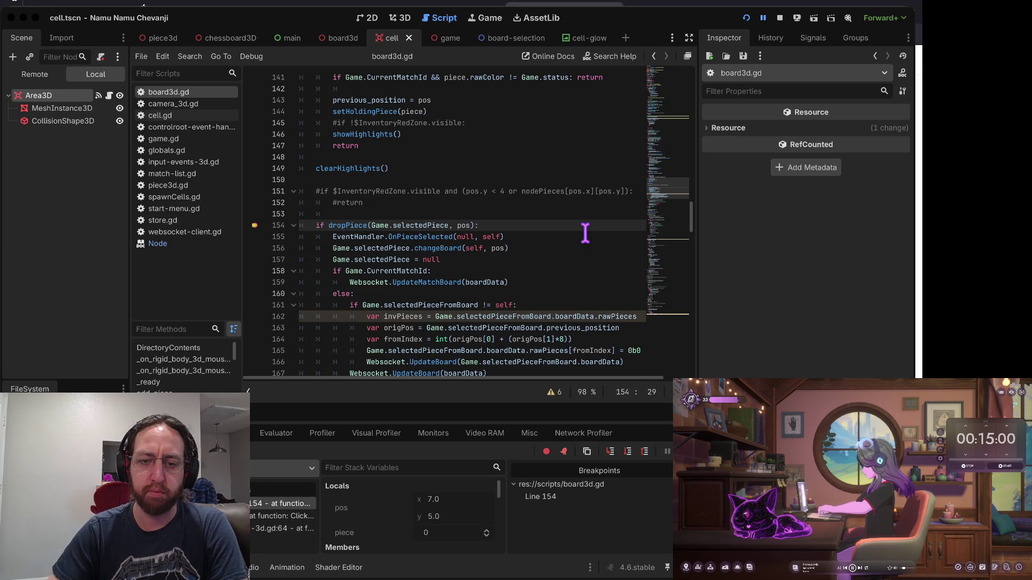
pyautogui.click(453, 226)
# Look over lines 154–160 of board3d.gd, then resume the paused game with F12
pyautogui.press('Left')
pyautogui.press('Left')
pyautogui.press('Left')
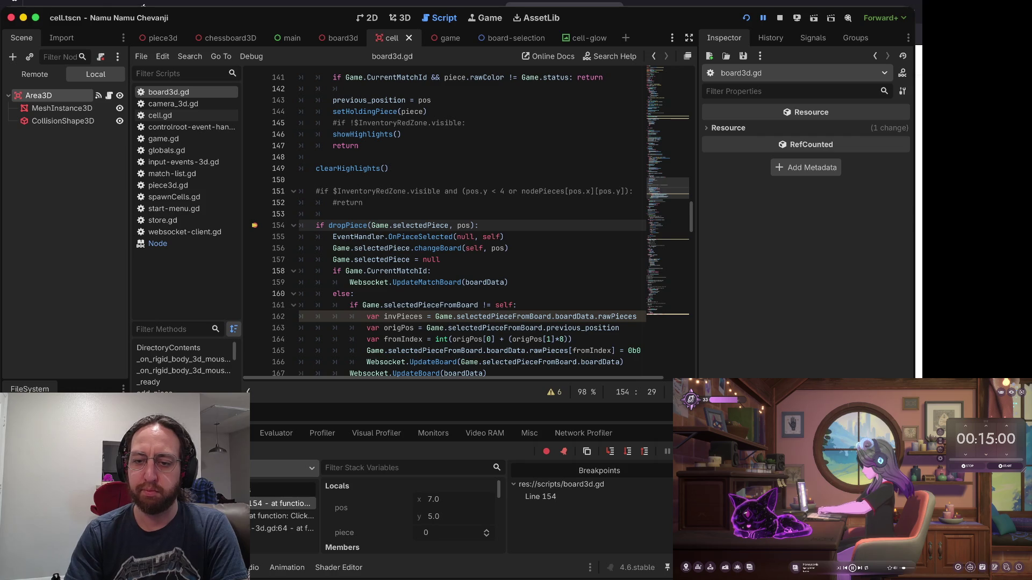
pyautogui.click(527, 293)
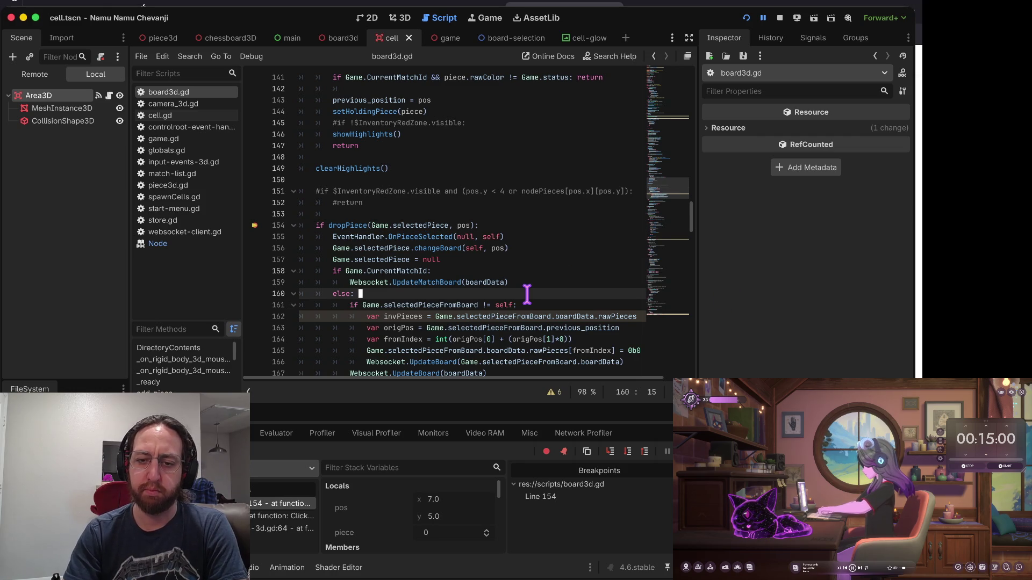
pyautogui.press('Up')
pyautogui.press('Up')
pyautogui.press('Up')
pyautogui.press('Down')
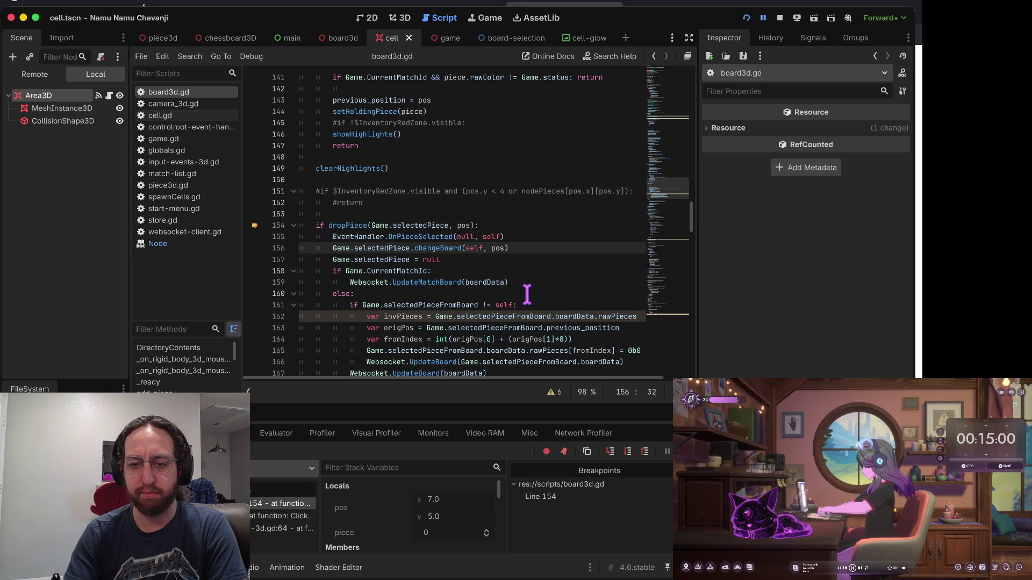
pyautogui.press('Down')
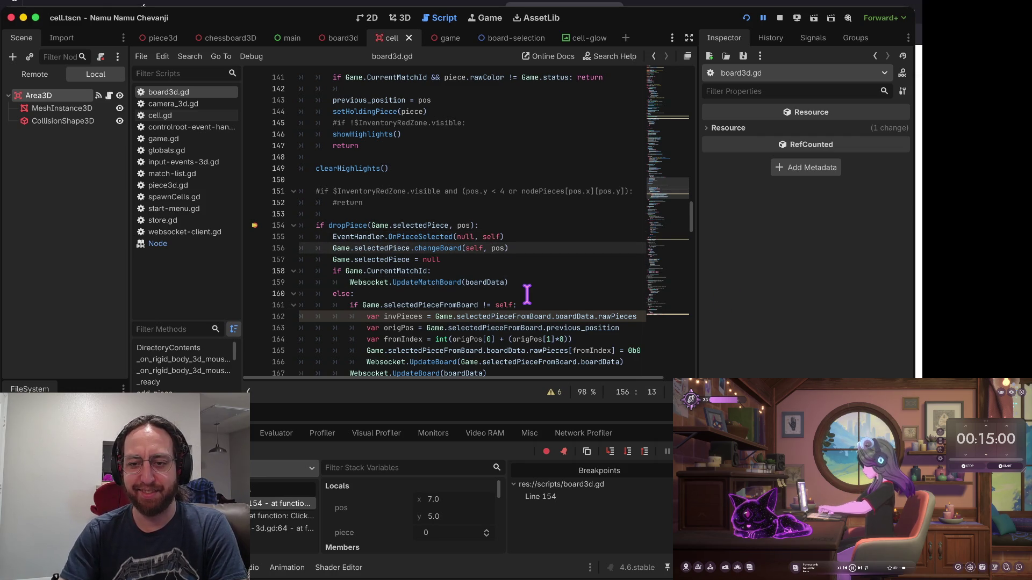
pyautogui.press('F12')
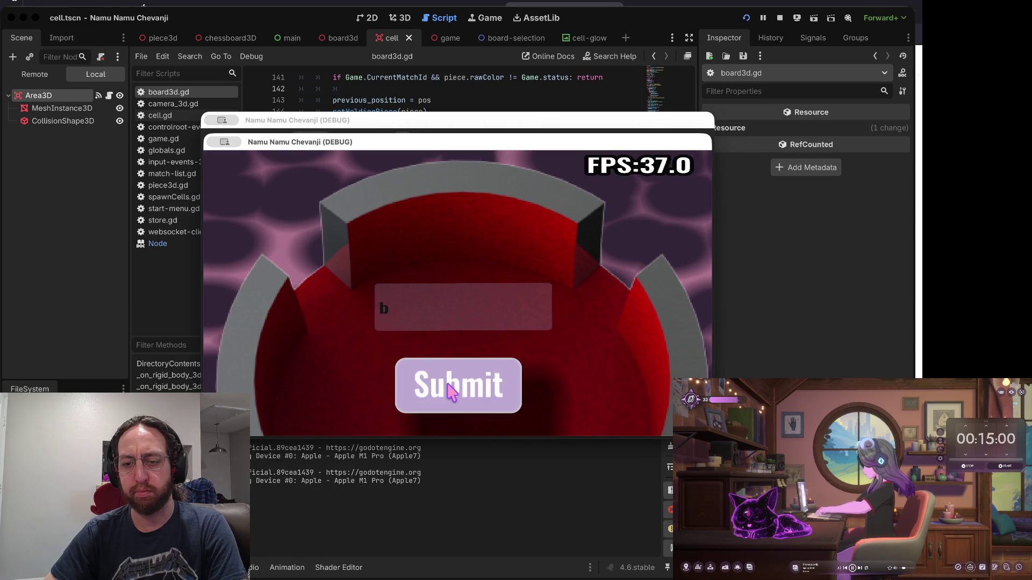
# Submit the login screen, visit the Store, and return to the board view
pyautogui.click(454, 386)
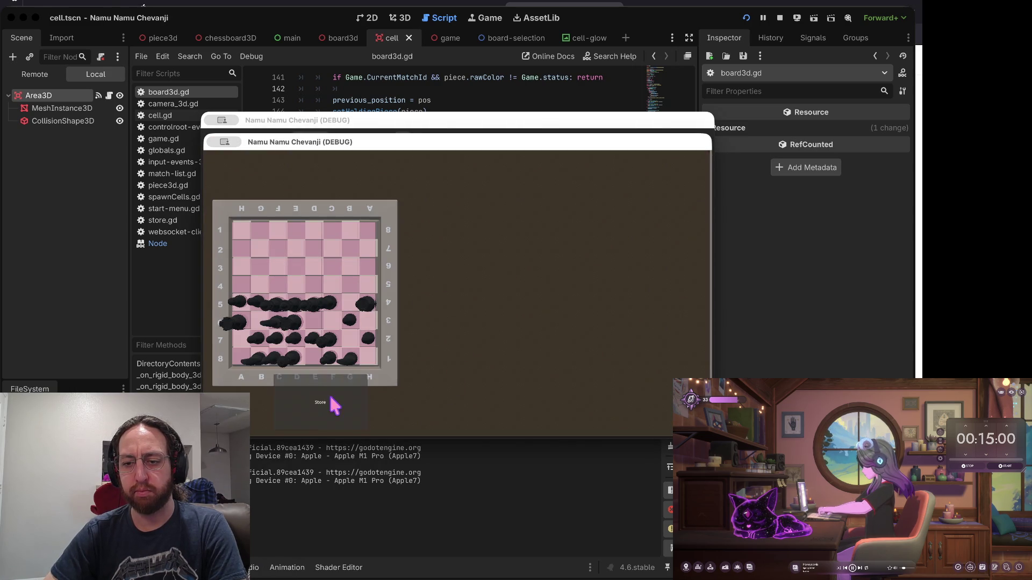
pyautogui.click(334, 403)
pyautogui.click(642, 390)
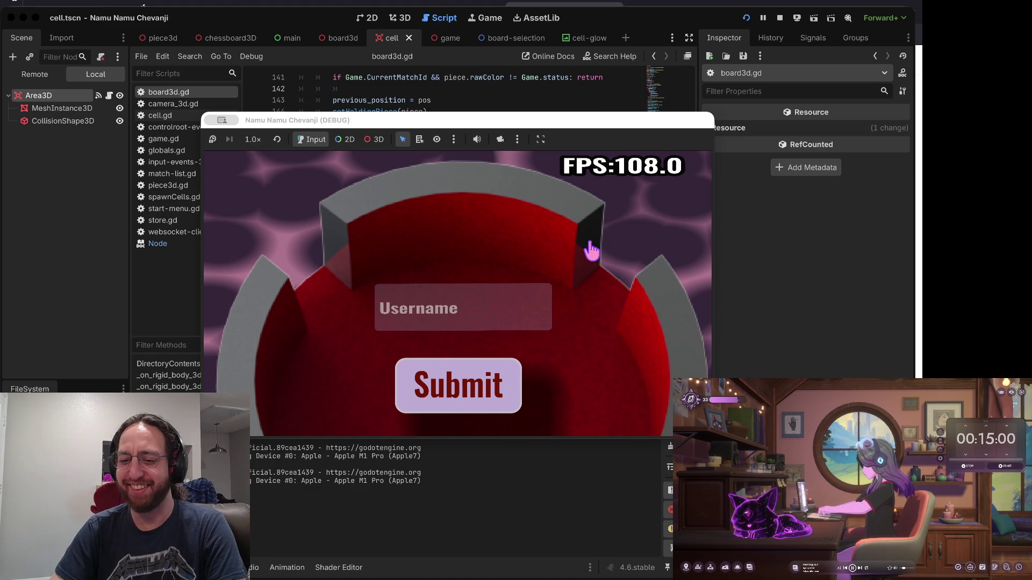
# Log in with a username, open a board, and drop the H4 piece to hit the breakpoint
pyautogui.click(470, 313)
pyautogui.write('b')
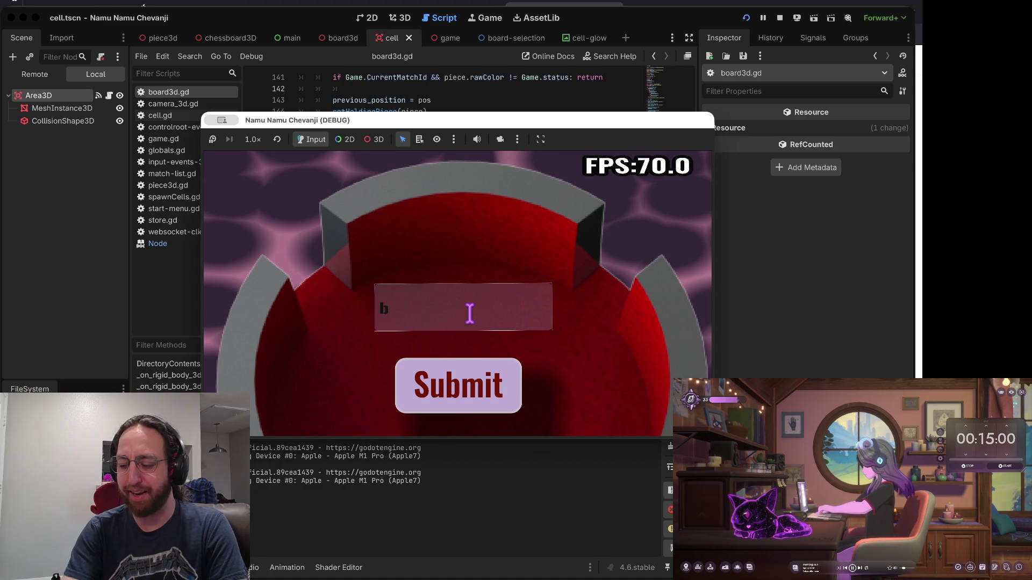
pyautogui.click(458, 394)
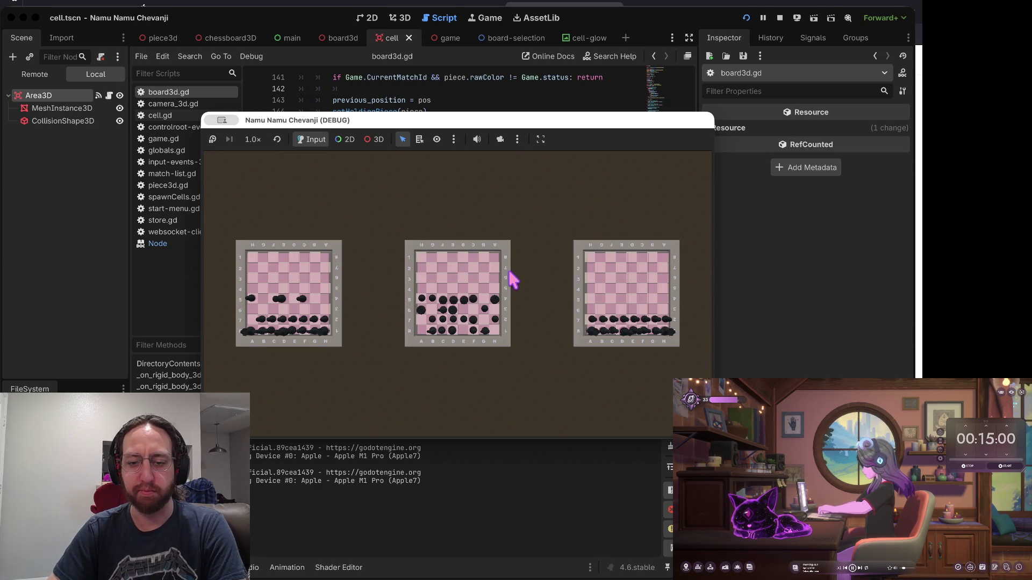
pyautogui.click(343, 408)
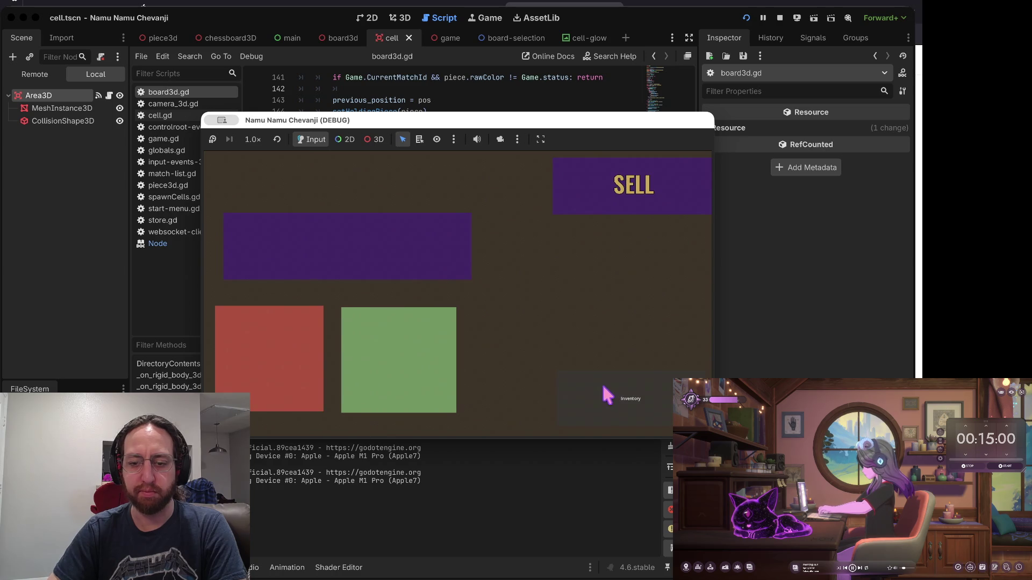
pyautogui.click(428, 312)
pyautogui.click(422, 282)
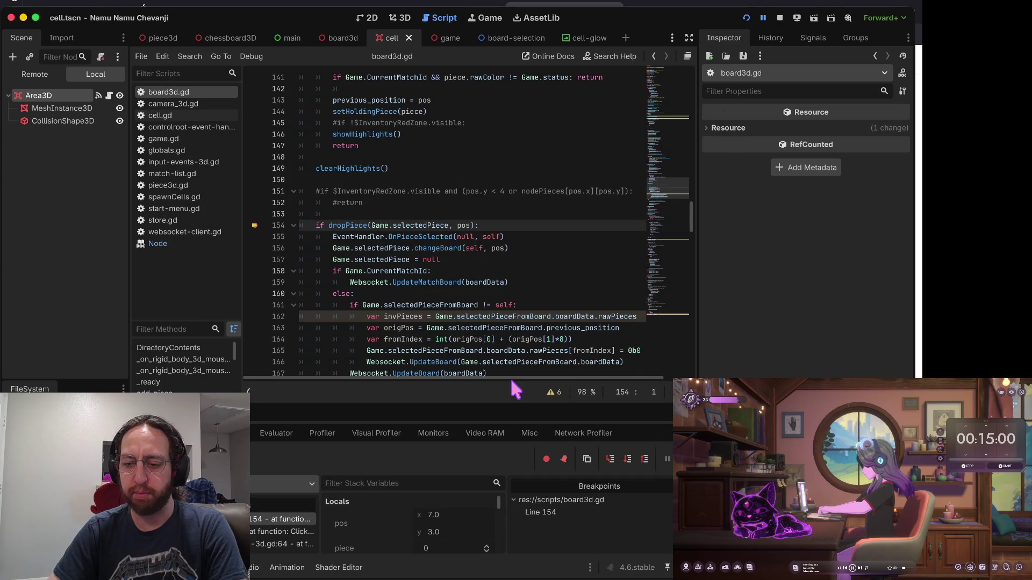
# Step one line, resume the game, and drop another piece on a board cell
pyautogui.click(627, 460)
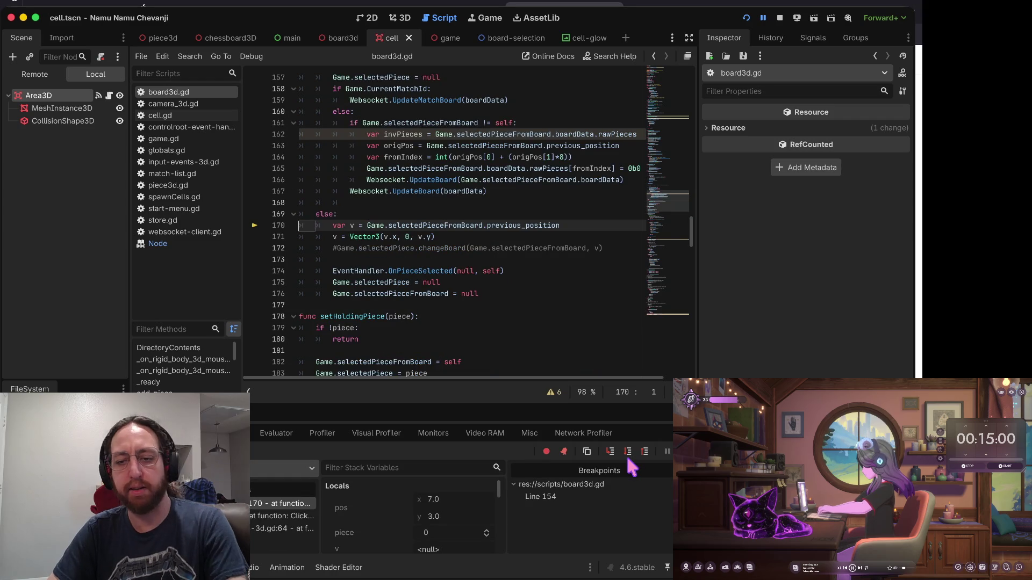
pyautogui.scroll(2, 440, 194)
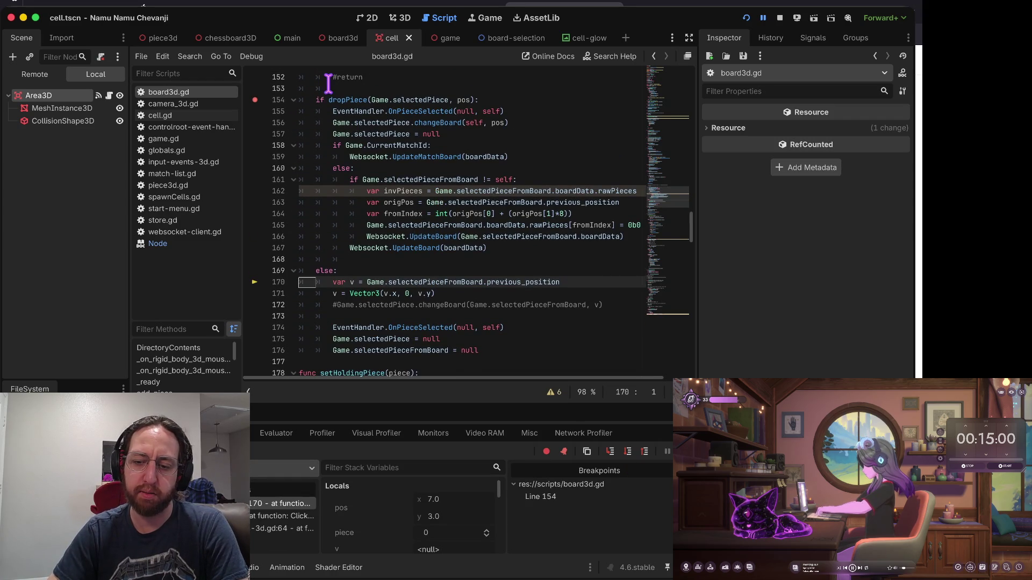
pyautogui.click(667, 451)
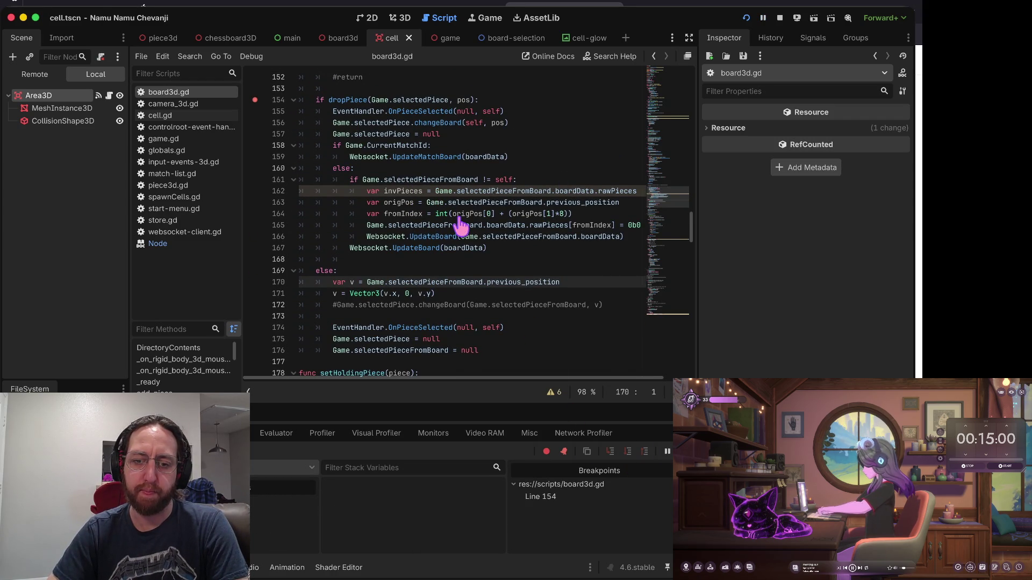
pyautogui.click(253, 308)
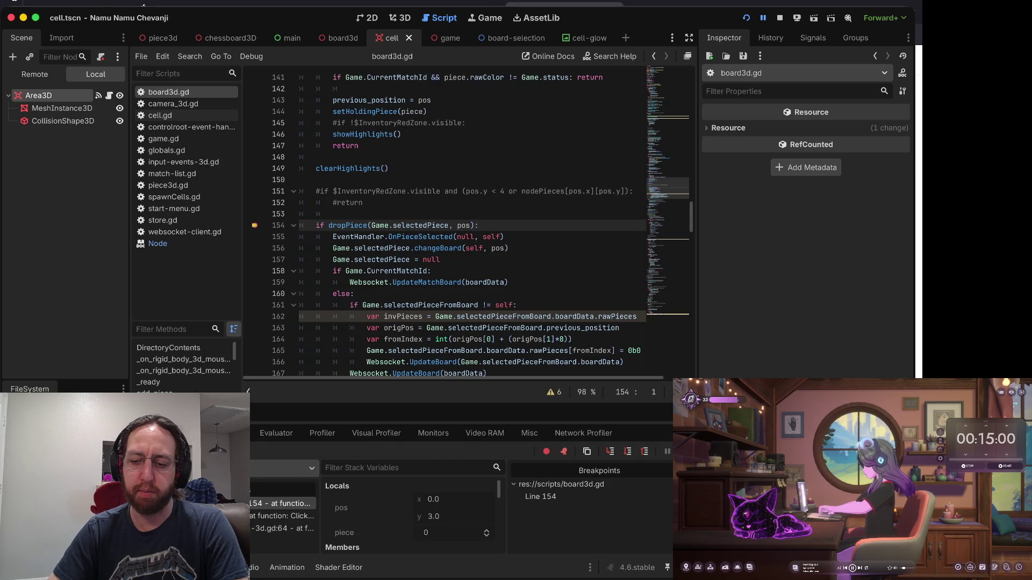
# Step through dropPiece to its return false line and back out, then stop and rerun the game
pyautogui.click(611, 452)
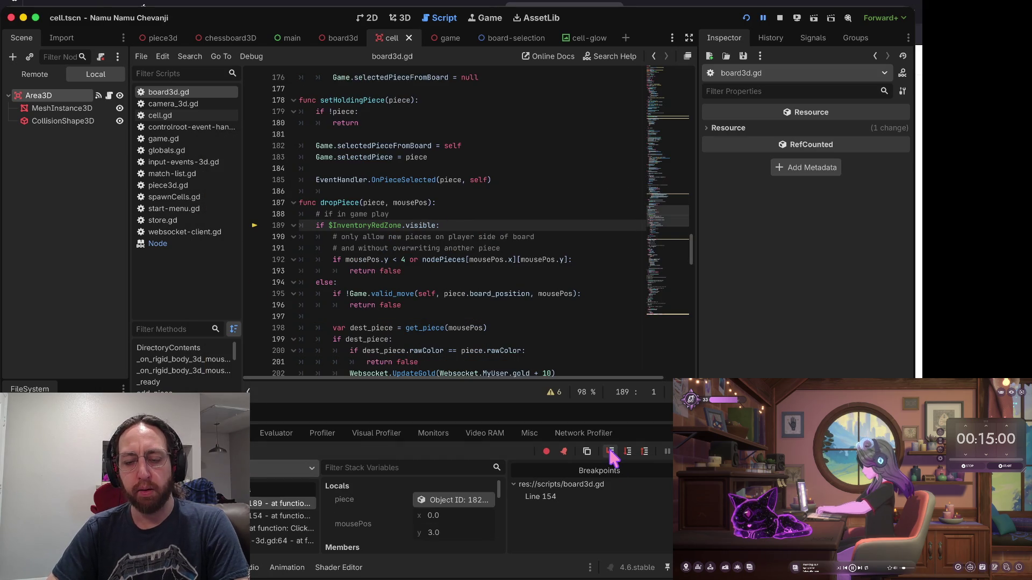
pyautogui.click(611, 452)
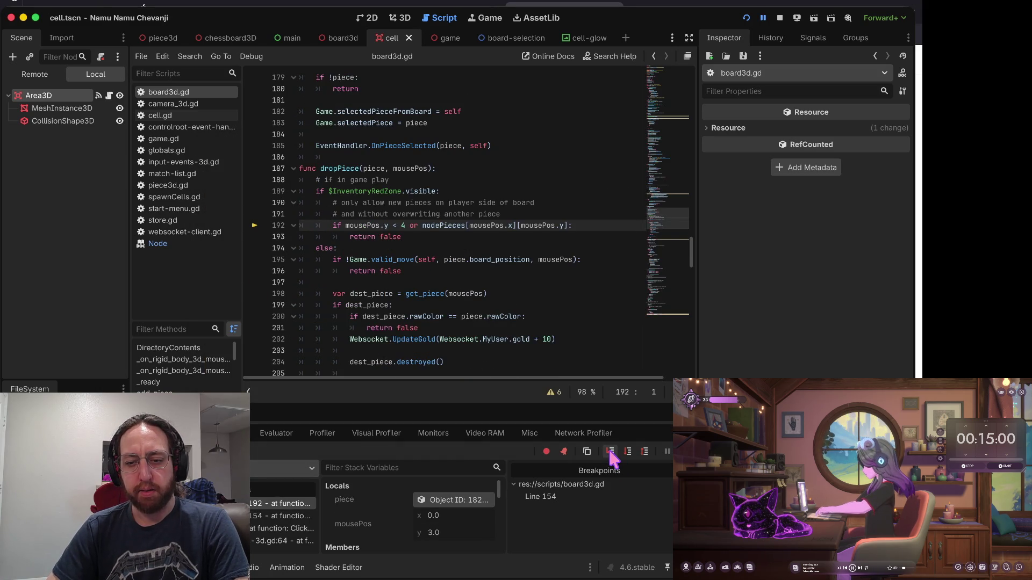
pyautogui.click(610, 452)
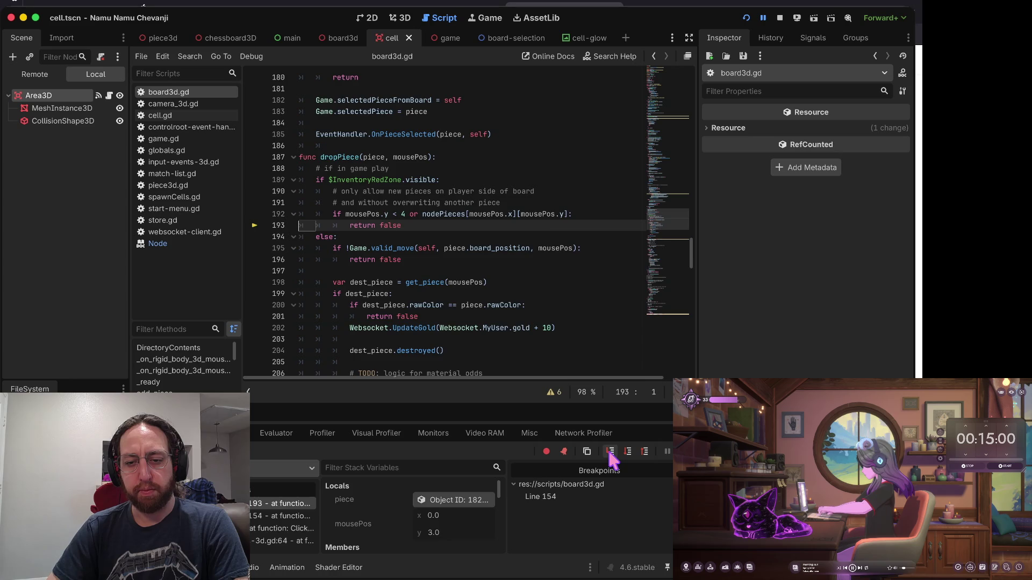
pyautogui.click(611, 452)
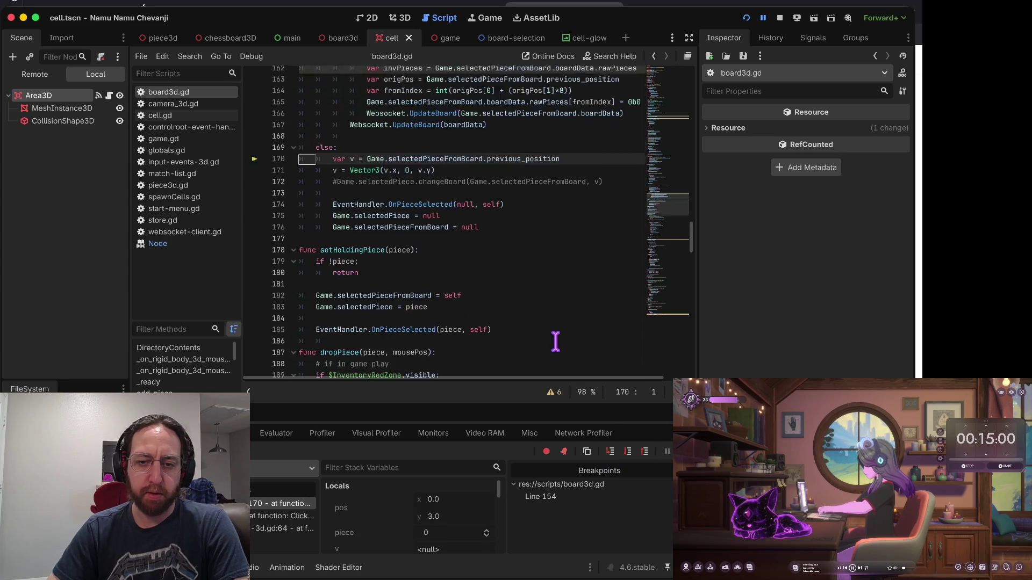
pyautogui.scroll(-9, 556, 342)
pyautogui.click(342, 179)
pyautogui.click(355, 180)
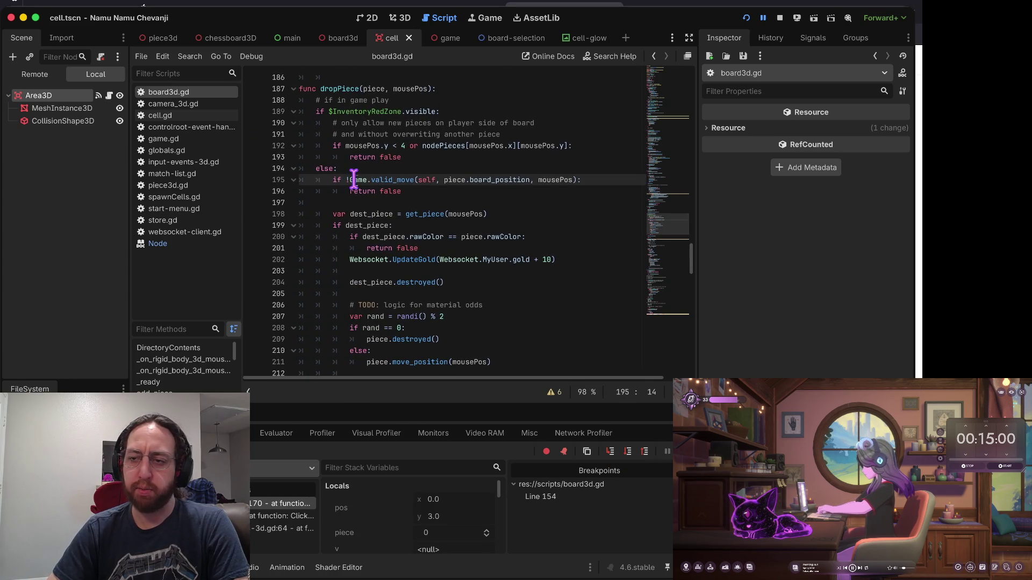
pyautogui.click(777, 17)
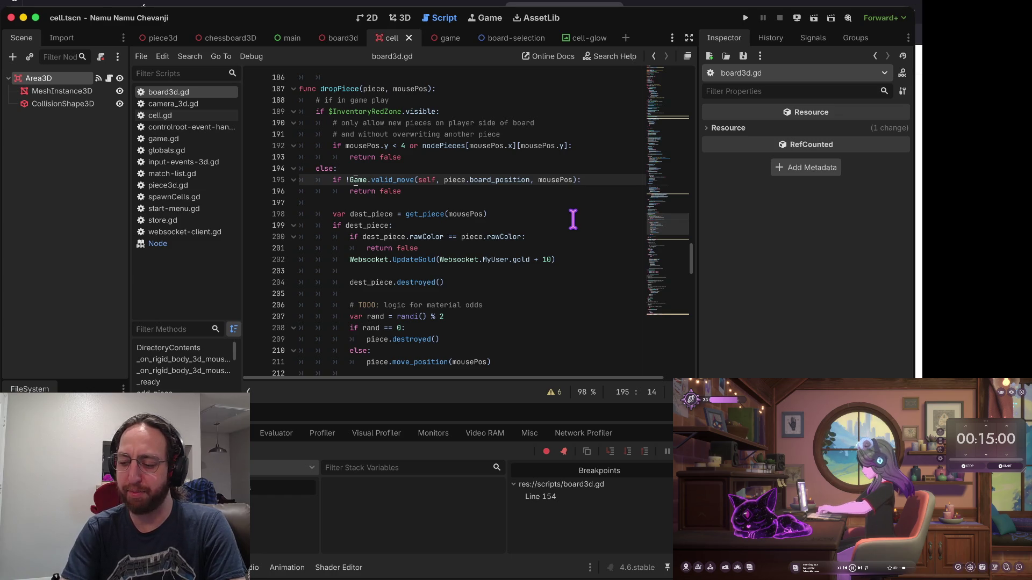
pyautogui.press('super+b')
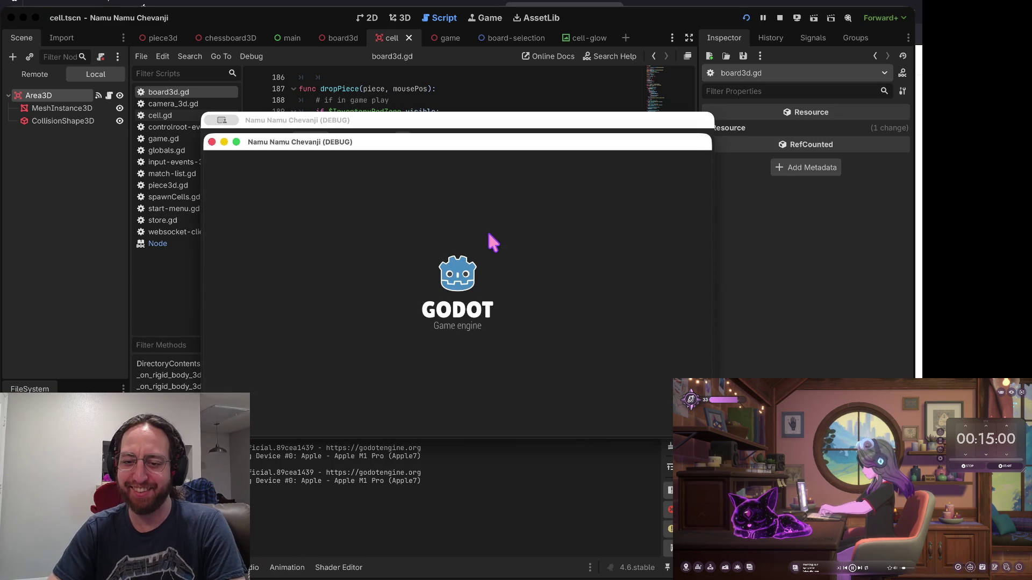
# Submit the login, open a board, visit the Store and back, then drop a piece on A5
pyautogui.click(469, 377)
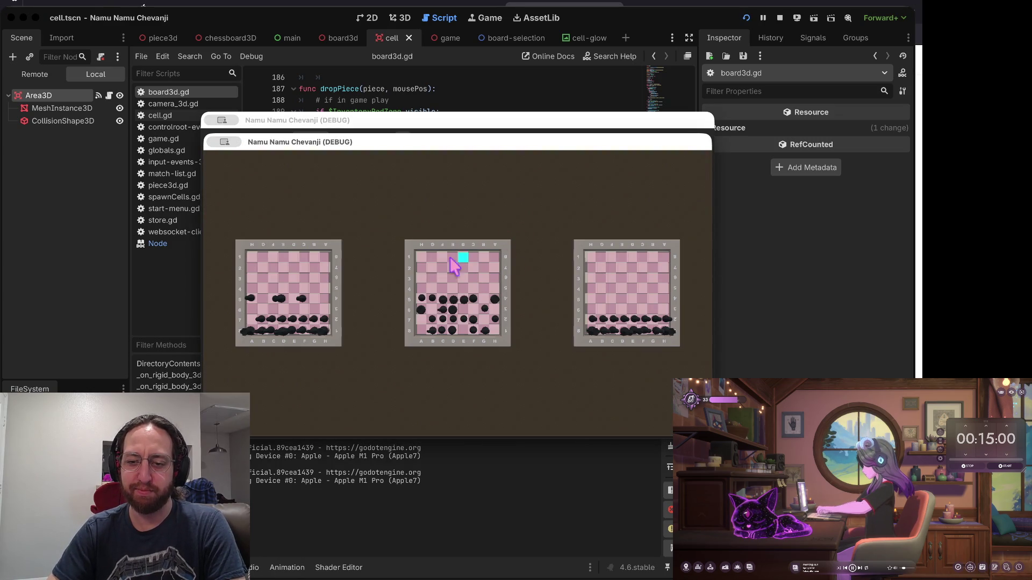
pyautogui.click(414, 288)
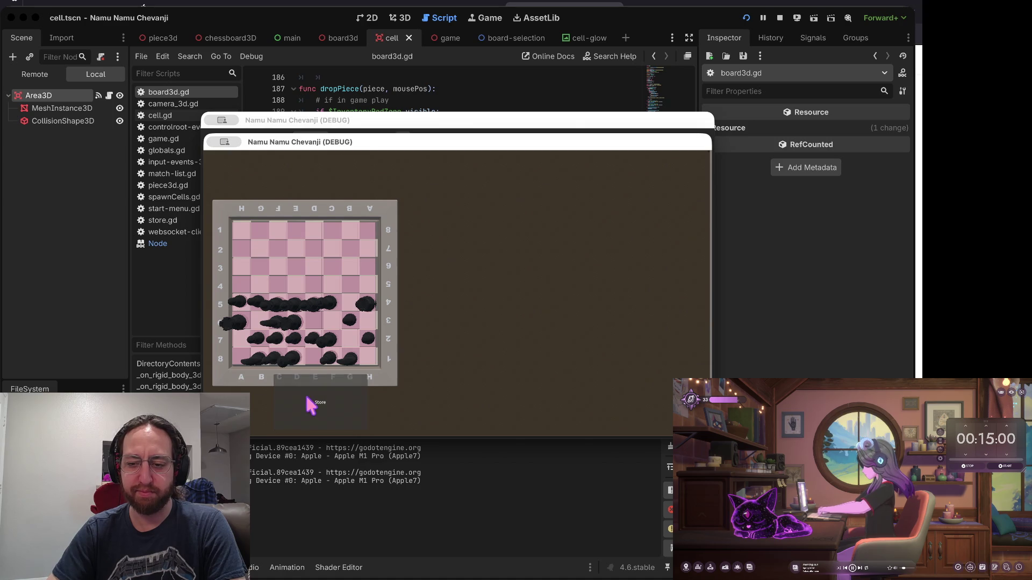
pyautogui.click(305, 395)
pyautogui.click(305, 395)
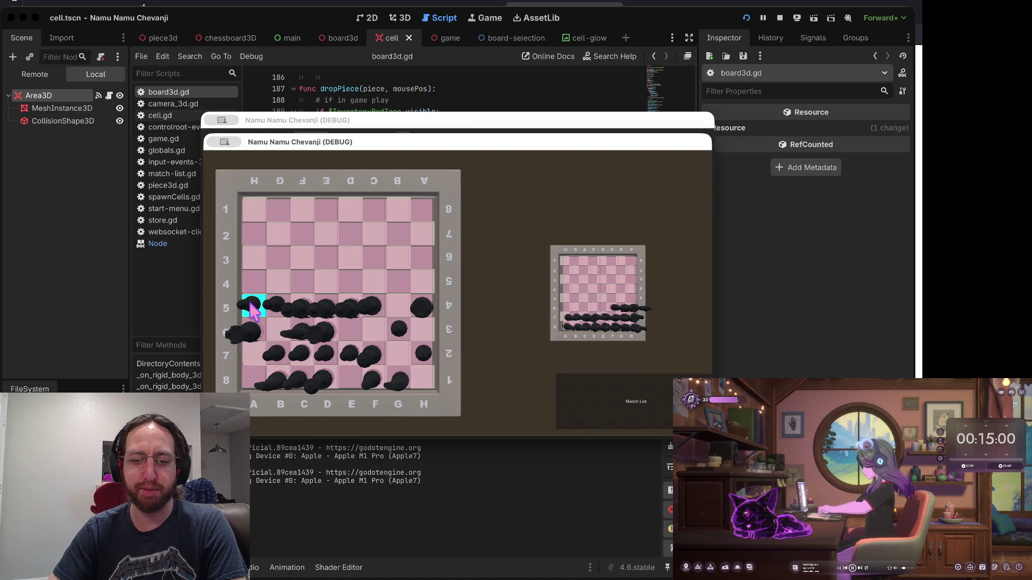
pyautogui.click(251, 281)
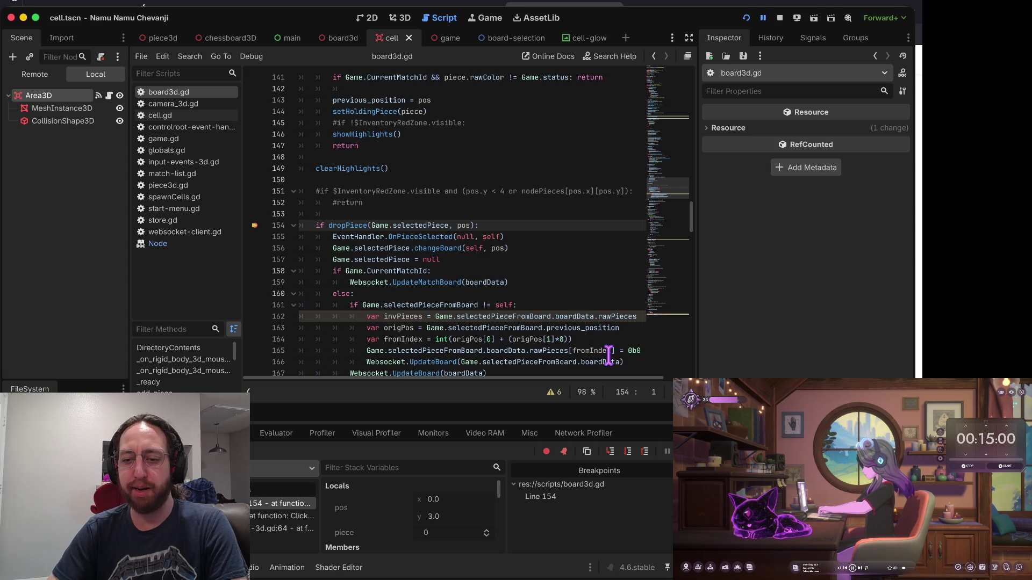
# Browse the code from line 154 through the CurrentMatchId check, OnPieceSelected and changeBoard lines
pyautogui.press('Home')
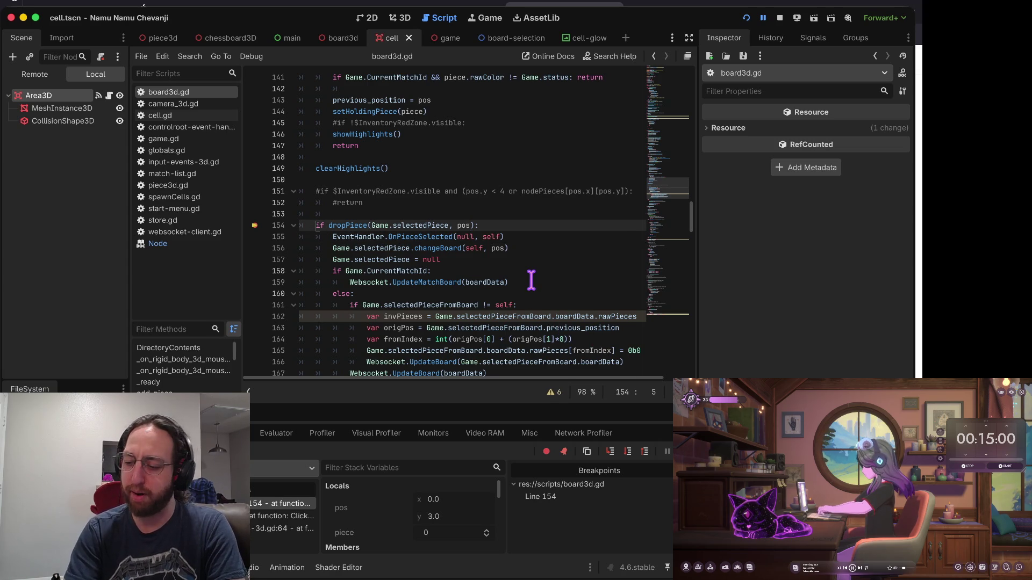
pyautogui.press('Up')
pyautogui.press('Down')
pyautogui.hotkey('alt', 'Right')
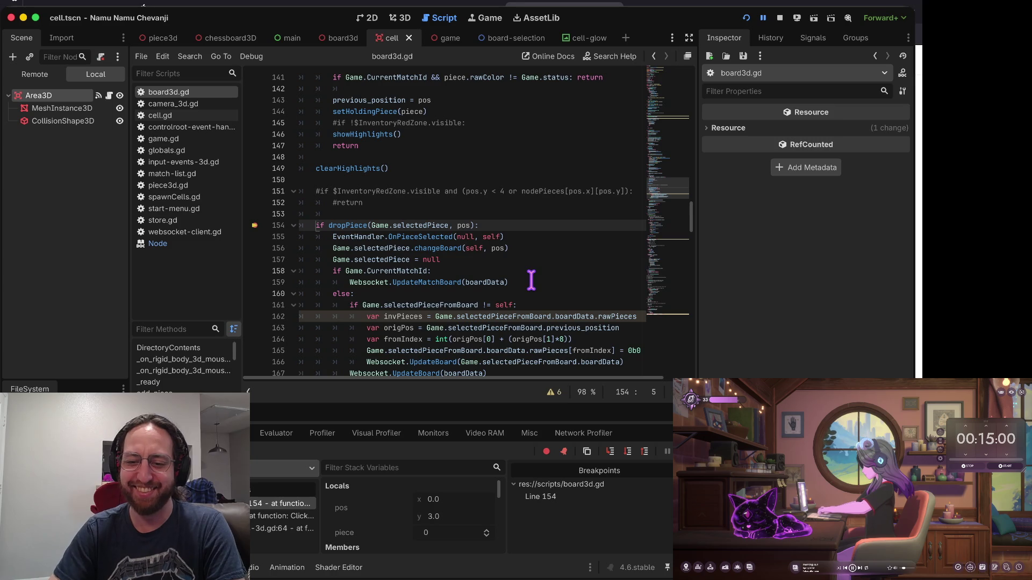
pyautogui.scroll(-2, 512, 270)
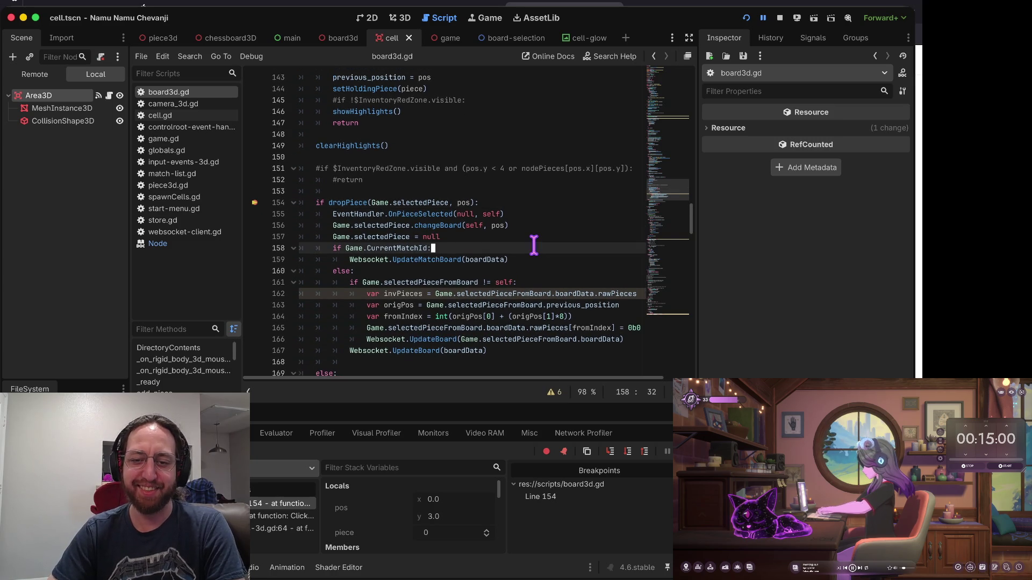
pyautogui.click(477, 219)
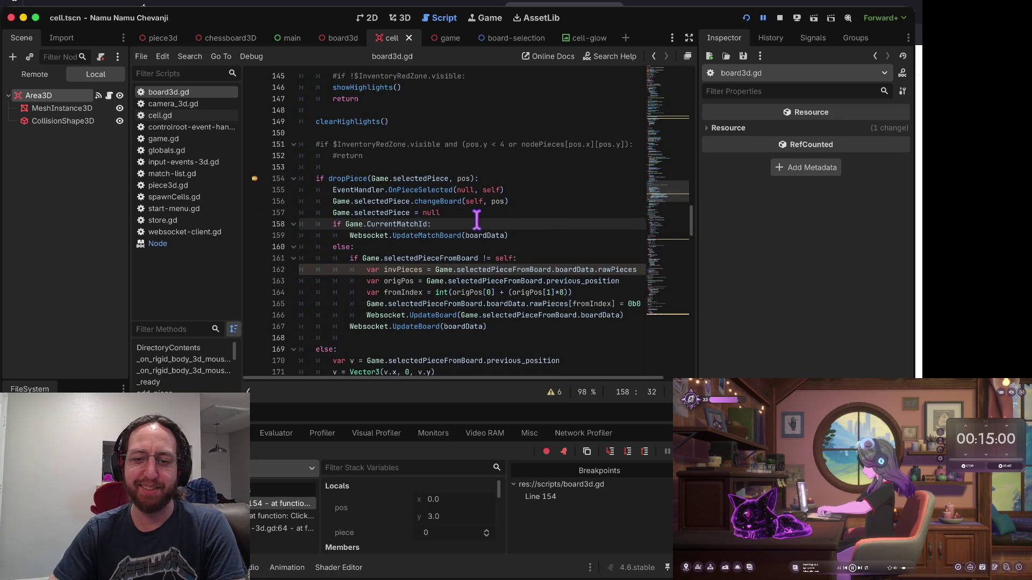
pyautogui.click(389, 190)
pyautogui.scroll(-1, 473, 108)
pyautogui.press('Down')
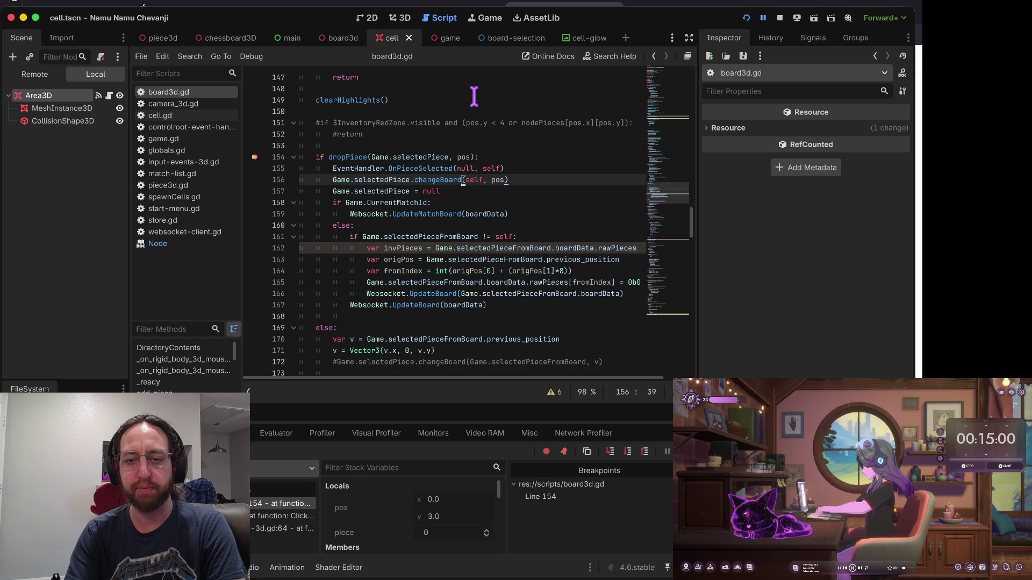
pyautogui.hotkey('alt', 'Left')
pyautogui.press('Left')
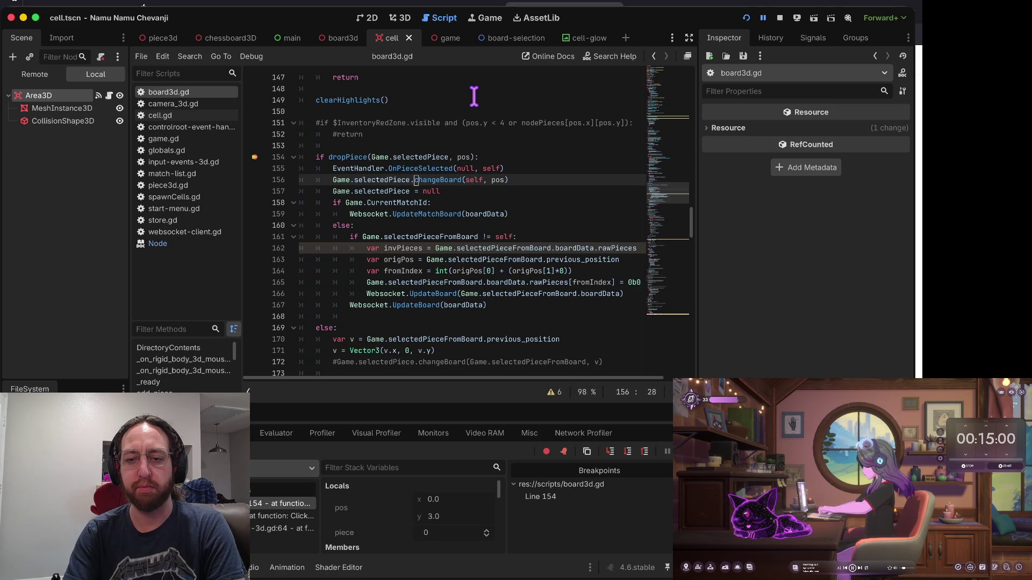
pyautogui.press('Down')
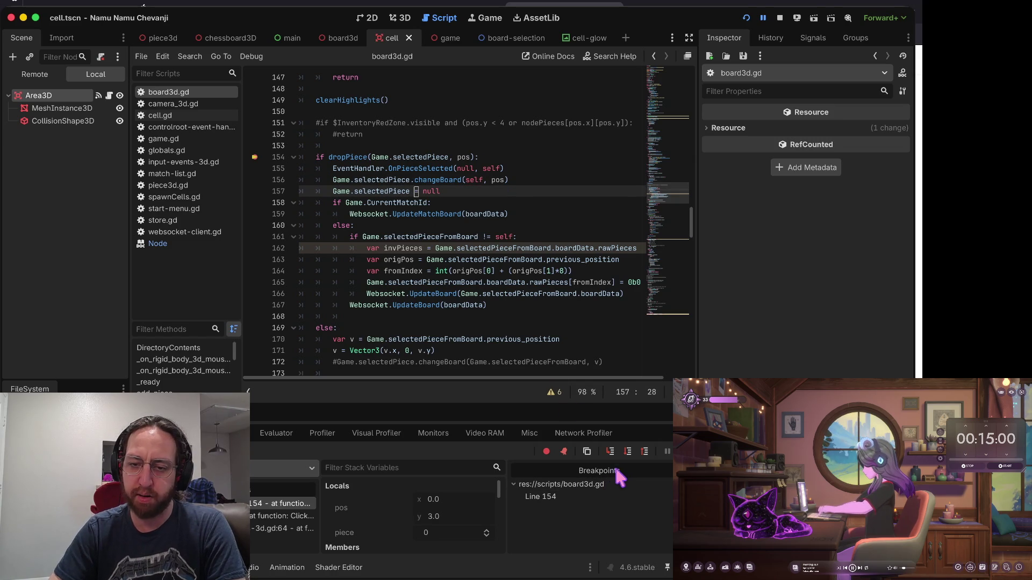
# Step into dropPiece, examine the InventoryRedZone visibility check, and resume the game
pyautogui.click(610, 451)
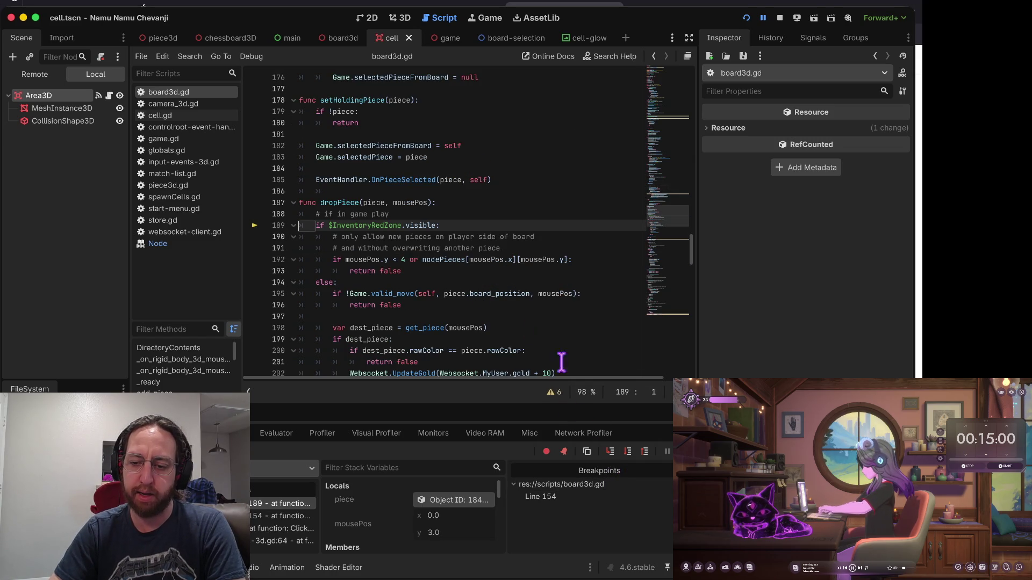
pyautogui.click(610, 452)
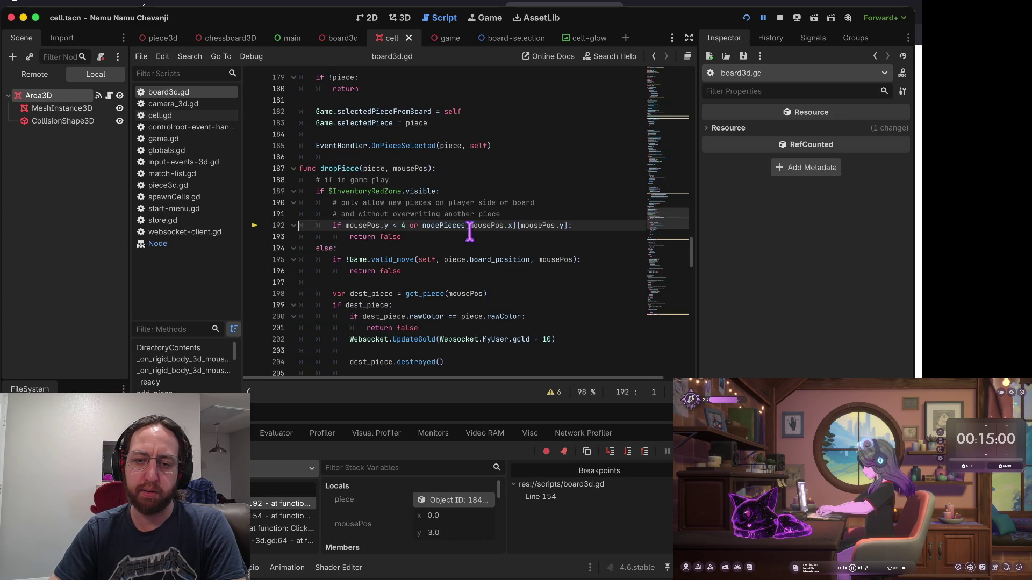
pyautogui.click(338, 188)
pyautogui.moveTo(312, 191); pyautogui.dragTo(452, 203)
pyautogui.click(428, 191)
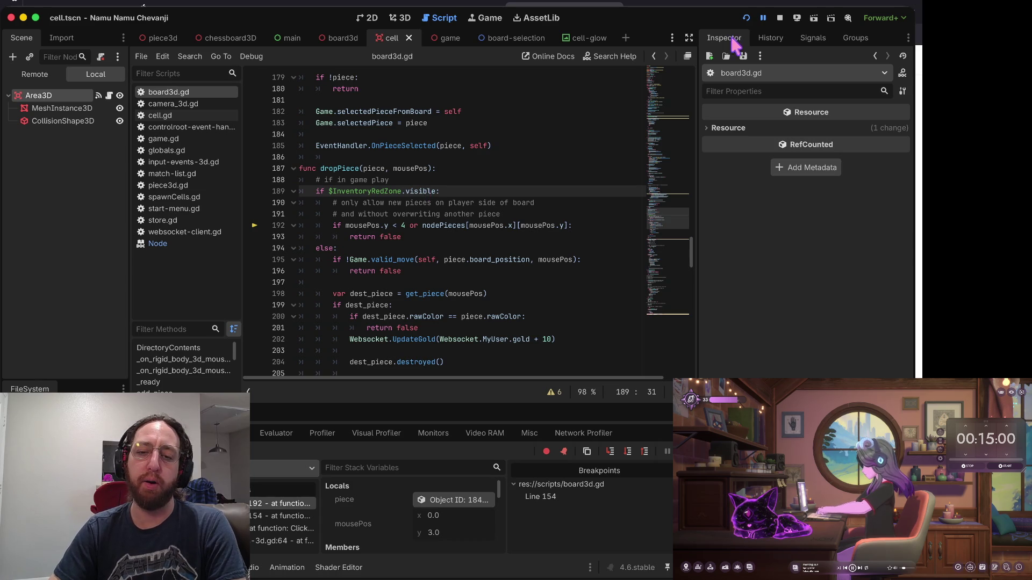
pyautogui.press('super+Tab')
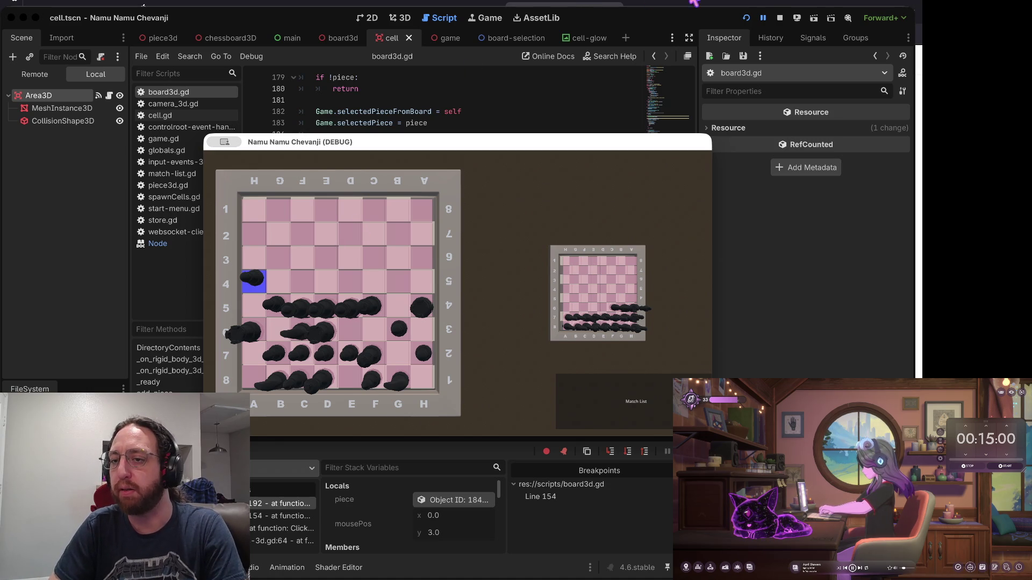
# Stop the game and open the chessboard3D scene in 3D with InventoryRedZone selected
pyautogui.click(777, 19)
pyautogui.click(484, 245)
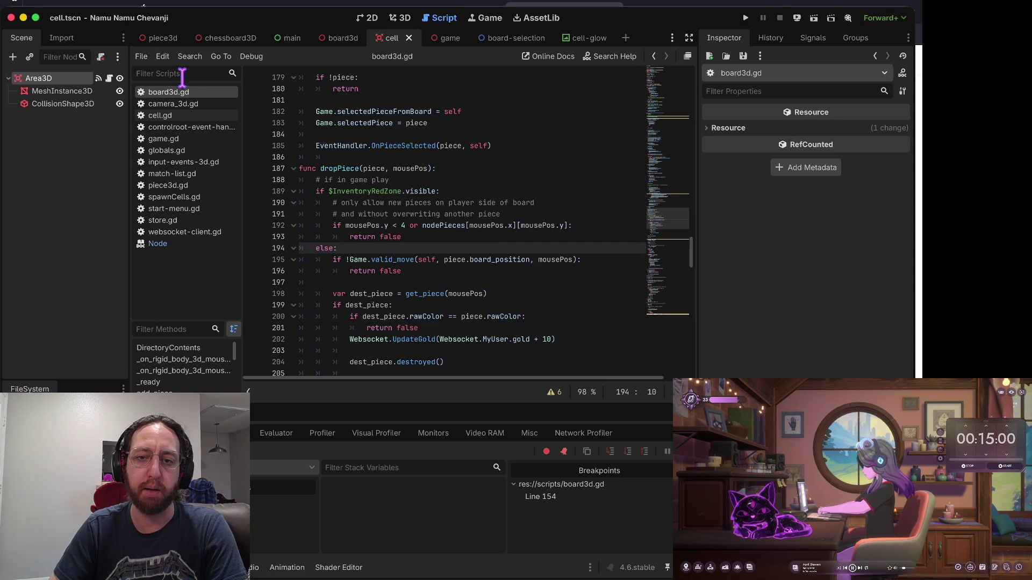
pyautogui.click(399, 17)
pyautogui.click(368, 18)
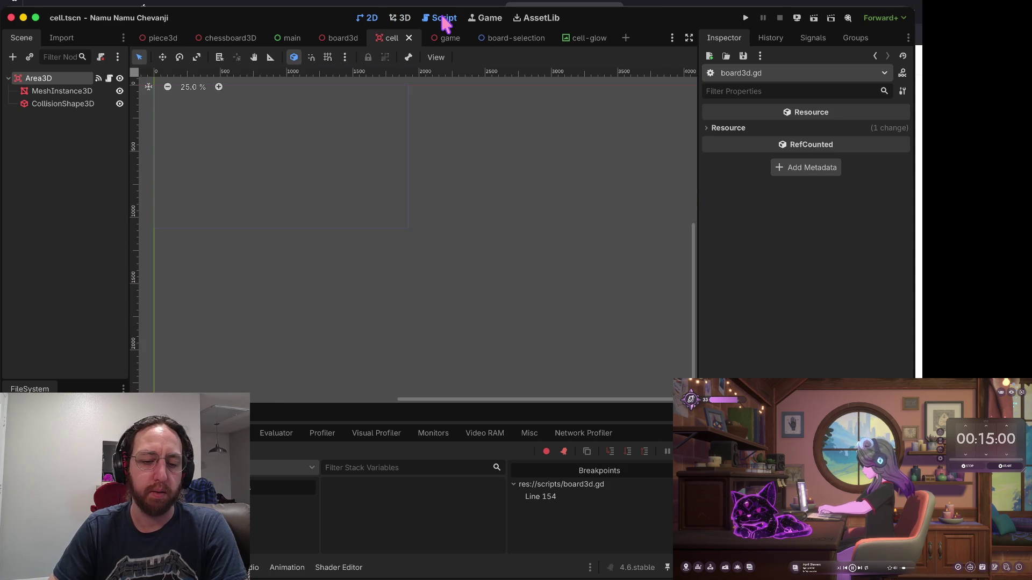
pyautogui.click(442, 18)
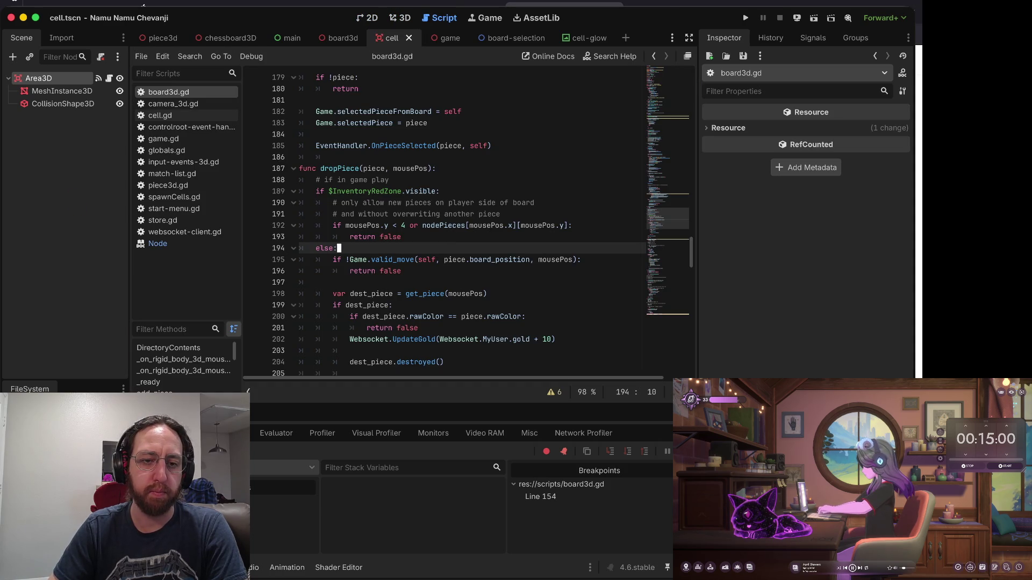
pyautogui.click(400, 18)
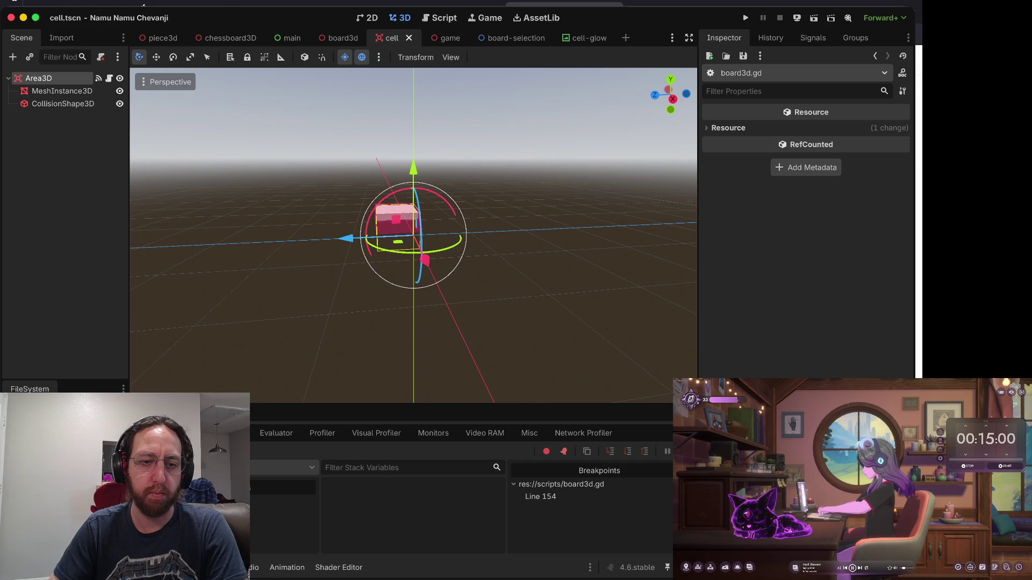
pyautogui.click(230, 38)
pyautogui.click(70, 116)
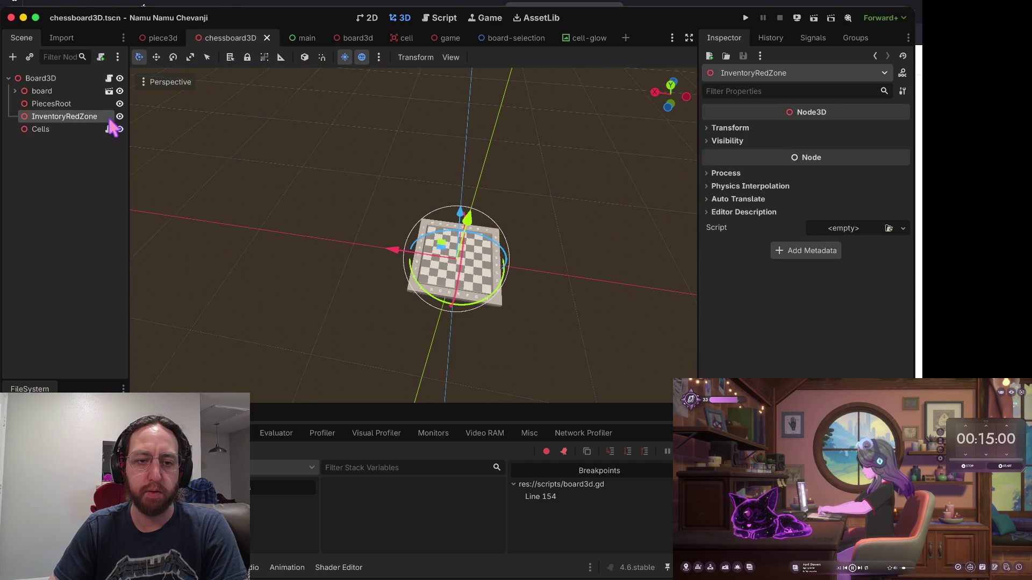
# Add a MeshInstance3D child under Board3D and open its Mesh type choices in the Inspector
pyautogui.click(69, 129)
pyautogui.click(66, 115)
pyautogui.moveTo(470, 231)
pyautogui.mouseDown()
pyautogui.moveTo(471, 196)
pyautogui.moveTo(510, 168)
pyautogui.mouseUp()
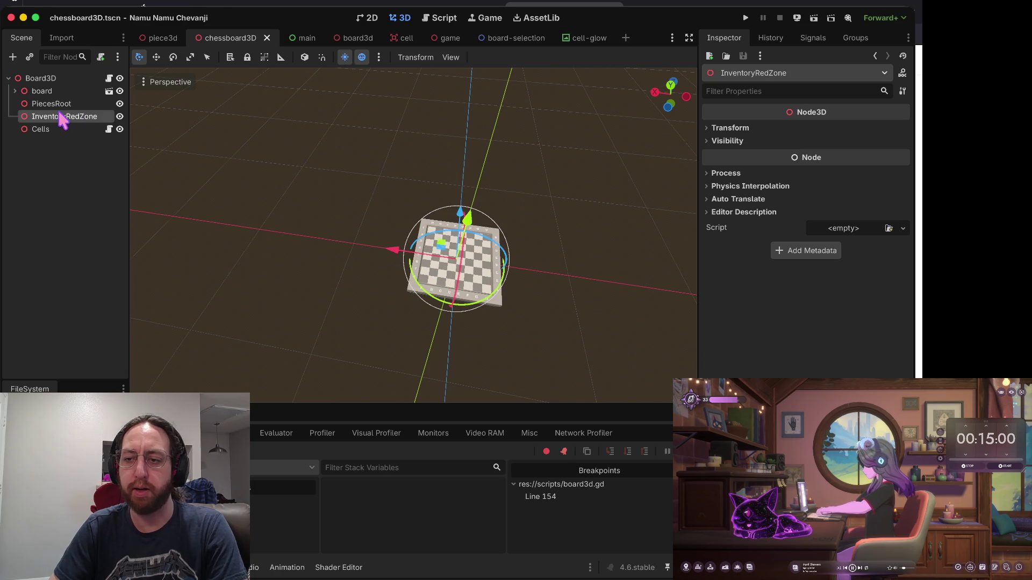
pyautogui.click(40, 81)
pyautogui.rightClick(39, 82)
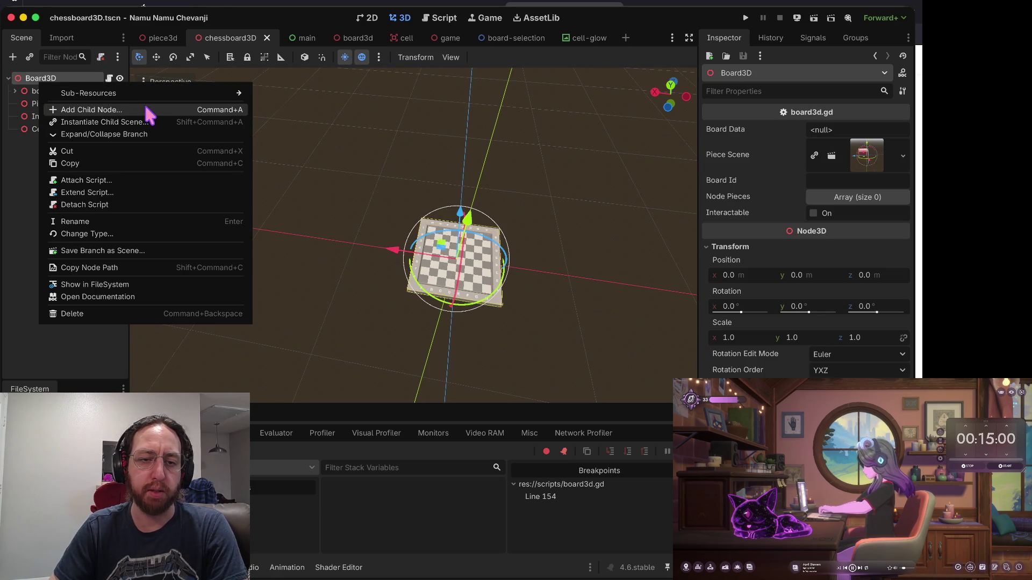
pyautogui.click(141, 109)
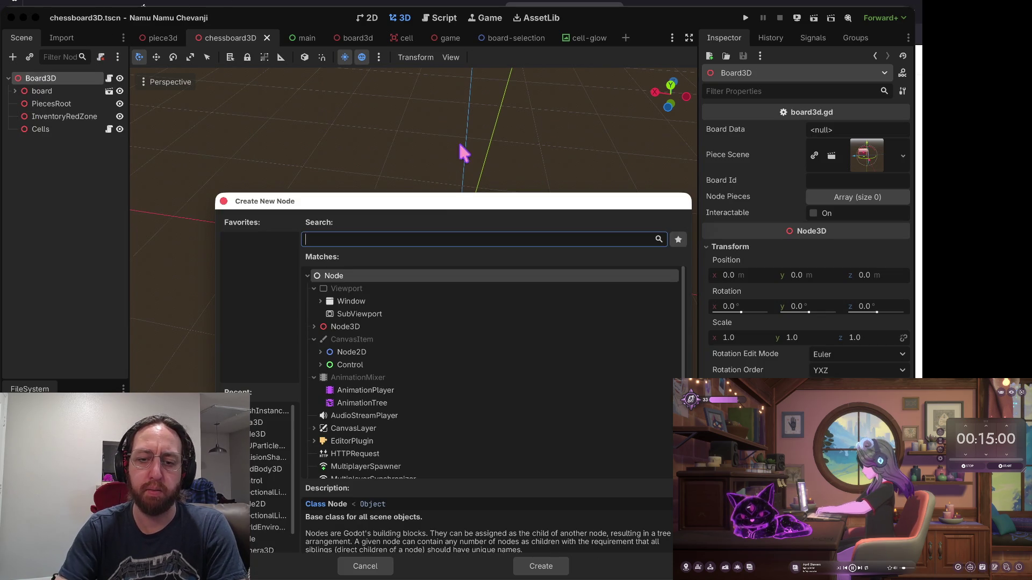
pyautogui.write('mesh')
pyautogui.click(413, 363)
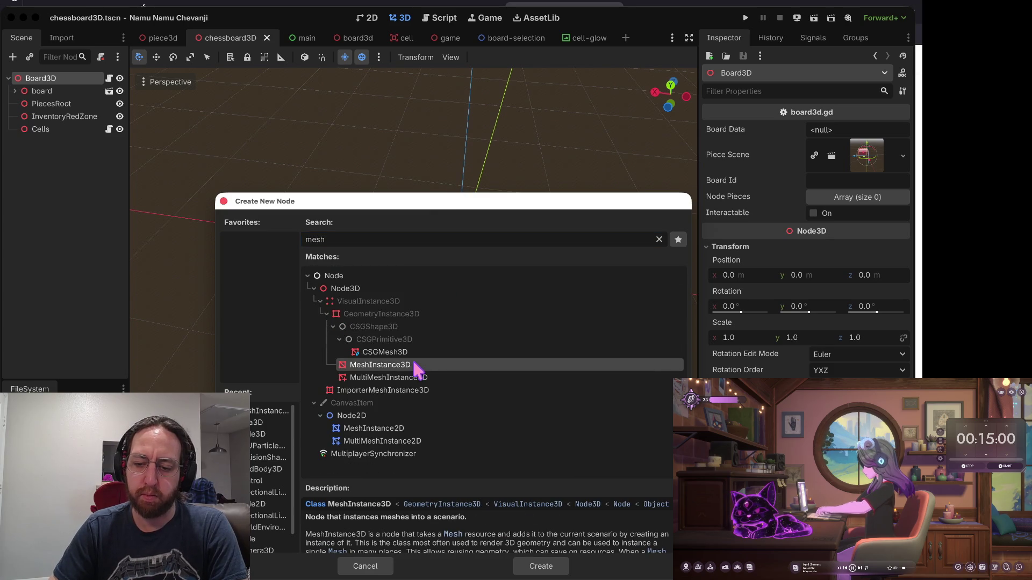
pyautogui.click(559, 564)
pyautogui.click(849, 130)
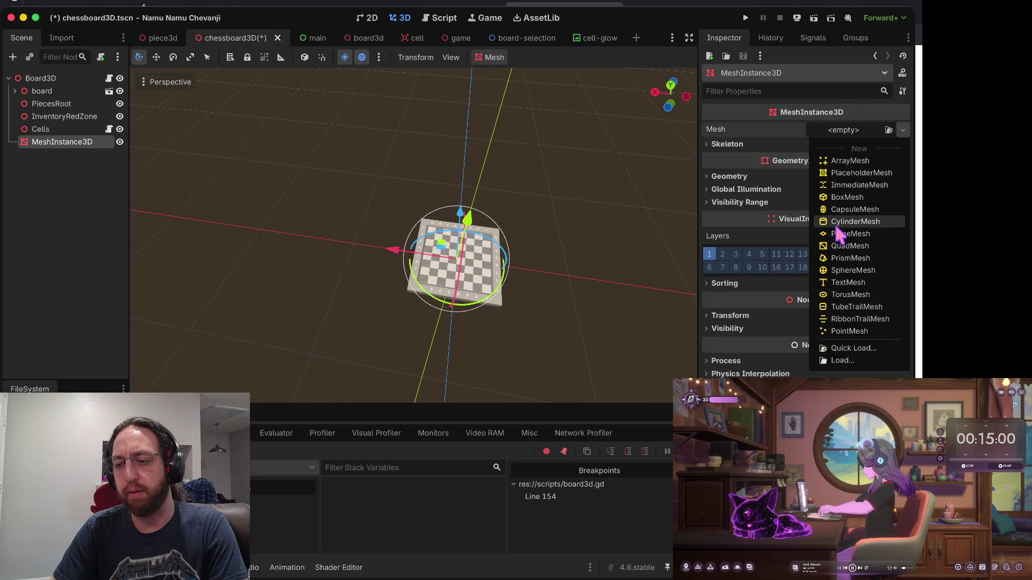
# Give the new MeshInstance3D a PlaneMesh and rename it InventoryRedZone
pyautogui.click(867, 234)
pyautogui.click(855, 143)
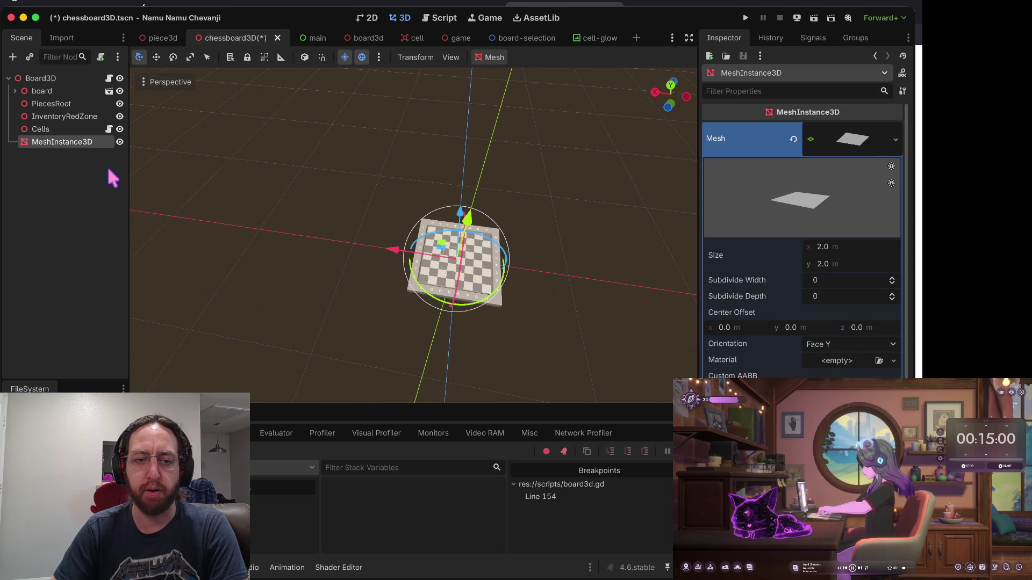
pyautogui.click(65, 130)
pyautogui.click(65, 142)
pyautogui.click(64, 118)
pyautogui.doubleClick(62, 117)
pyautogui.press('super+c')
pyautogui.doubleClick(57, 142)
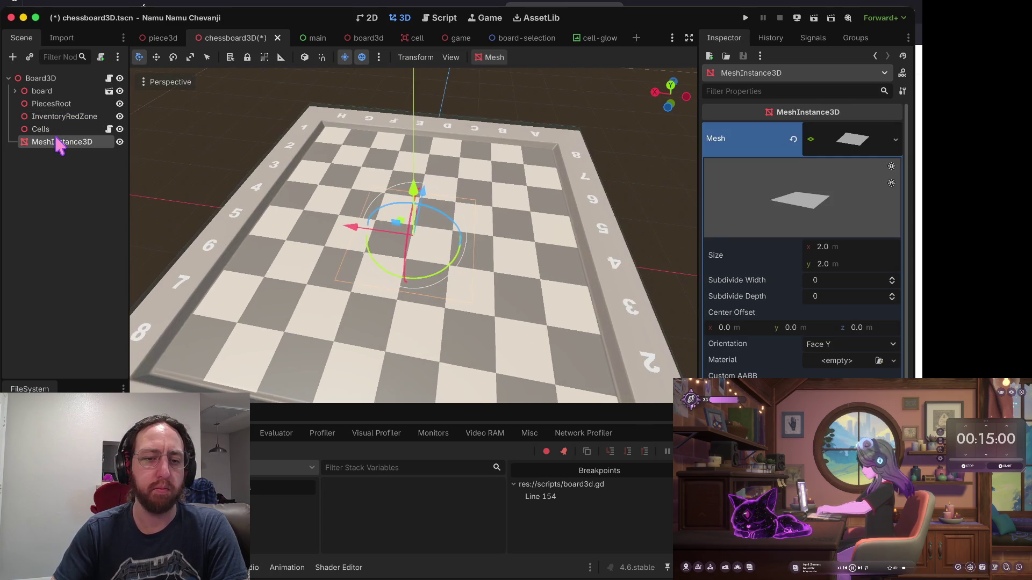
pyautogui.doubleClick(57, 142)
pyautogui.press('super+v')
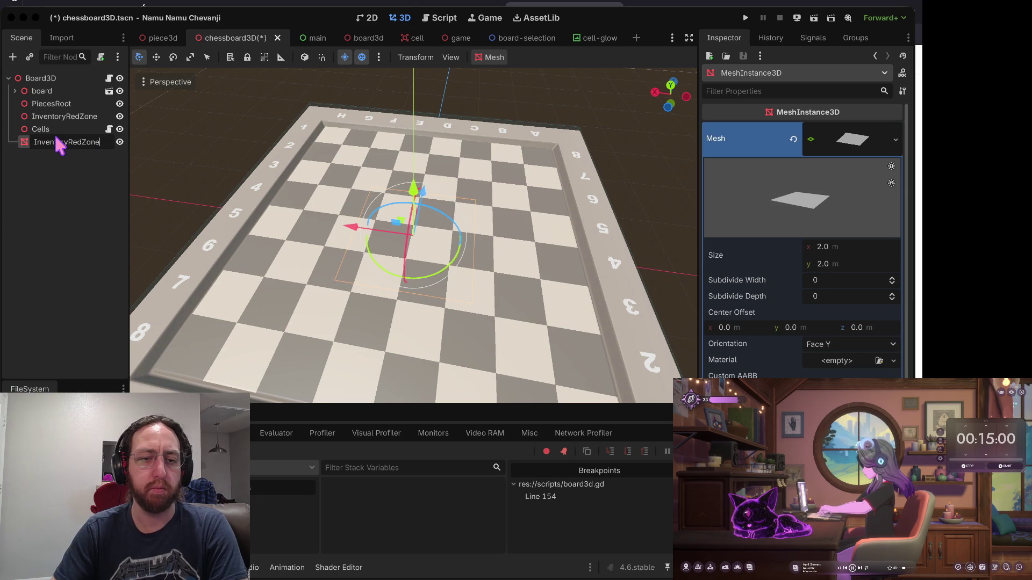
pyautogui.press('Return')
# Delete the old InventoryRedZone Node3D and rename InventoryRedZone2 to InventoryRedZone
pyautogui.rightClick(68, 117)
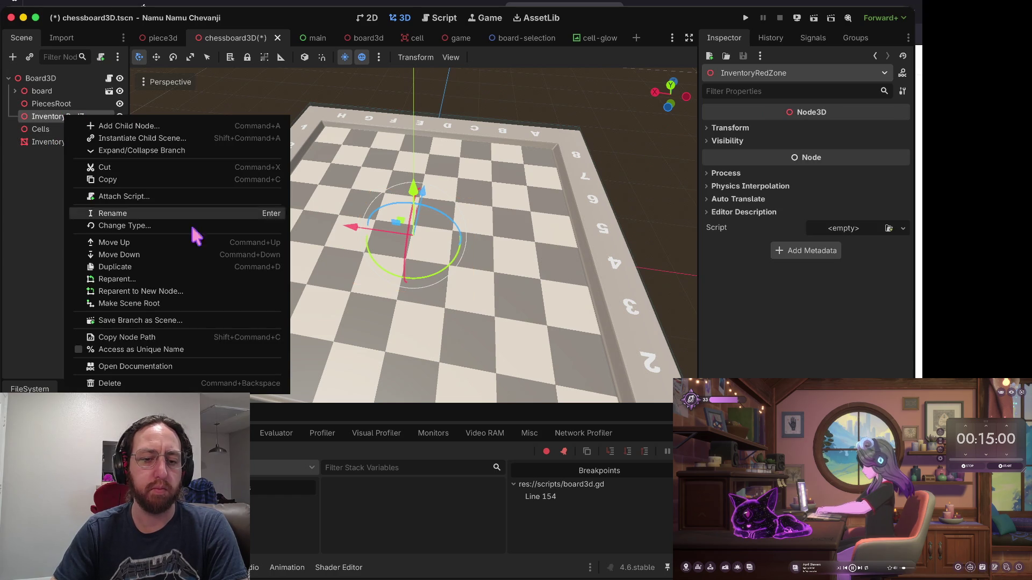
pyautogui.click(108, 383)
pyautogui.click(487, 292)
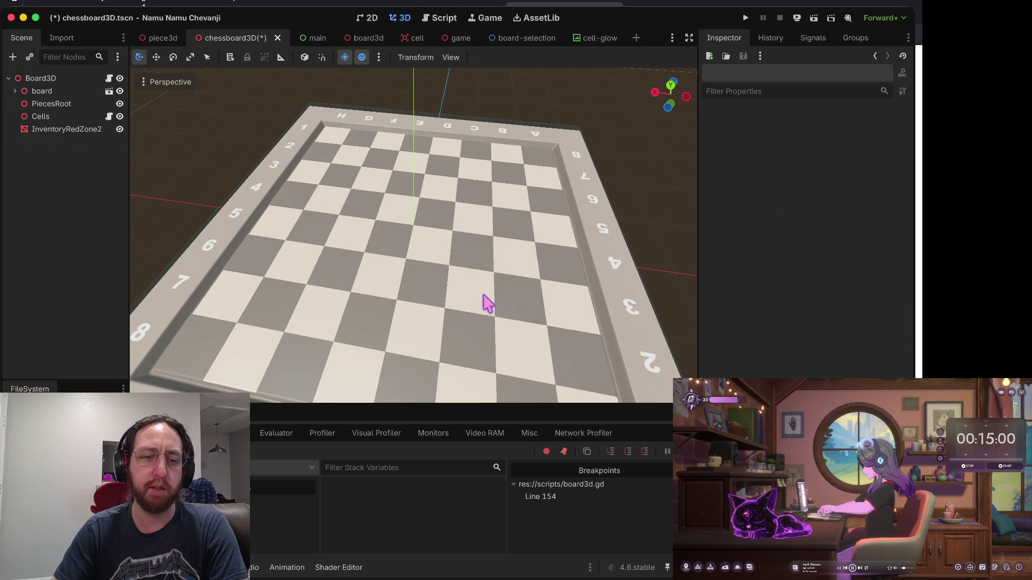
pyautogui.click(46, 132)
pyautogui.doubleClick(59, 129)
pyautogui.press('super+v')
pyautogui.press('Return')
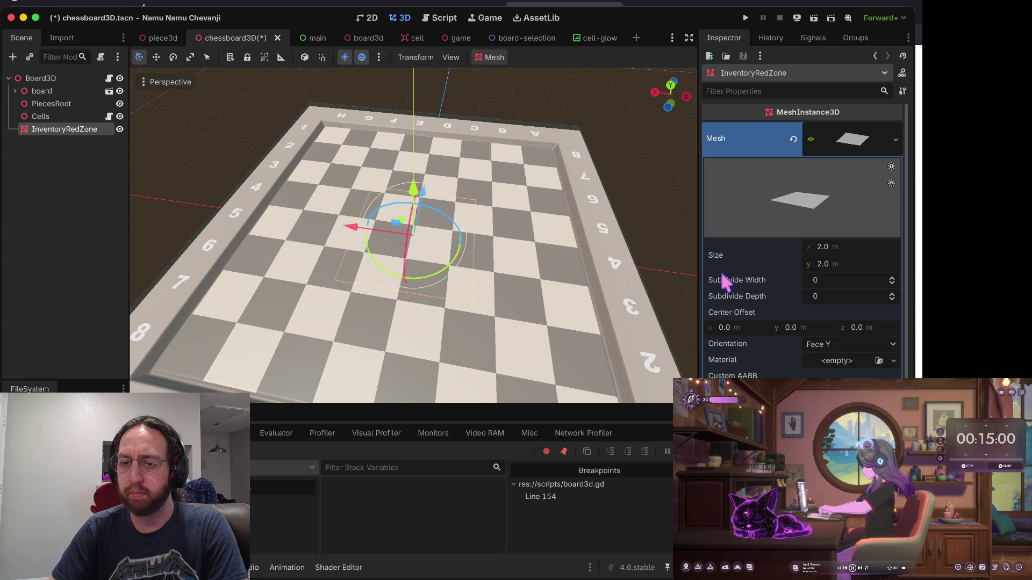
# Review the PlaneMesh properties and bring up the new-material choices for the plane
pyautogui.click(843, 137)
pyautogui.click(843, 137)
pyautogui.scroll(-3, 836, 310)
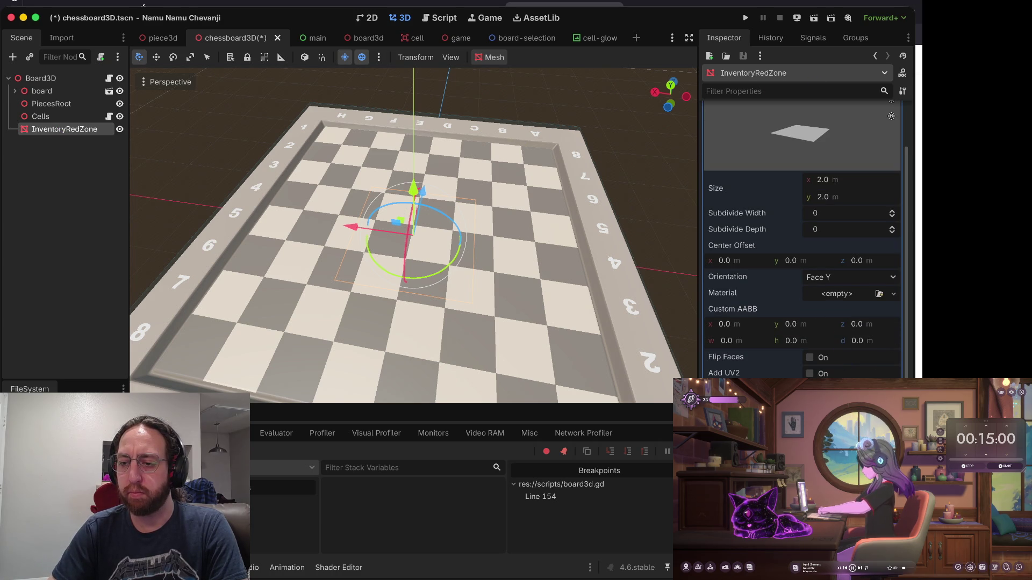
pyautogui.click(848, 305)
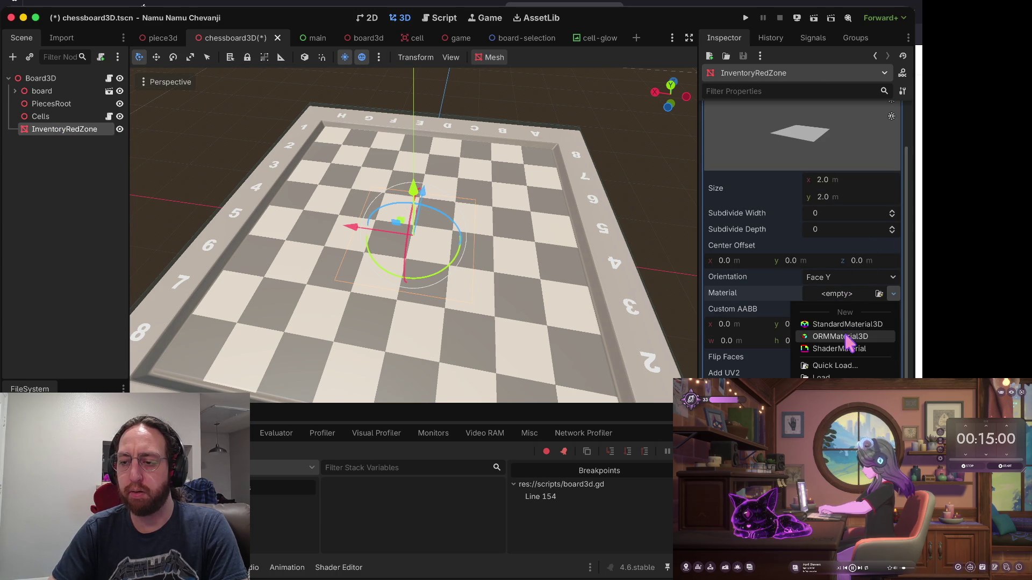
# Give the plane a new StandardMaterial3D with Alpha transparency mode
pyautogui.click(845, 326)
pyautogui.click(856, 316)
pyautogui.scroll(-5, 857, 316)
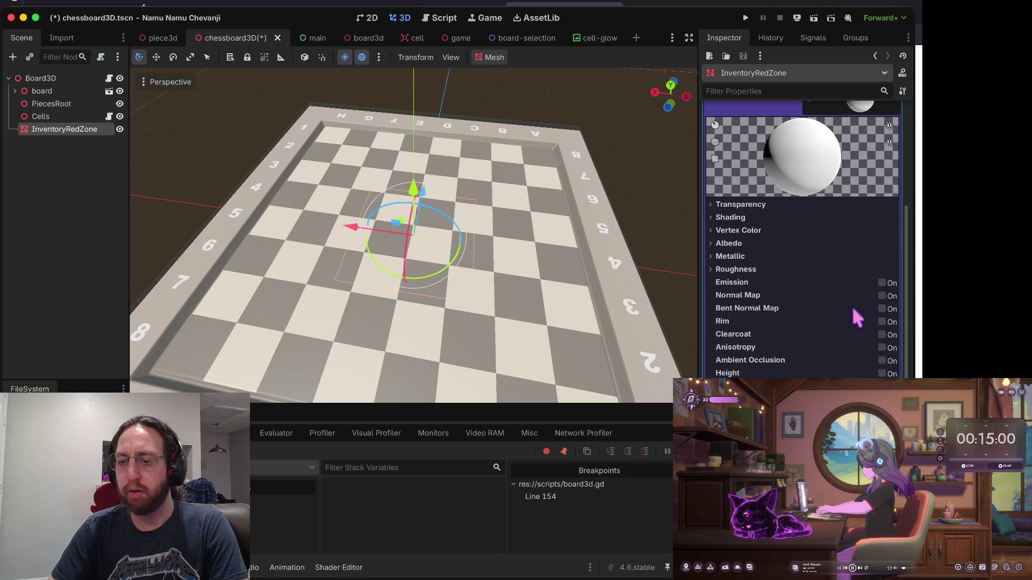
pyautogui.click(766, 203)
pyautogui.click(832, 220)
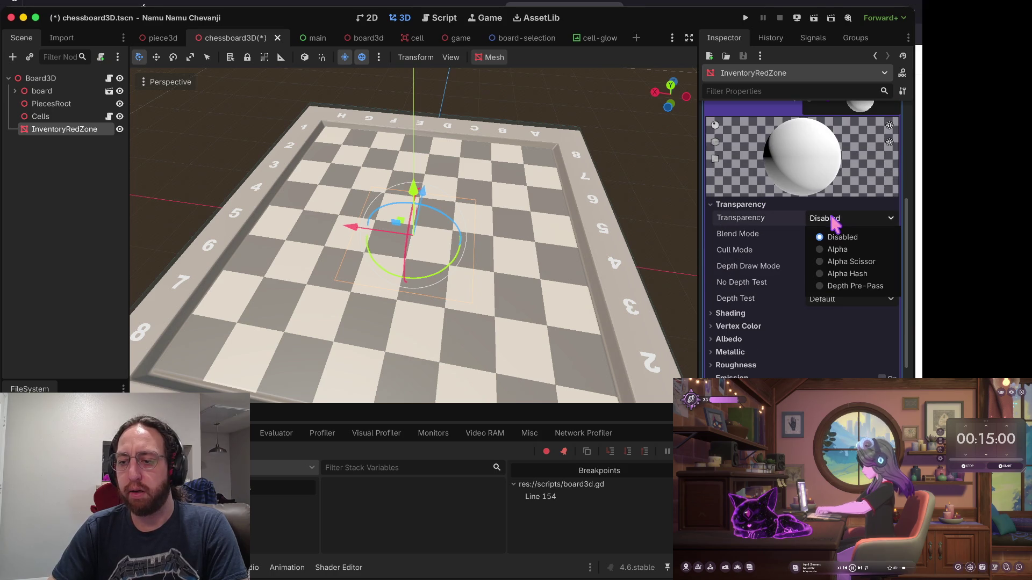
pyautogui.click(837, 249)
# Set the material's albedo colour to red with lowered alpha so it is translucent
pyautogui.click(752, 339)
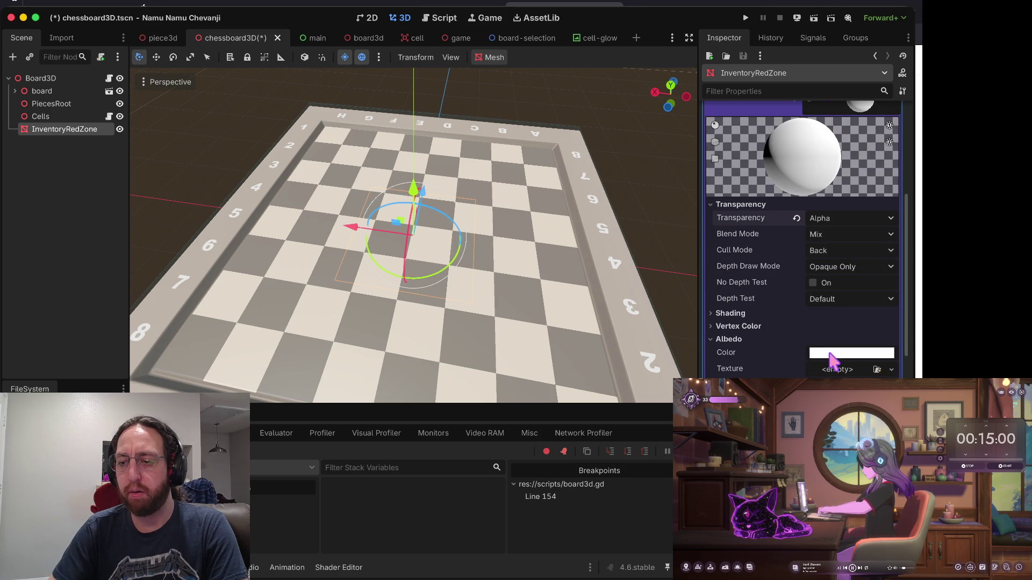
pyautogui.click(830, 354)
pyautogui.click(812, 222)
pyautogui.moveTo(801, 239)
pyautogui.mouseDown()
pyautogui.moveTo(753, 242)
pyautogui.moveTo(769, 219)
pyautogui.mouseUp()
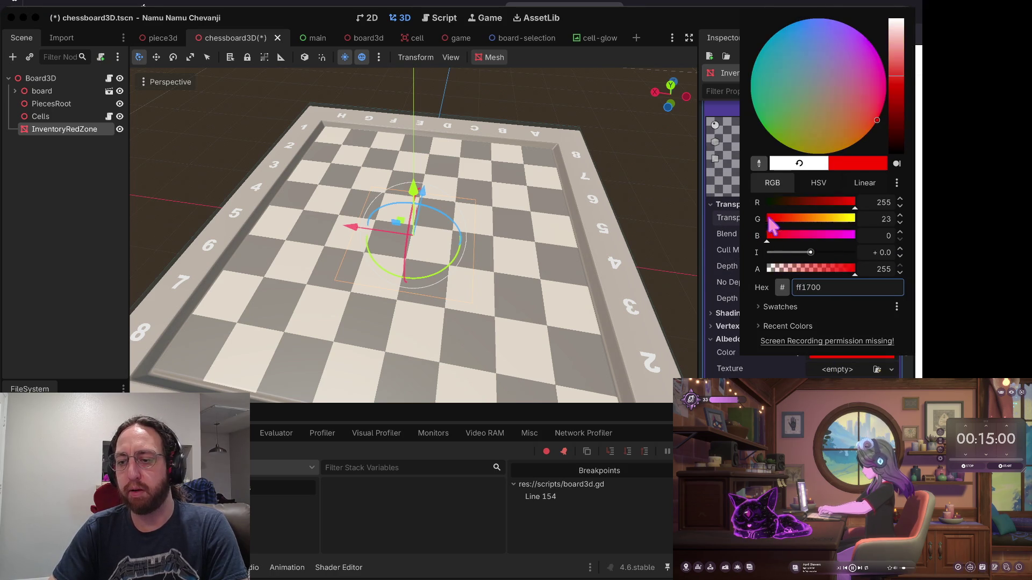
pyautogui.click(822, 269)
pyautogui.press('Escape')
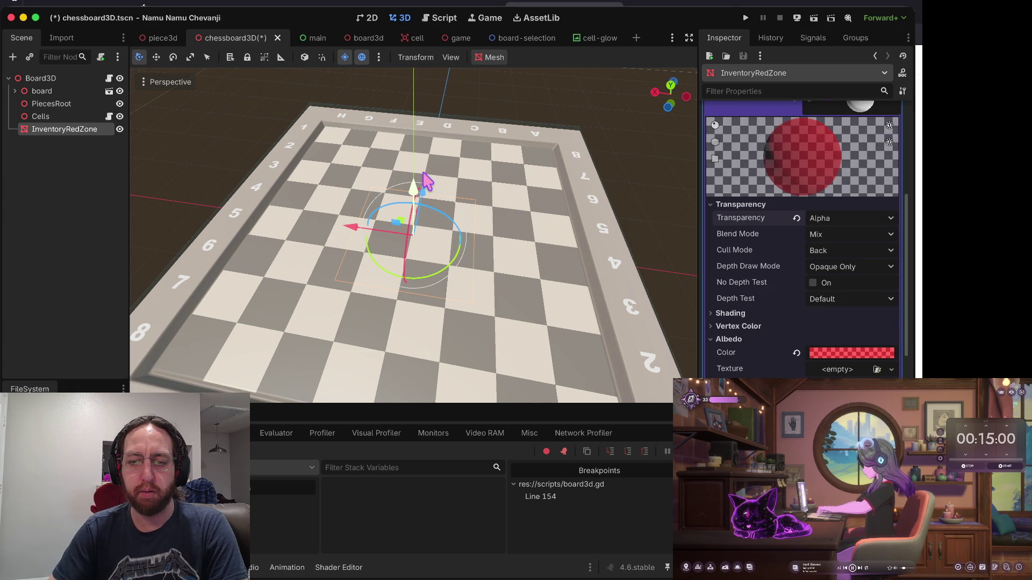
pyautogui.moveTo(413, 191)
pyautogui.mouseDown()
pyautogui.moveTo(415, 156)
pyautogui.moveTo(414, 188)
pyautogui.moveTo(415, 172)
pyautogui.mouseUp()
# Slide the red zone along Z, scale it wider across the board, and save
pyautogui.scroll(5, 414, 172)
pyautogui.scroll(-5, 484, 173)
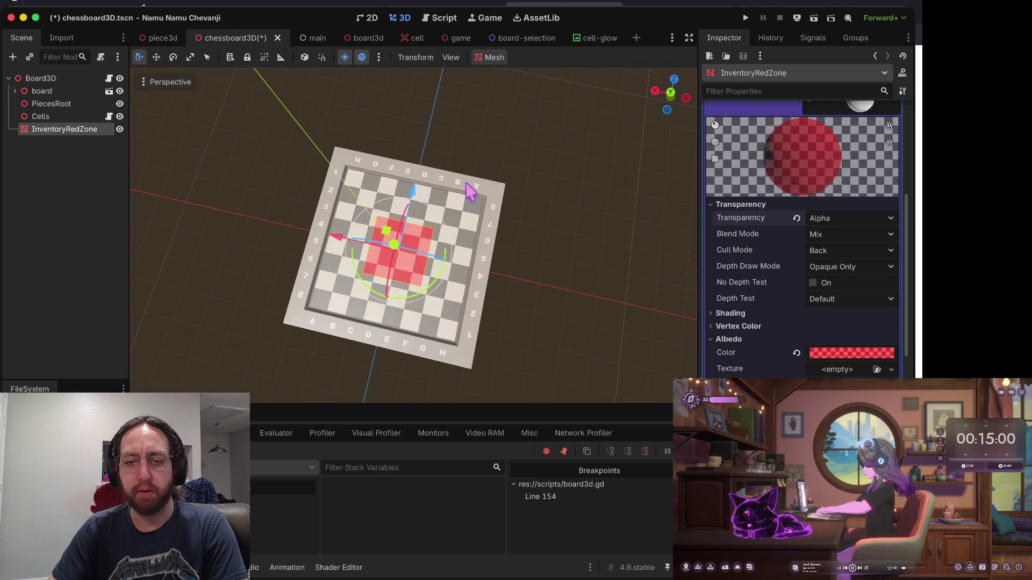
pyautogui.moveTo(403, 242); pyautogui.dragTo(421, 161)
pyautogui.press('r')
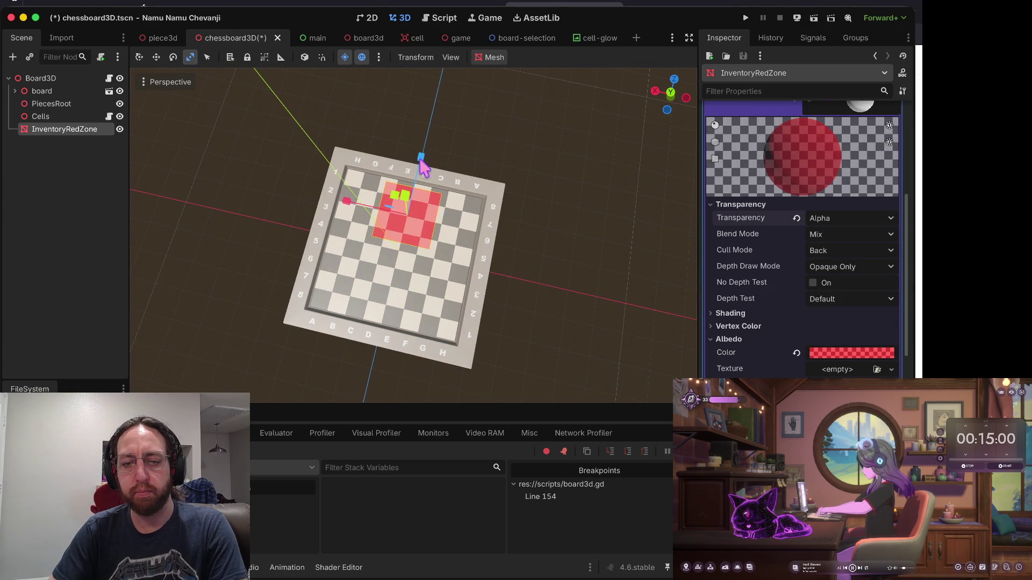
pyautogui.moveTo(350, 204); pyautogui.dragTo(271, 201)
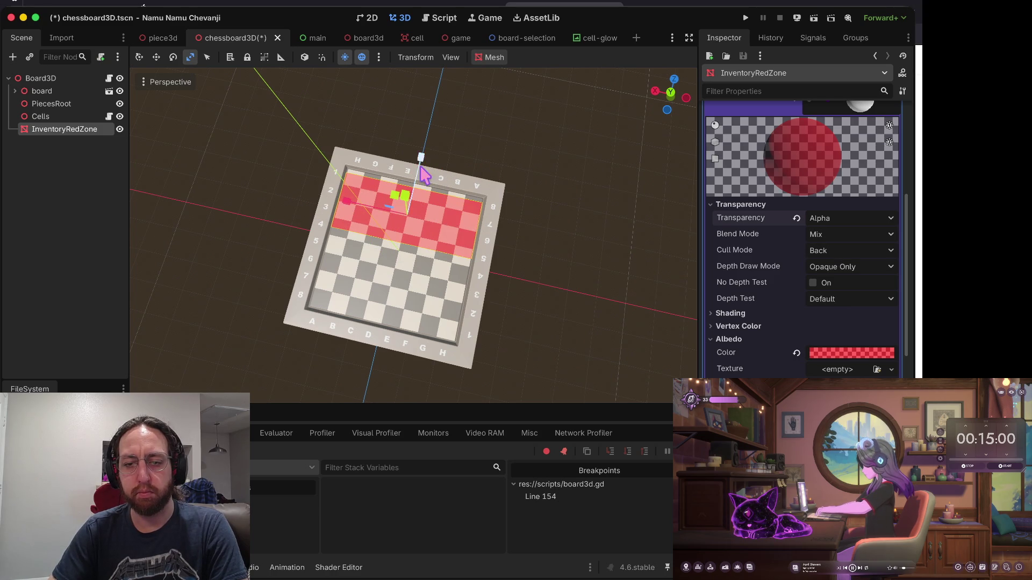
pyautogui.moveTo(421, 156)
pyautogui.mouseDown()
pyautogui.moveTo(426, 143)
pyautogui.moveTo(405, 218)
pyautogui.moveTo(406, 207)
pyautogui.mouseUp()
pyautogui.press('w')
pyautogui.press('super+s')
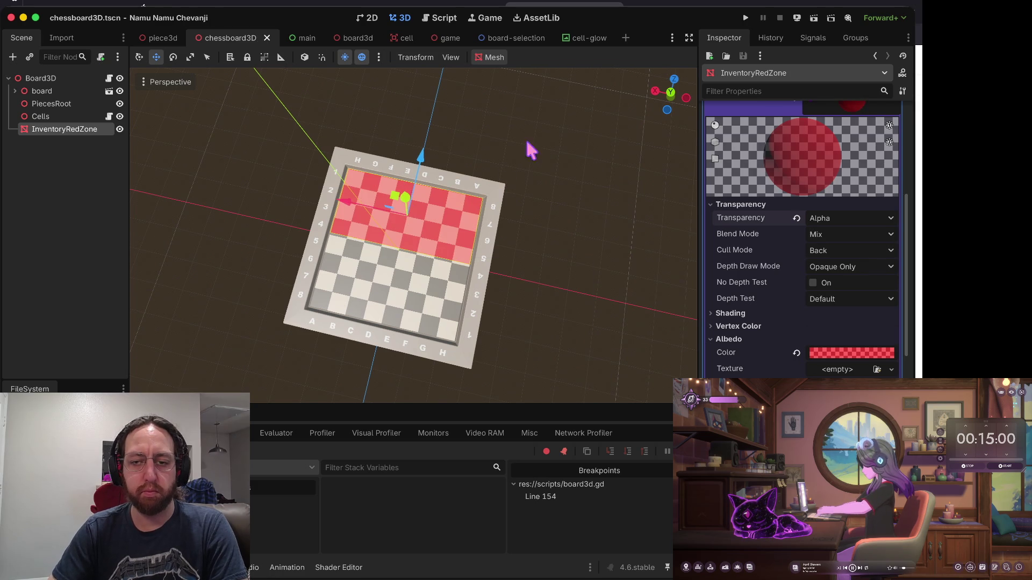
# Rescale the red zone to fit half the board, save the scene, and run the game
pyautogui.scroll(5, 387, 143)
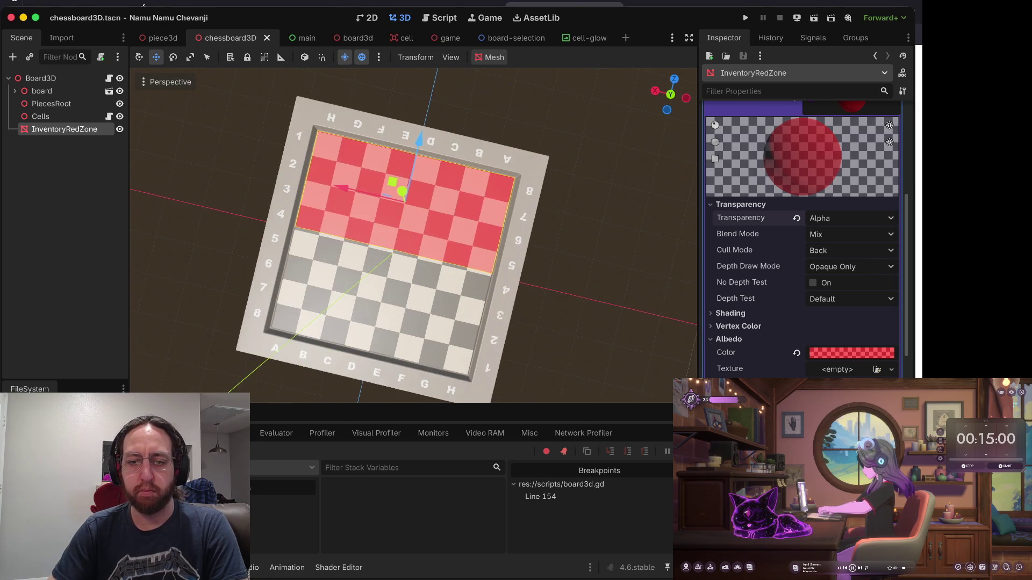
pyautogui.press('e')
pyautogui.press('r')
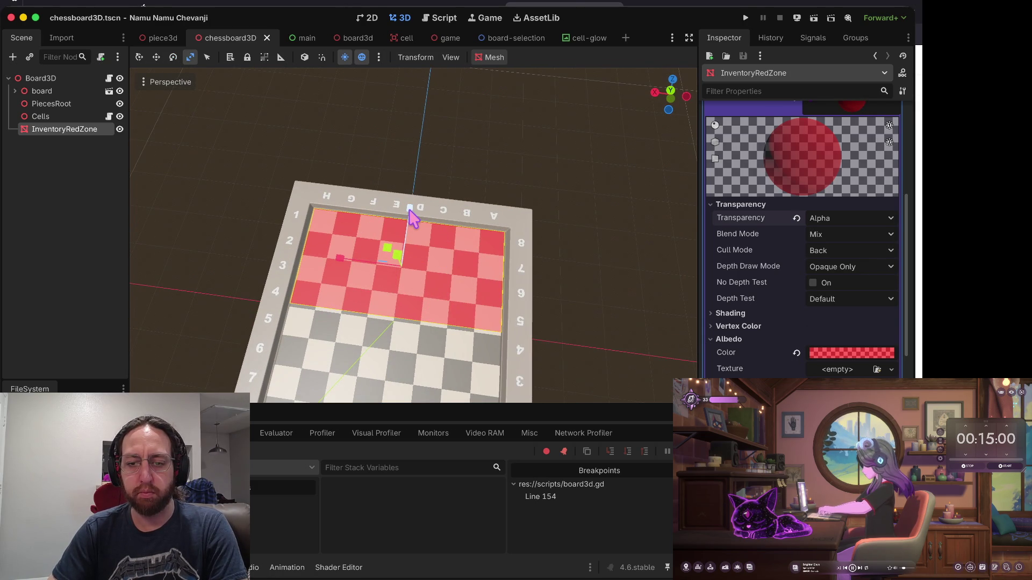
pyautogui.moveTo(410, 210); pyautogui.dragTo(411, 210)
pyautogui.press('w')
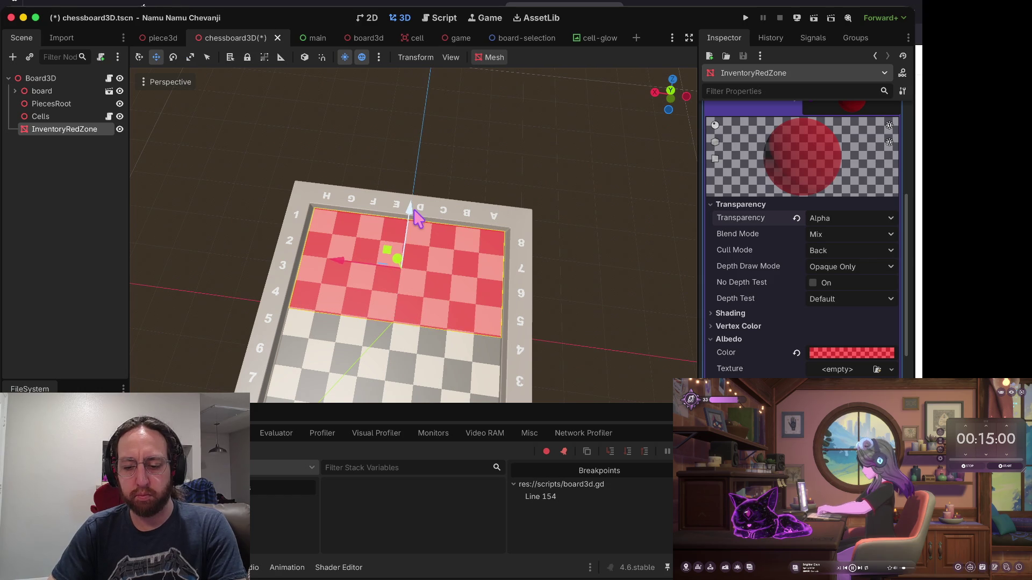
pyautogui.hotkey('ctrl', 's')
pyautogui.press('super+b')
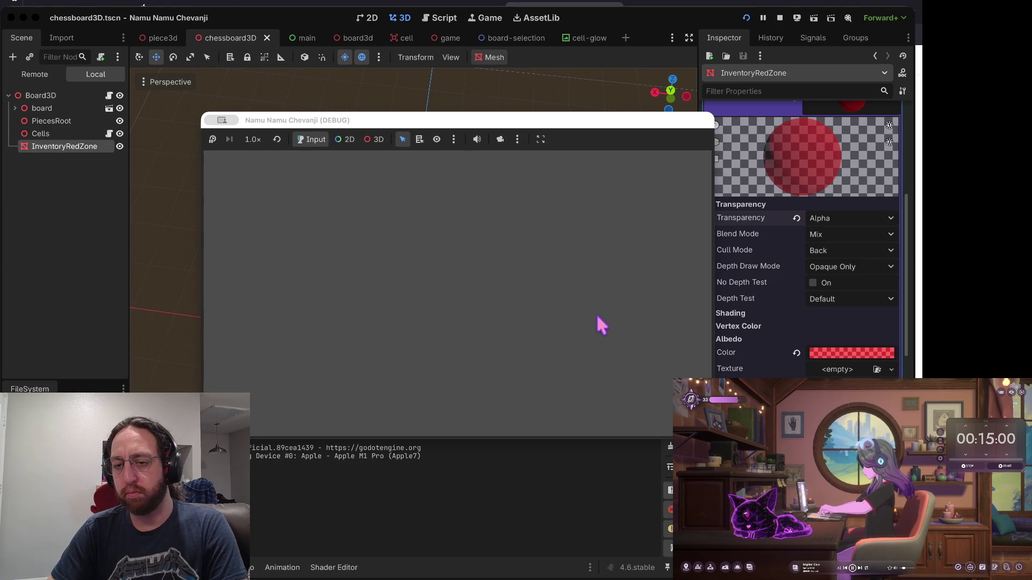
# Log in to the test game, stop it, and drag the red zone toward the board's other half
pyautogui.click(458, 329)
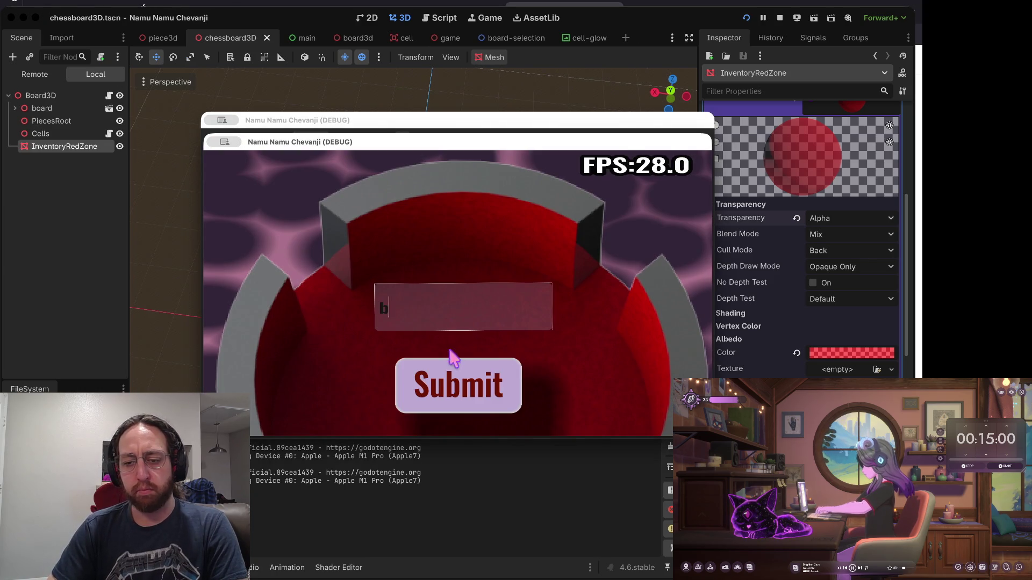
pyautogui.click(453, 352)
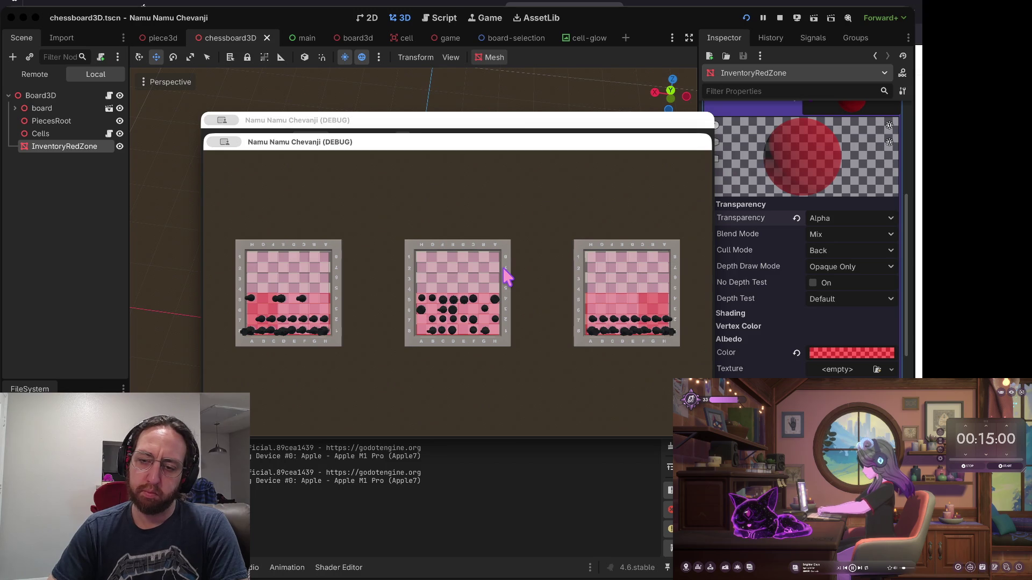
pyautogui.click(780, 18)
pyautogui.moveTo(416, 232); pyautogui.dragTo(408, 377)
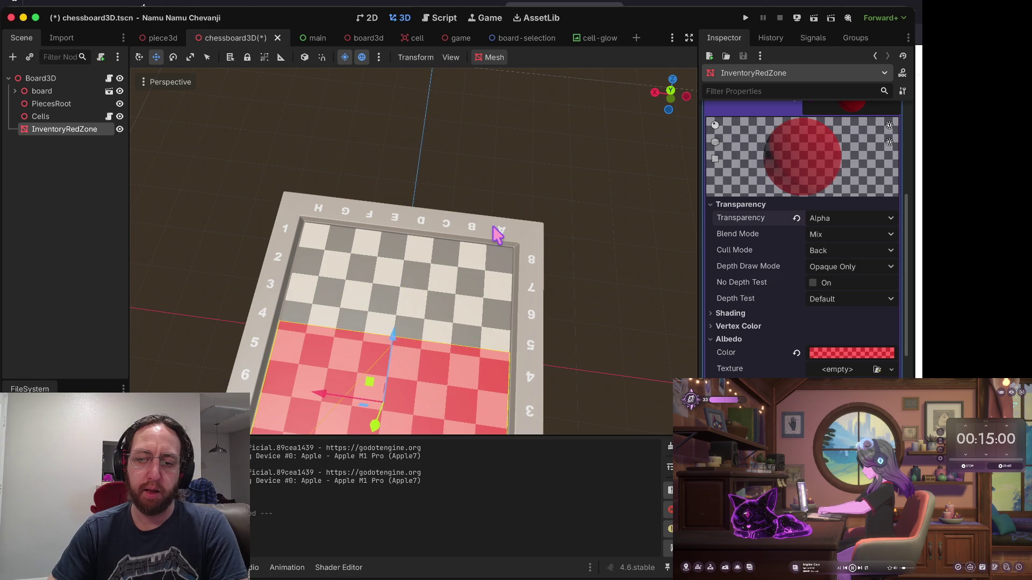
# Slide the red zone onto ranks 5–8, save the scene, and relaunch the game
pyautogui.scroll(-5, 498, 237)
pyautogui.moveTo(416, 240); pyautogui.dragTo(408, 238)
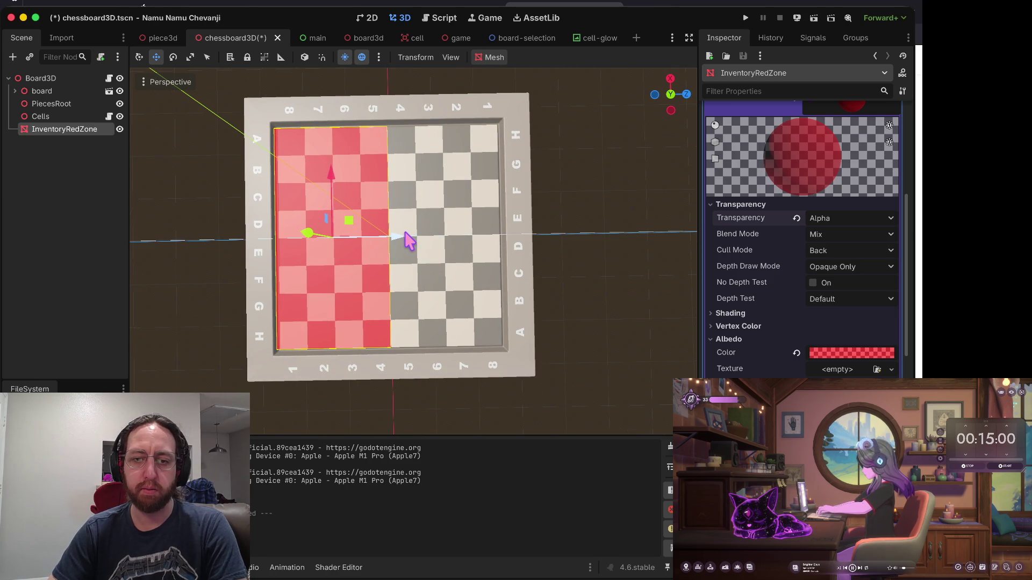
pyautogui.hotkey('ctrl', 's')
pyautogui.press('super+b')
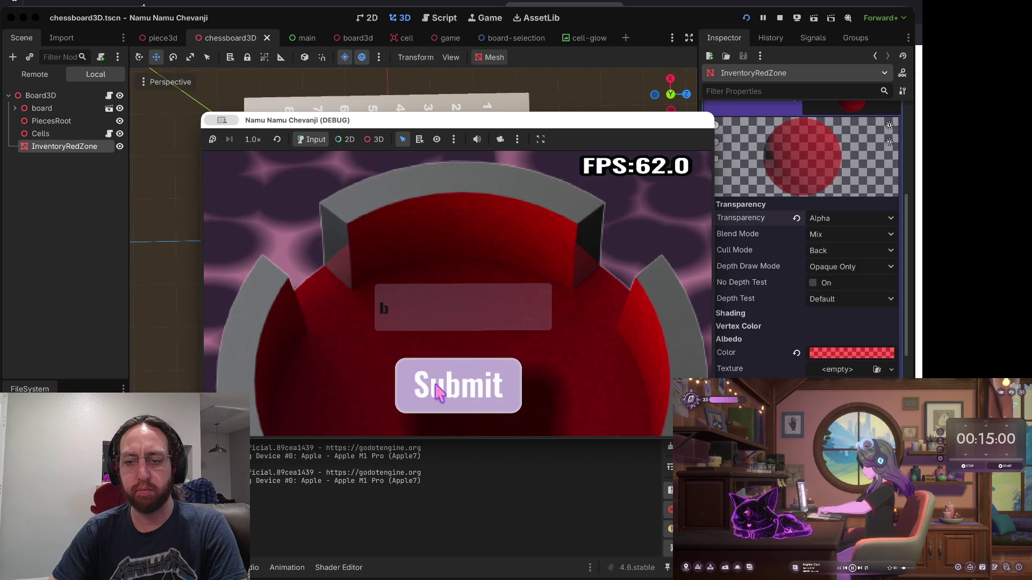
# Log in, enlarge the middle board, and test dragging a black piece from H5 toward H8 past the breakpoint
pyautogui.click(437, 387)
pyautogui.click(409, 328)
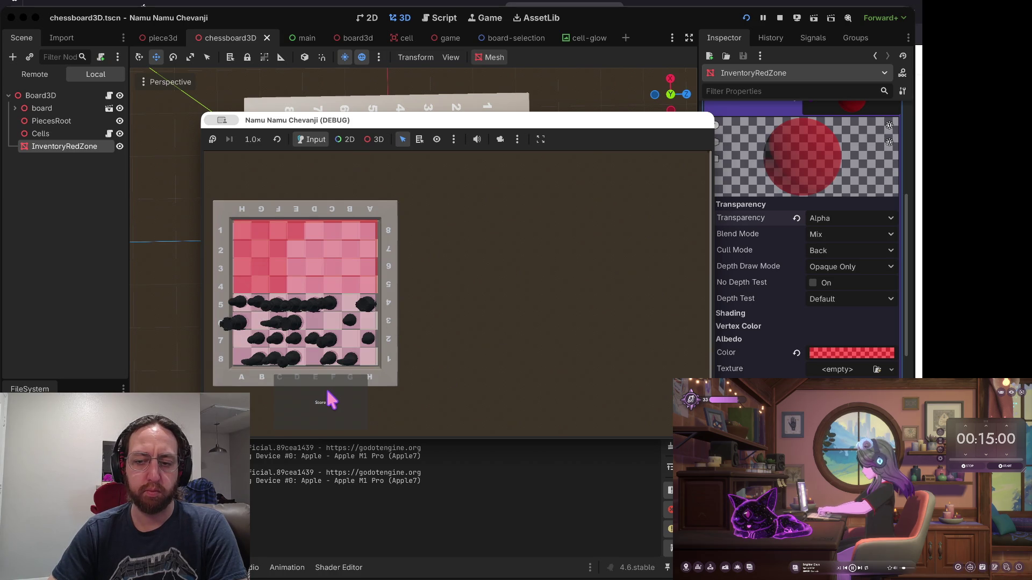
pyautogui.click(329, 403)
pyautogui.click(629, 401)
pyautogui.moveTo(422, 308)
pyautogui.mouseDown()
pyautogui.moveTo(422, 183)
pyautogui.moveTo(416, 271)
pyautogui.moveTo(363, 269)
pyautogui.mouseUp()
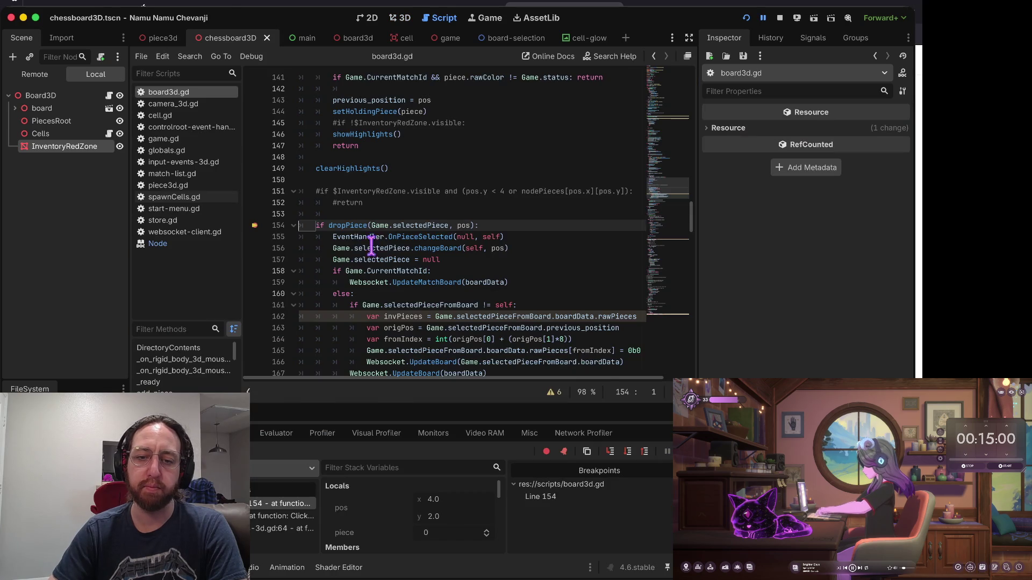
pyautogui.press('F12')
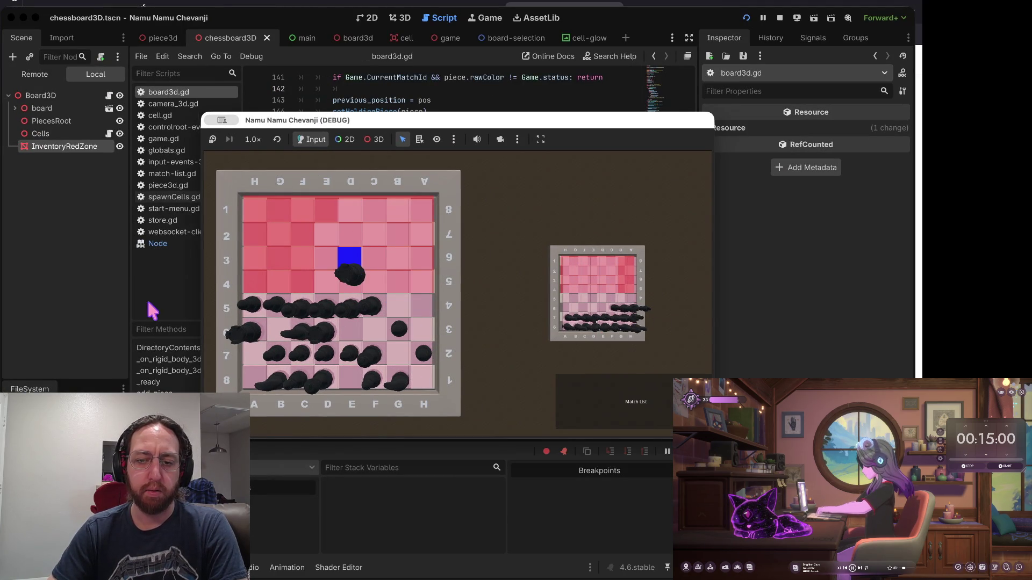
pyautogui.click(359, 262)
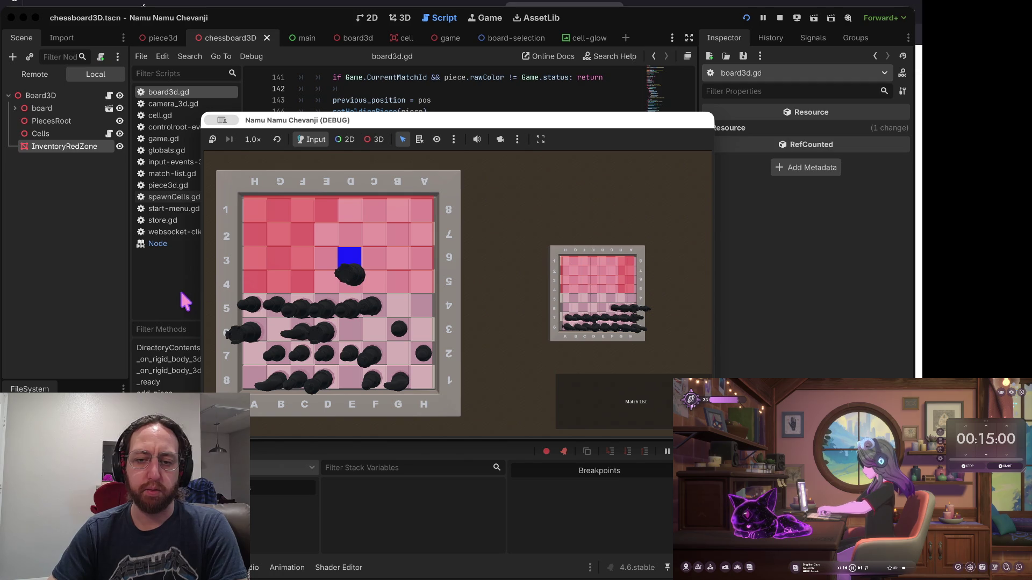
# Uncomment the changeBoard call on line 172 of board3d.gd and run the game again
pyautogui.click(179, 288)
pyautogui.scroll(-4, 402, 249)
pyautogui.click(323, 282)
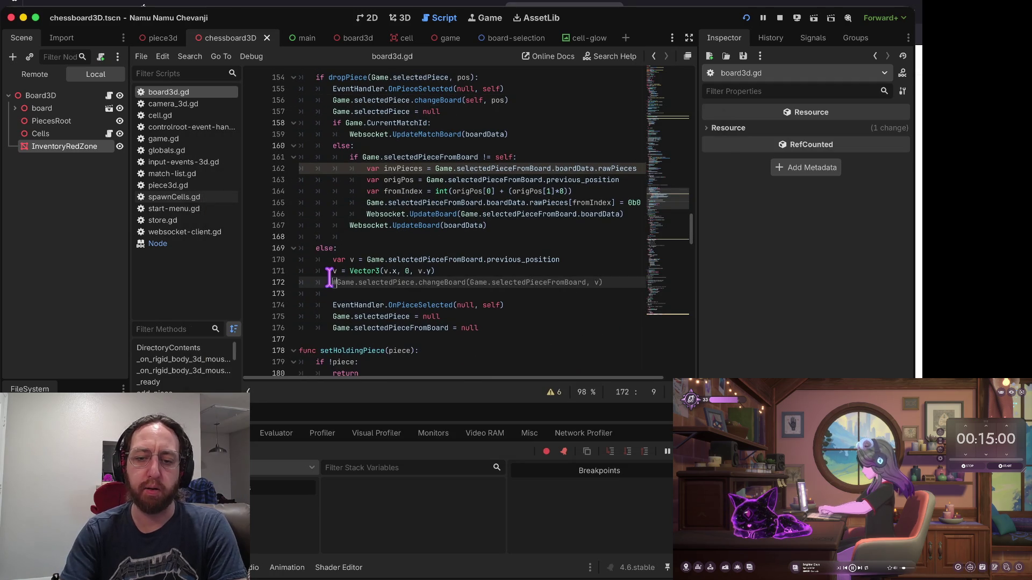
pyautogui.press('Home')
pyautogui.hotkey('ctrl', 'k')
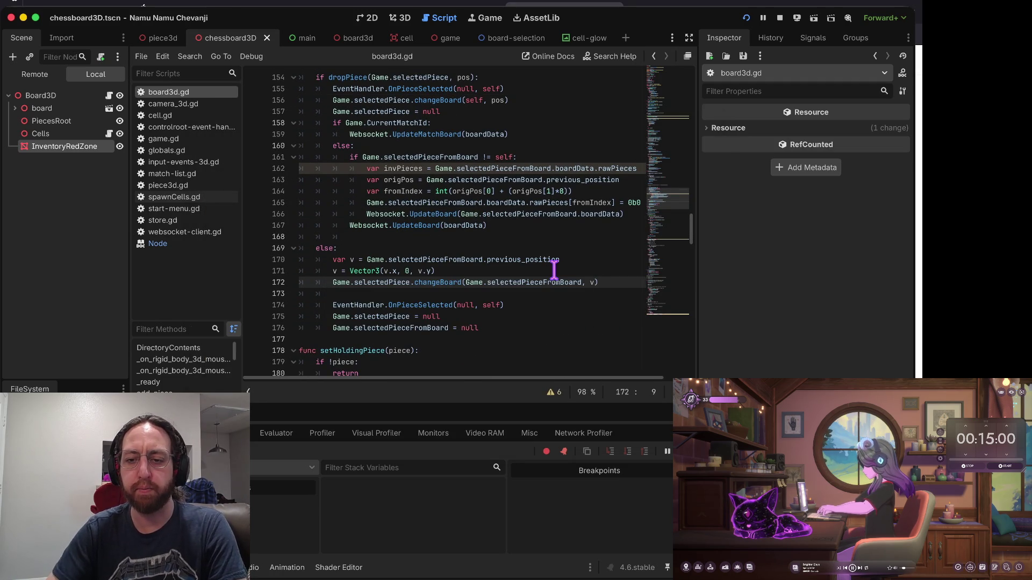
pyautogui.press('super+b')
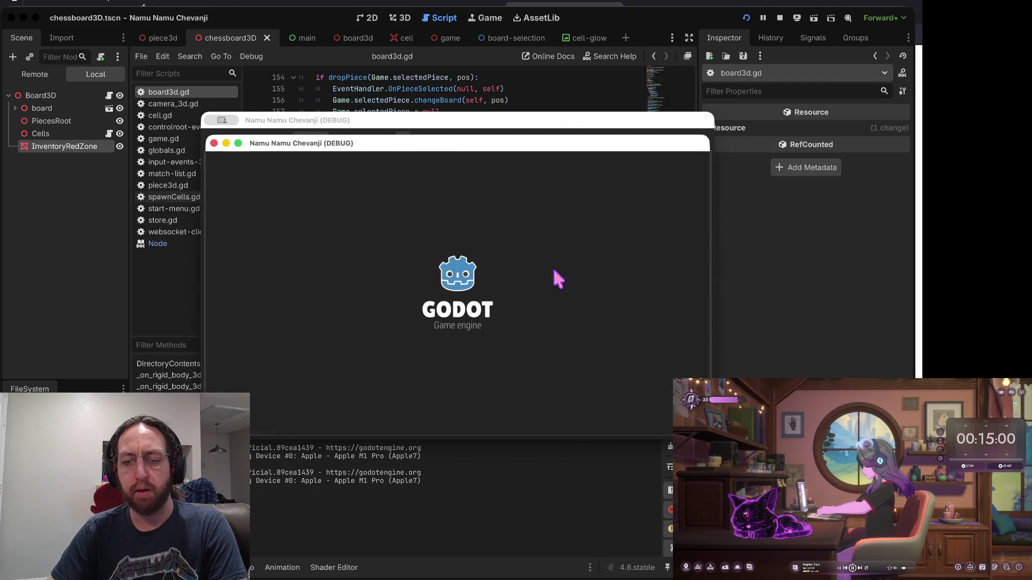
# Log in, open the enlarged board, drop a black piece from column A onto B4, then return to the editor
pyautogui.click(457, 392)
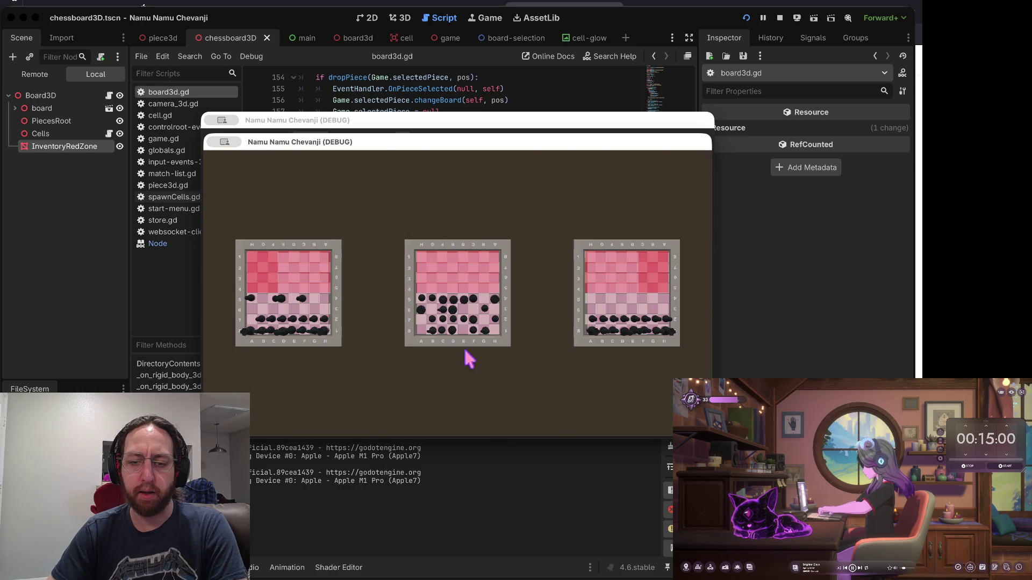
pyautogui.click(502, 342)
pyautogui.click(345, 406)
pyautogui.click(621, 393)
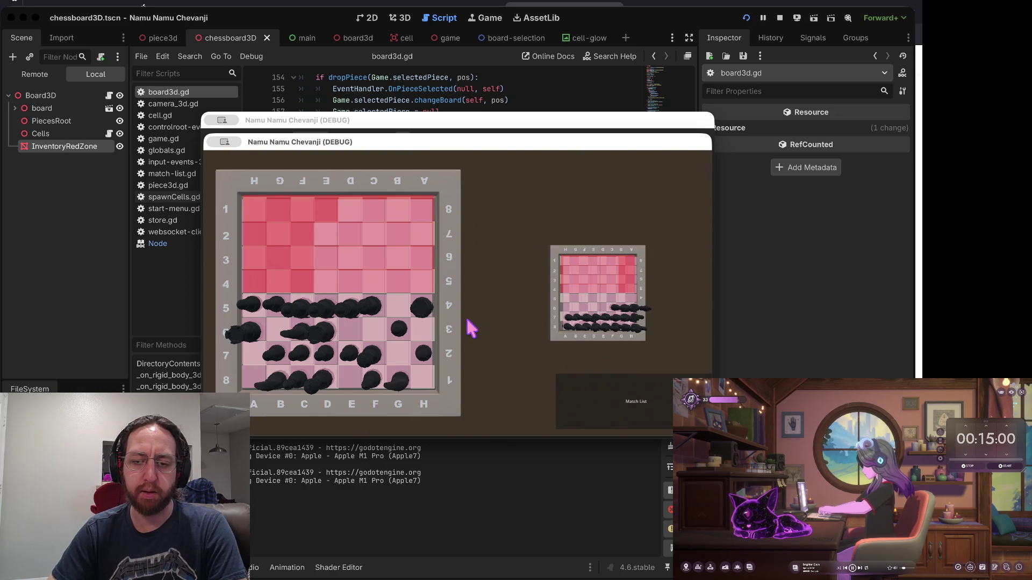
pyautogui.click(420, 307)
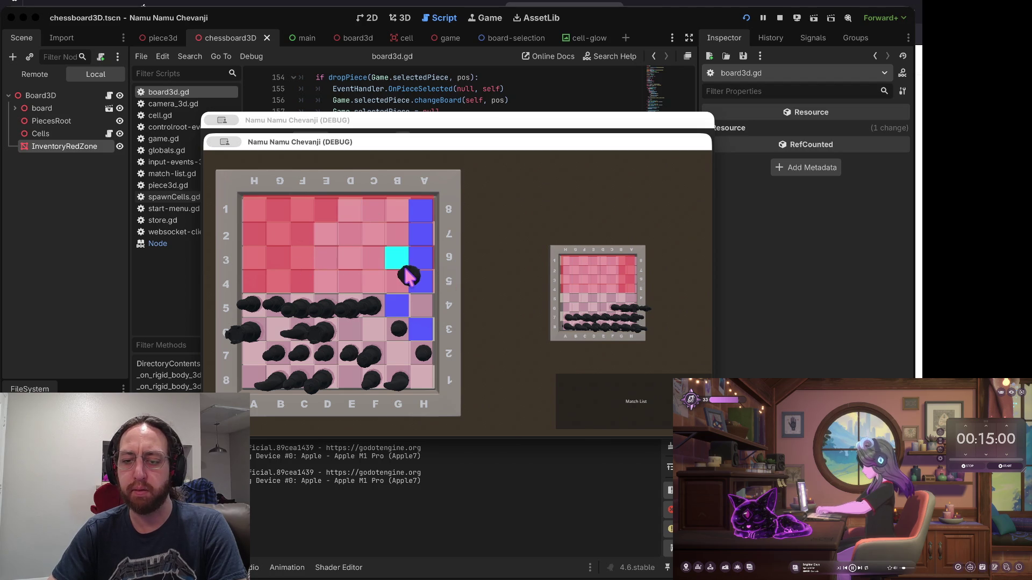
pyautogui.click(397, 309)
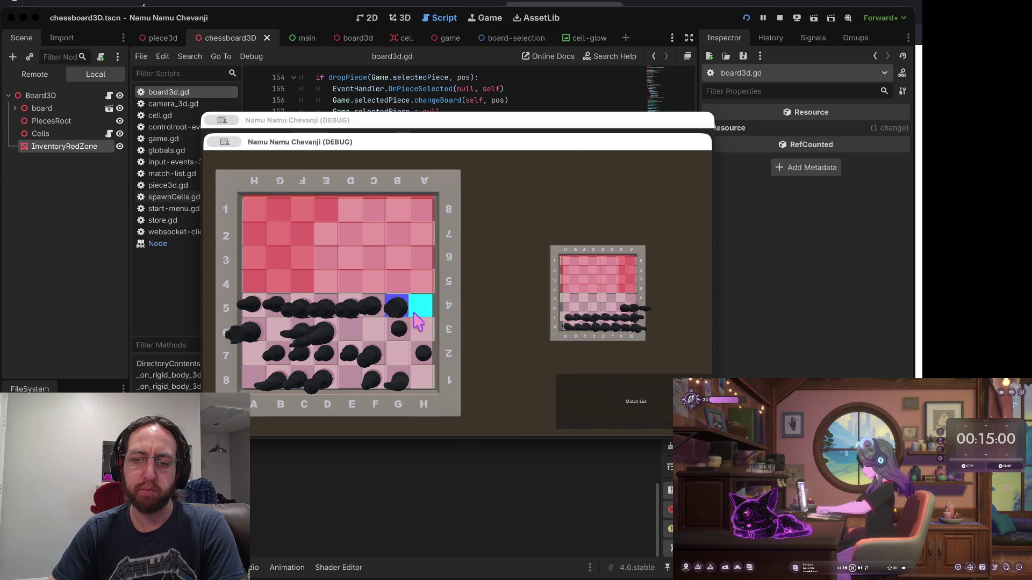
pyautogui.click(577, 77)
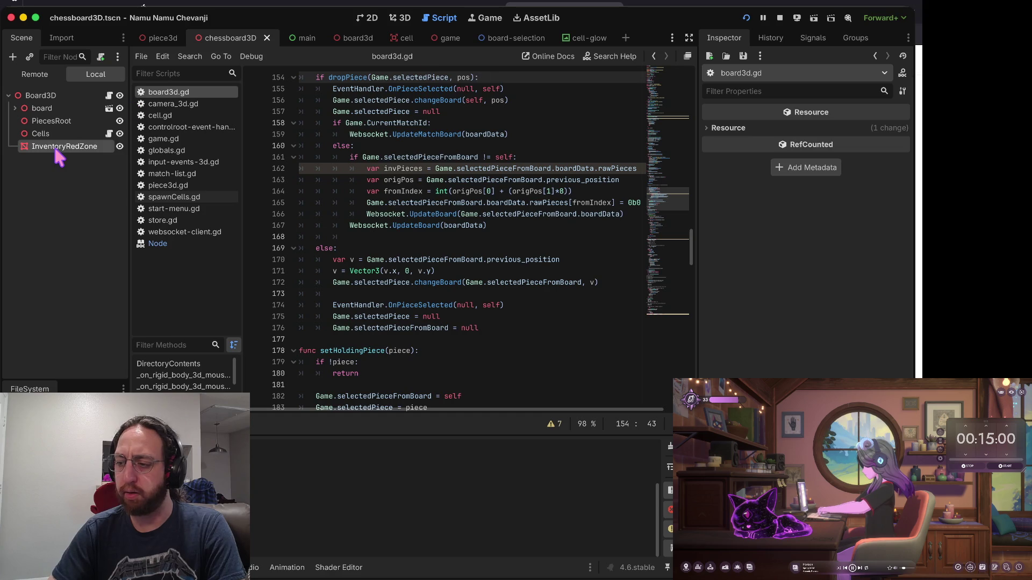
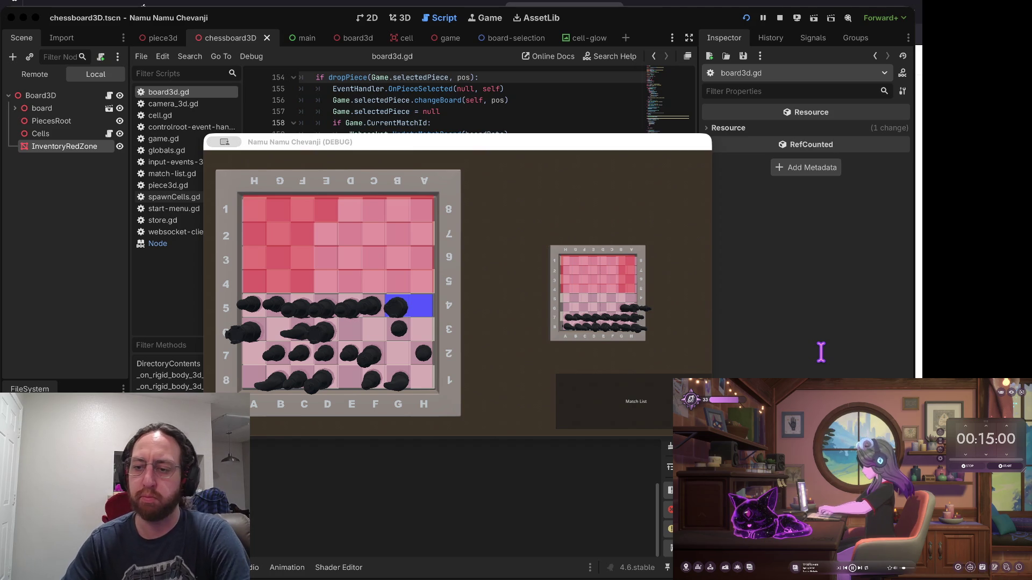
# In the debug game, move one piece onto H5 and the black A6 piece onto A8
pyautogui.click(652, 314)
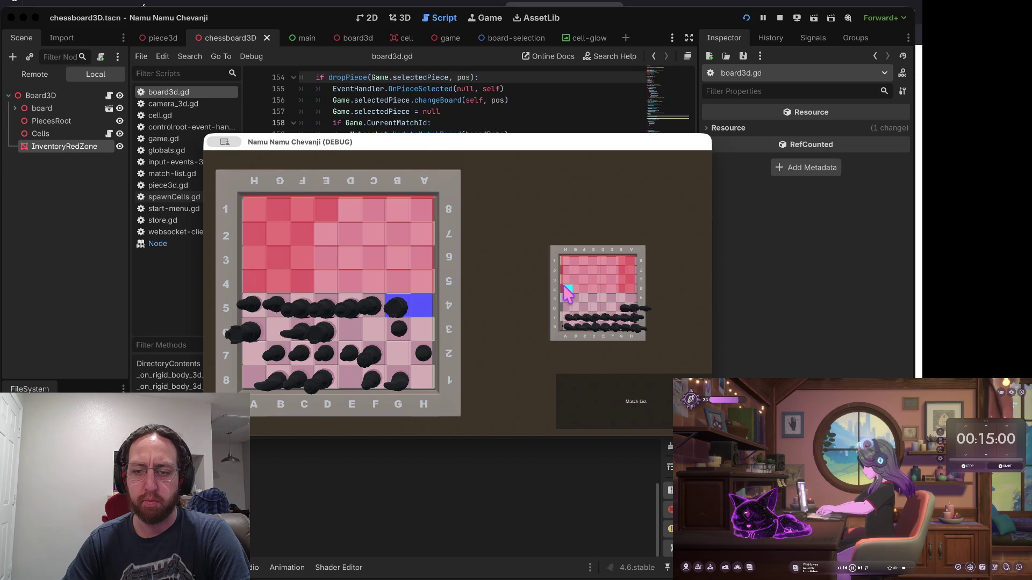
pyautogui.click(427, 304)
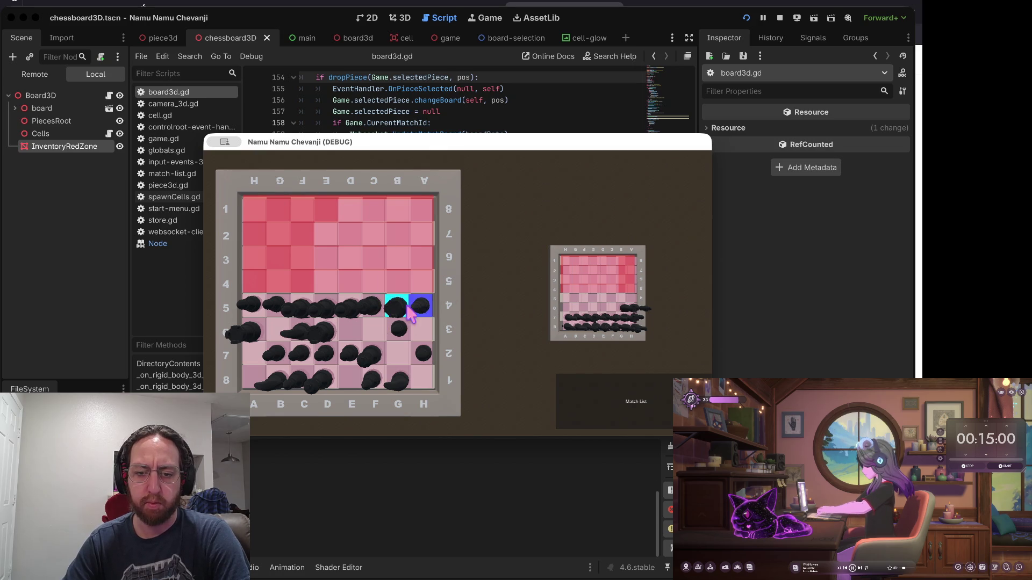
pyautogui.click(245, 332)
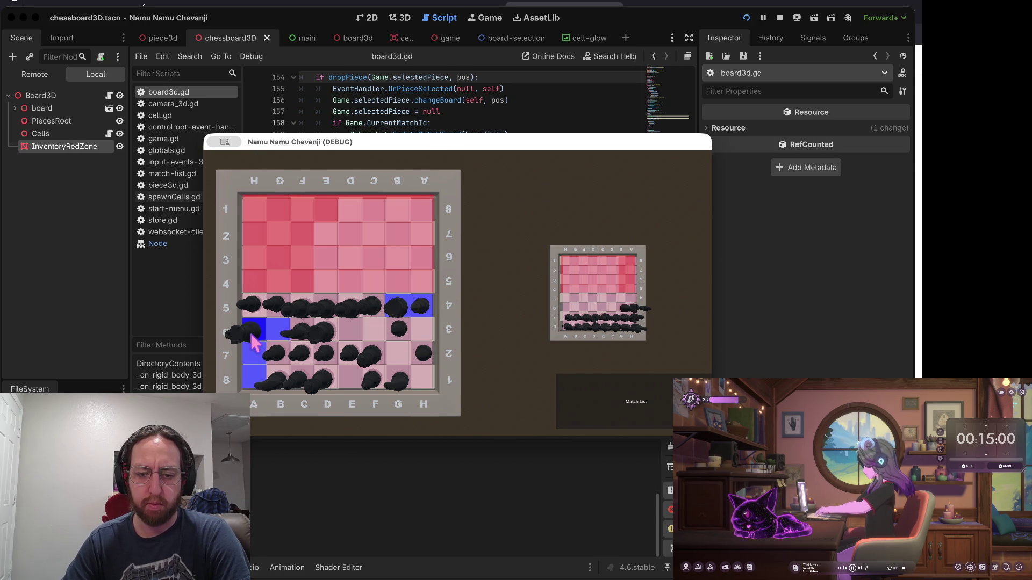
pyautogui.click(253, 379)
# Move the A8 piece to A7, then A6, back to A8, and hide InventoryRedZone
pyautogui.click(253, 379)
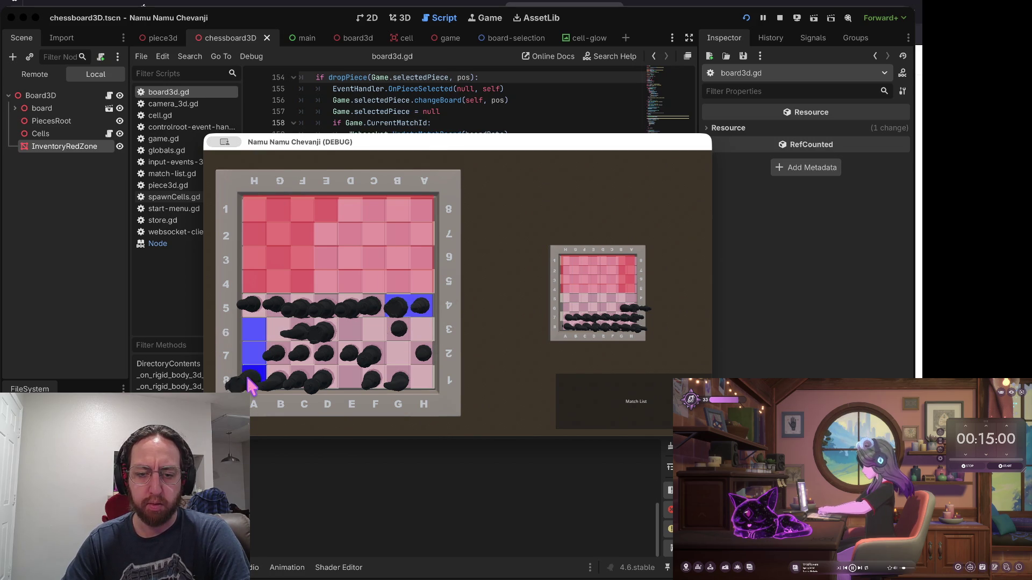
pyautogui.click(251, 357)
pyautogui.click(254, 367)
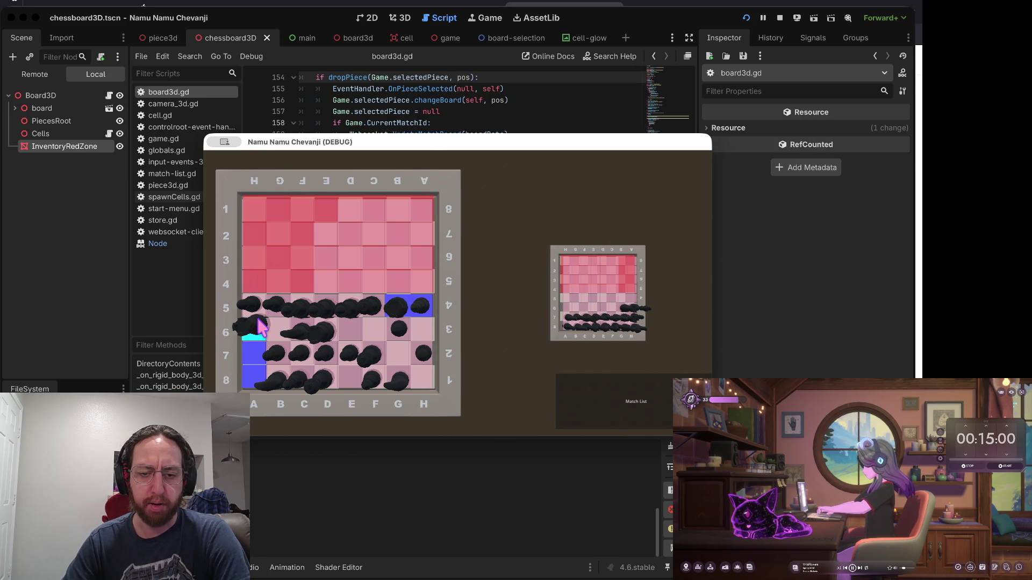
pyautogui.click(252, 334)
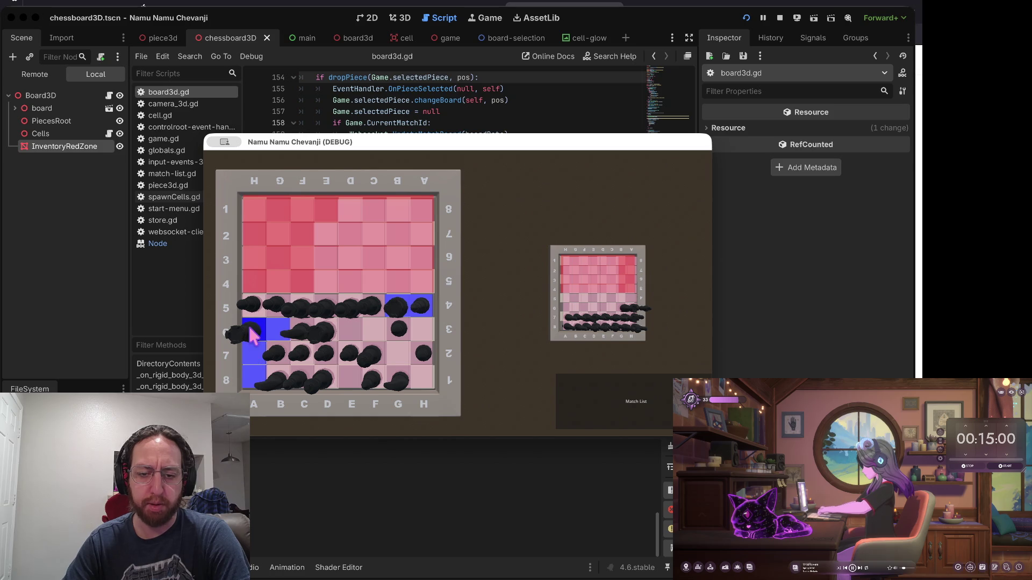
pyautogui.click(250, 395)
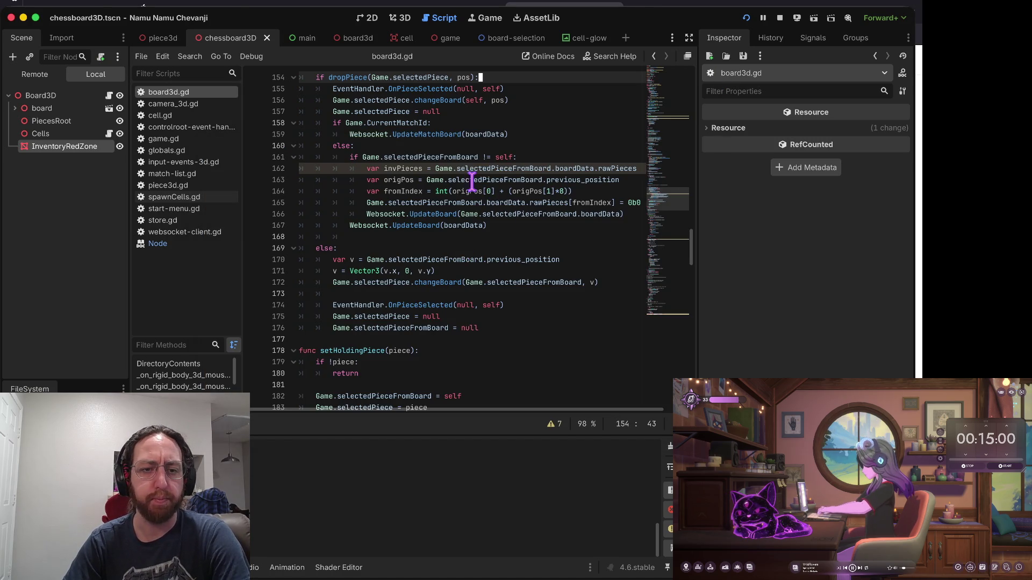
pyautogui.click(119, 146)
# Save the scene and search all project files for 'InventoryRedZone'
pyautogui.hotkey('ctrl', 's')
pyautogui.click(409, 327)
pyautogui.scroll(-8, 410, 328)
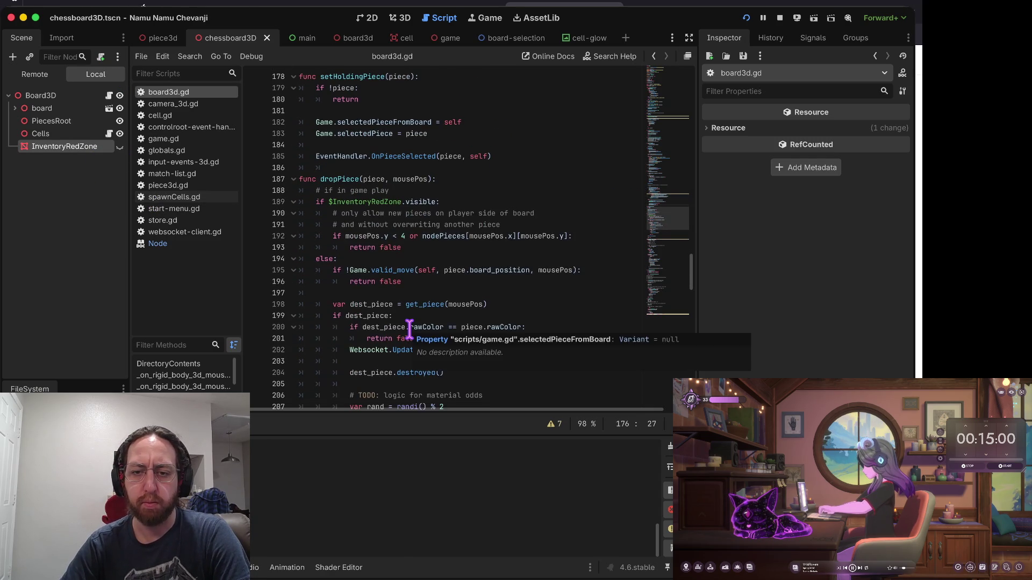
pyautogui.click(375, 203)
pyautogui.hotkey('ctrl', 'shift', 'f')
pyautogui.write('InventoryRedZone')
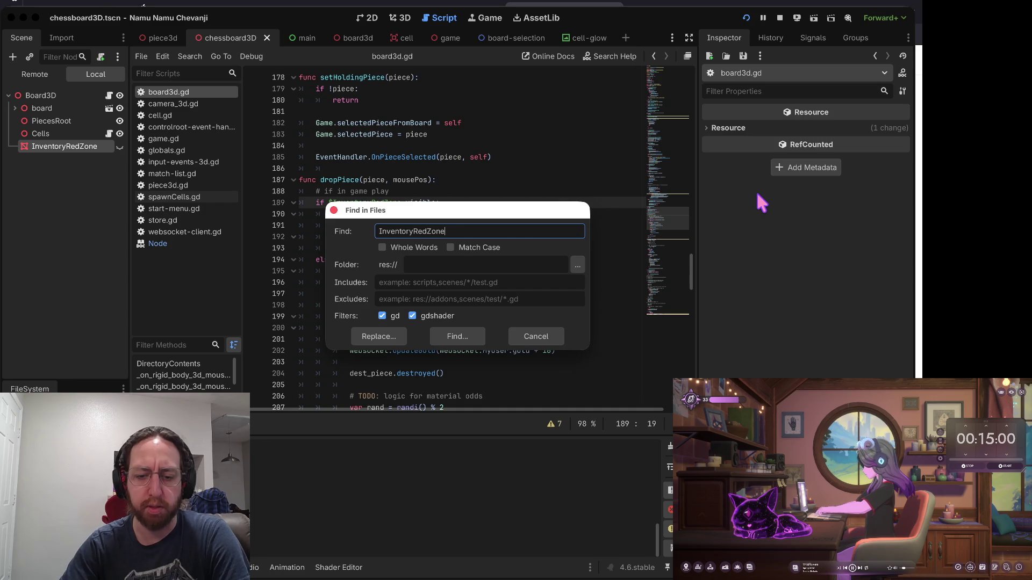
pyautogui.press('Return')
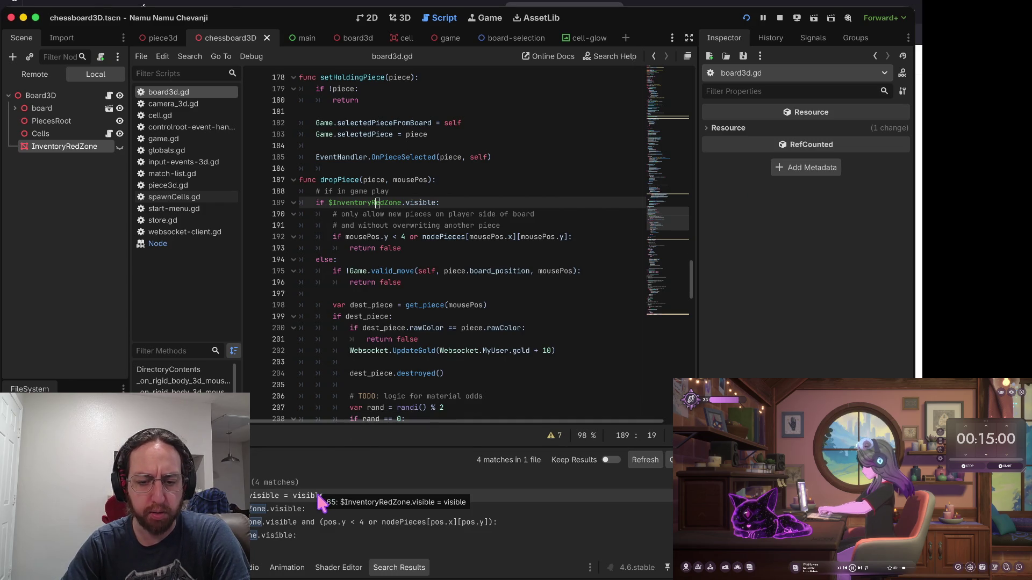
# Uncomment the InventoryRedZone condition on line 145 and indent showHighlights() beneath it
pyautogui.click(311, 509)
pyautogui.scroll(4, 413, 237)
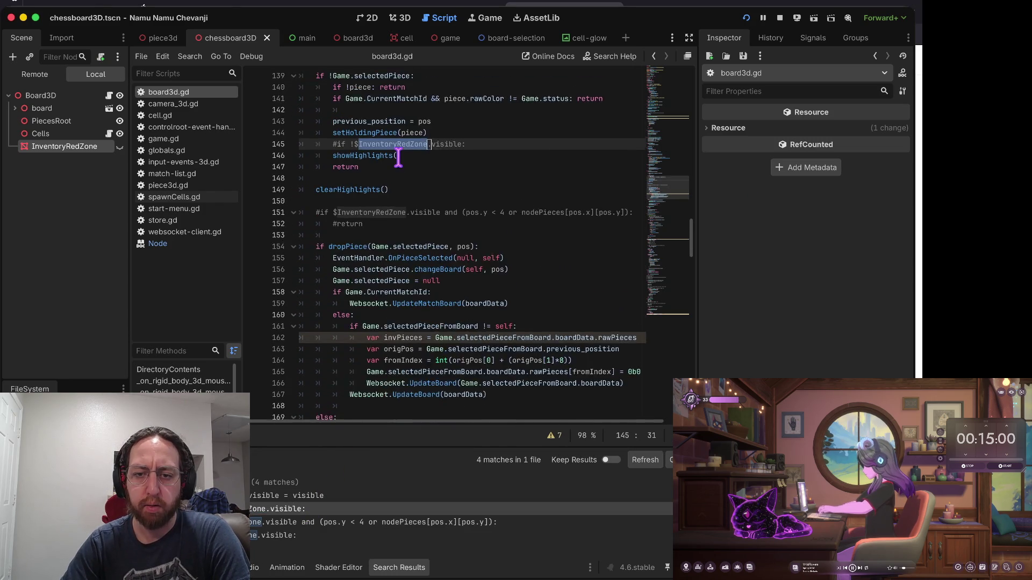
pyautogui.click(362, 191)
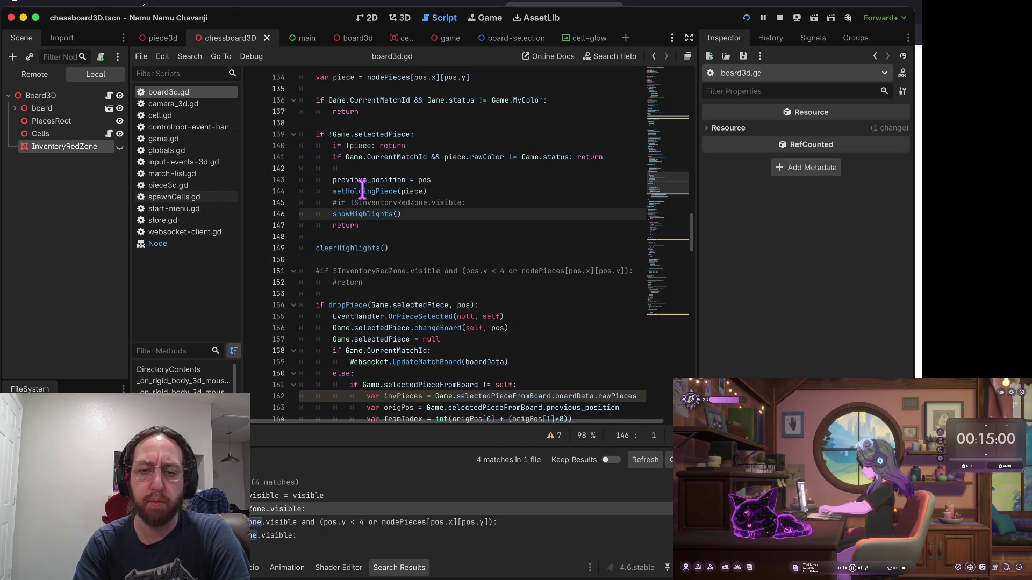
pyautogui.press('BackSpace')
pyautogui.press('Delete')
pyautogui.press('Delete')
pyautogui.press('Delete')
pyautogui.press('Right')
pyautogui.press('Right')
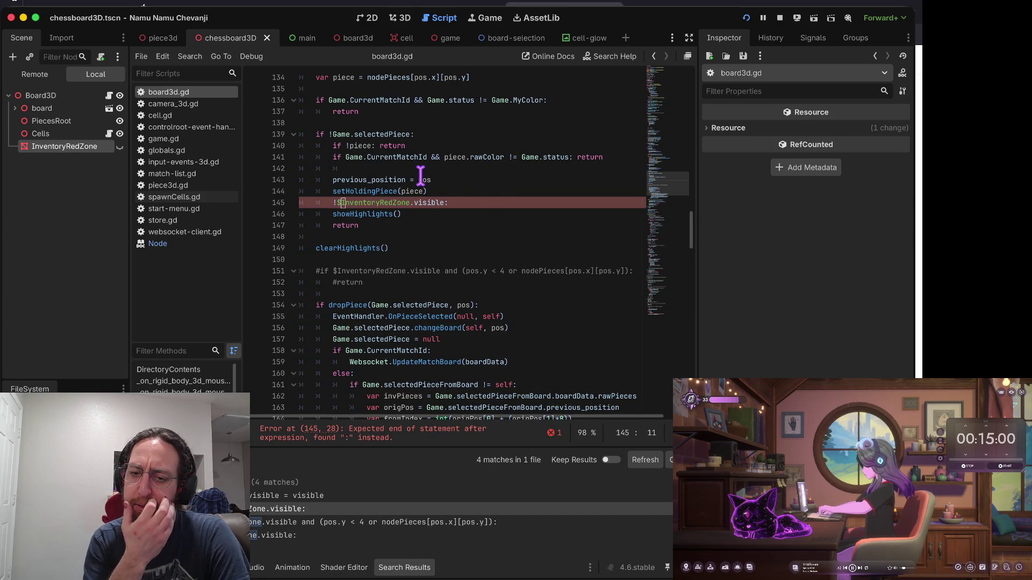
pyautogui.press('Down')
pyautogui.press('Home')
pyautogui.press('Tab')
pyautogui.press('Up')
# Restore the 'if' keyword at the start of line 145's InventoryRedZone check
pyautogui.press('Down')
pyautogui.press('Up')
pyautogui.press('Home')
pyautogui.write('if')
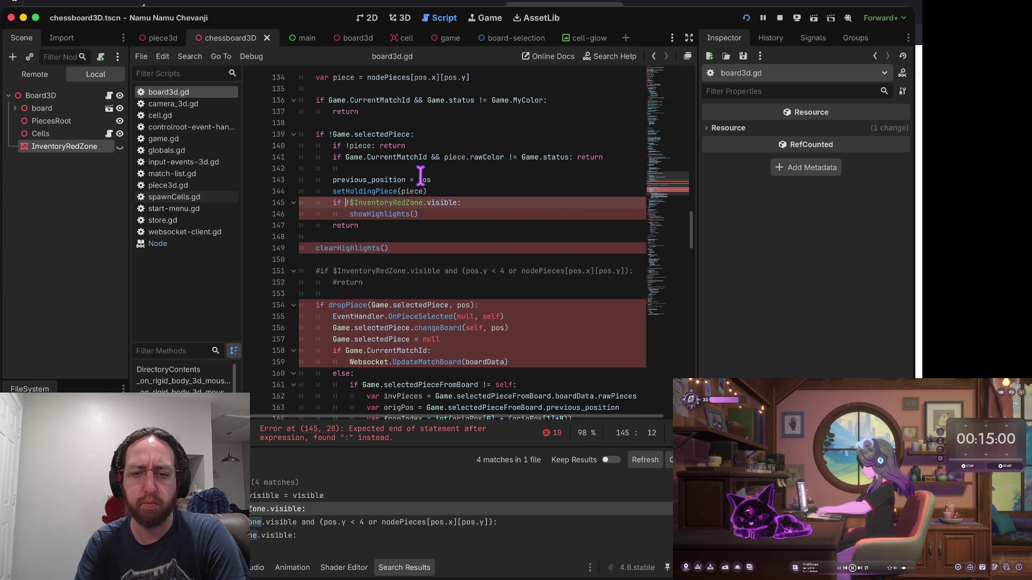
pyautogui.press('Right')
pyautogui.press('Right')
pyautogui.hotkey('ctrl', 'Right')
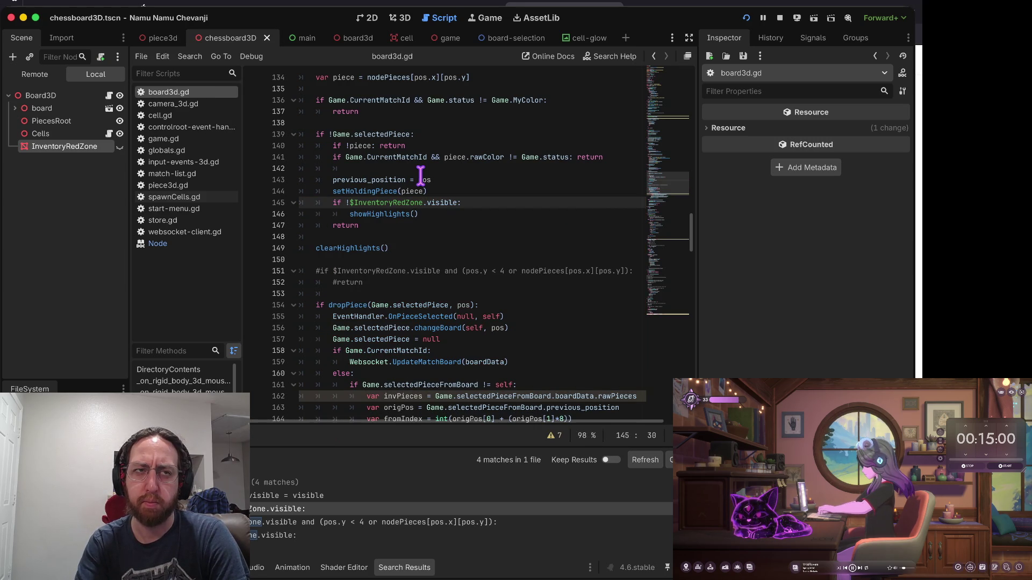
pyautogui.press('Down')
pyautogui.press('Down')
pyautogui.press('Down')
pyautogui.press('Up')
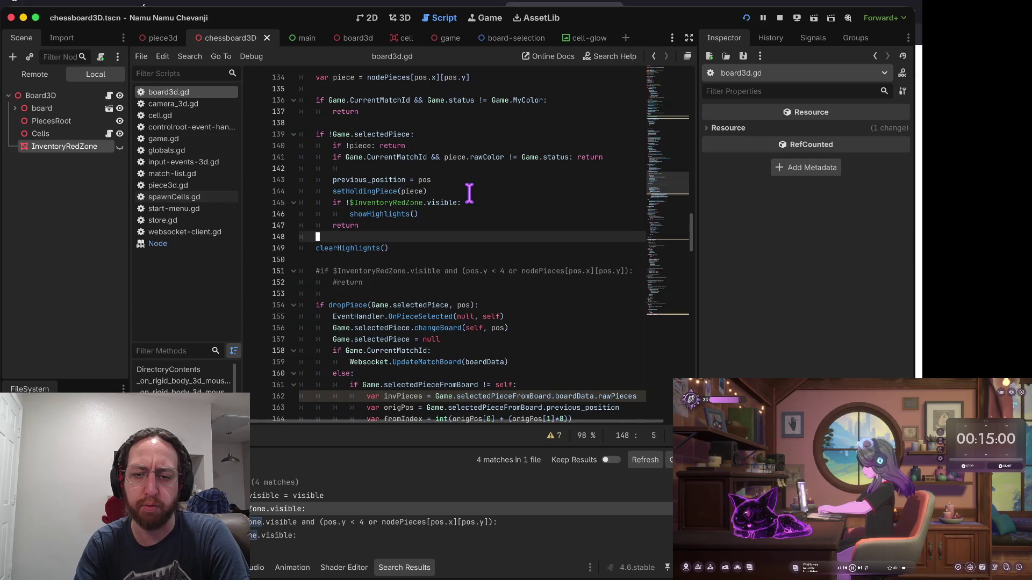
pyautogui.press('Up')
pyautogui.press('Up')
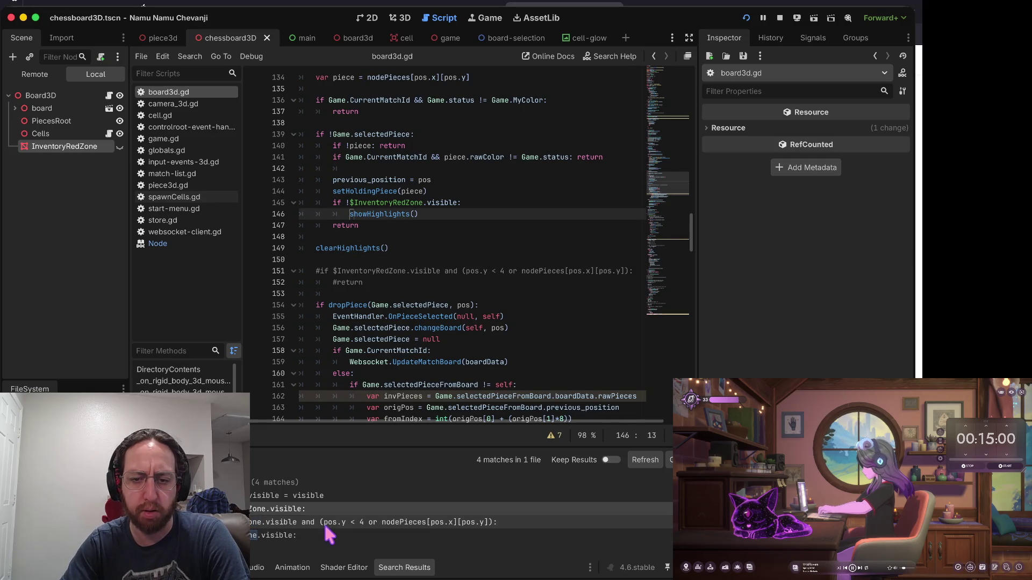
# Uncomment the line 151 red-zone check and its return, then run the game
pyautogui.click(324, 522)
pyautogui.scroll(-1, 465, 295)
pyautogui.hotkey('ctrl', 'k')
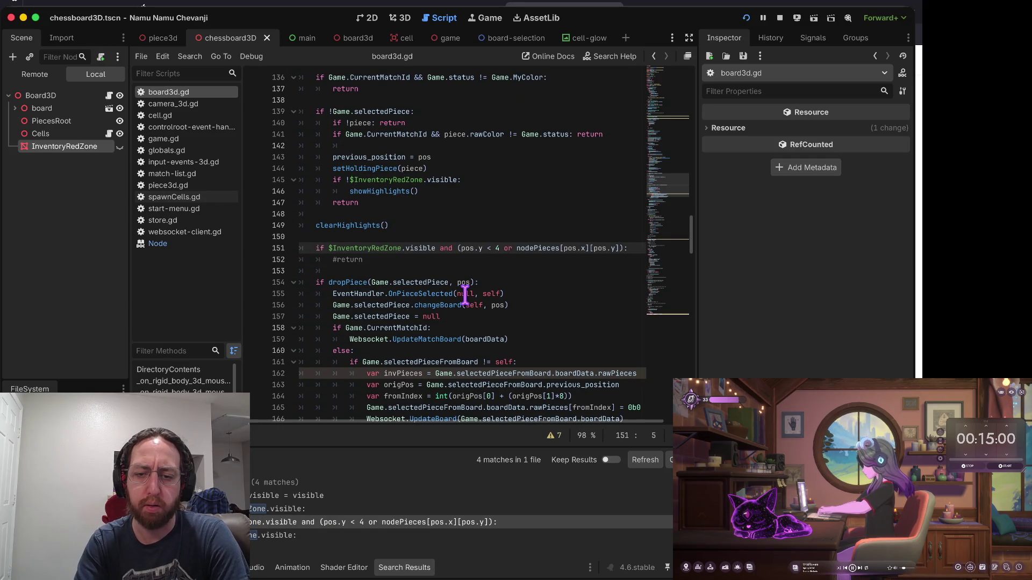
pyautogui.press('Down')
pyautogui.hotkey('shift', 'Tab')
pyautogui.press('Down')
pyautogui.press('Down')
pyautogui.press('Up')
pyautogui.press('Up')
pyautogui.press('Up')
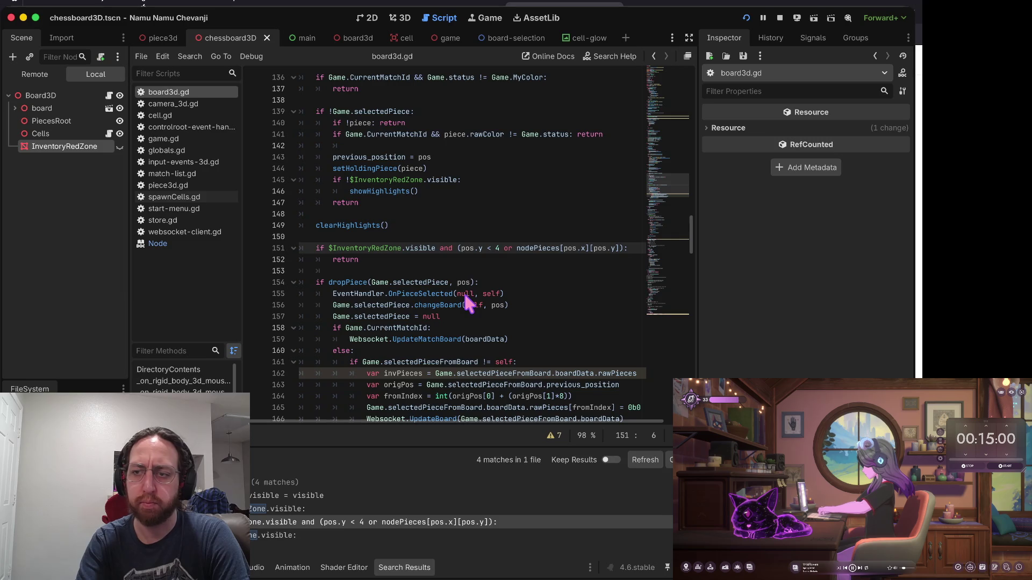
pyautogui.press('super+b')
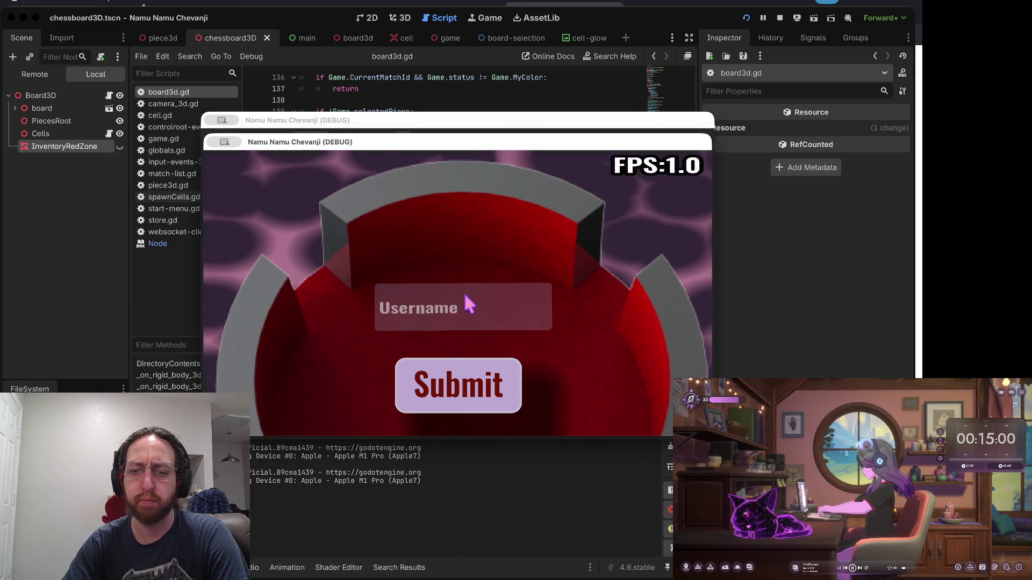
# Log in, open a chessboard, visit the Store and return, drag the A8 piece, then stop
pyautogui.click(463, 292)
pyautogui.click(431, 388)
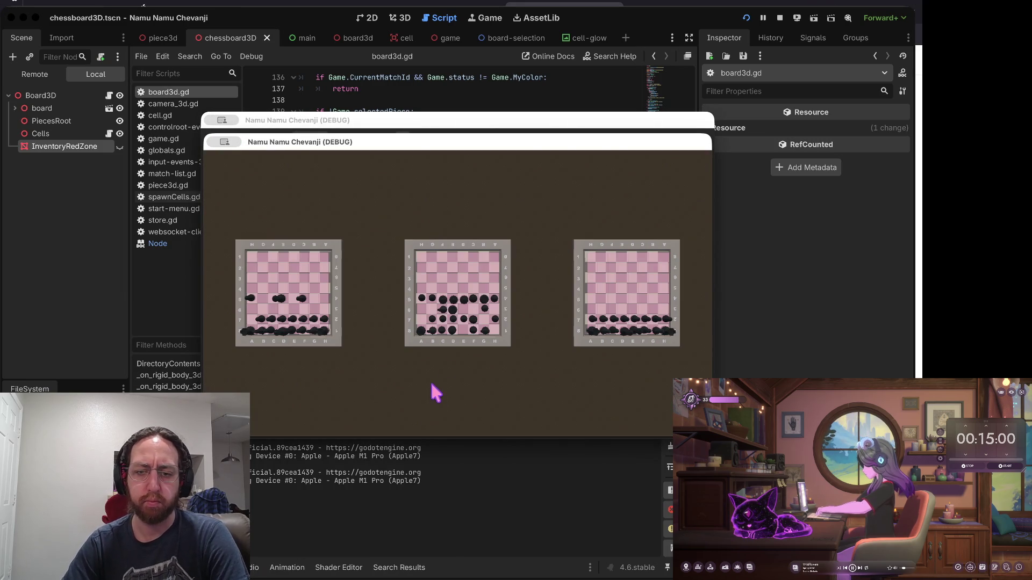
pyautogui.click(419, 338)
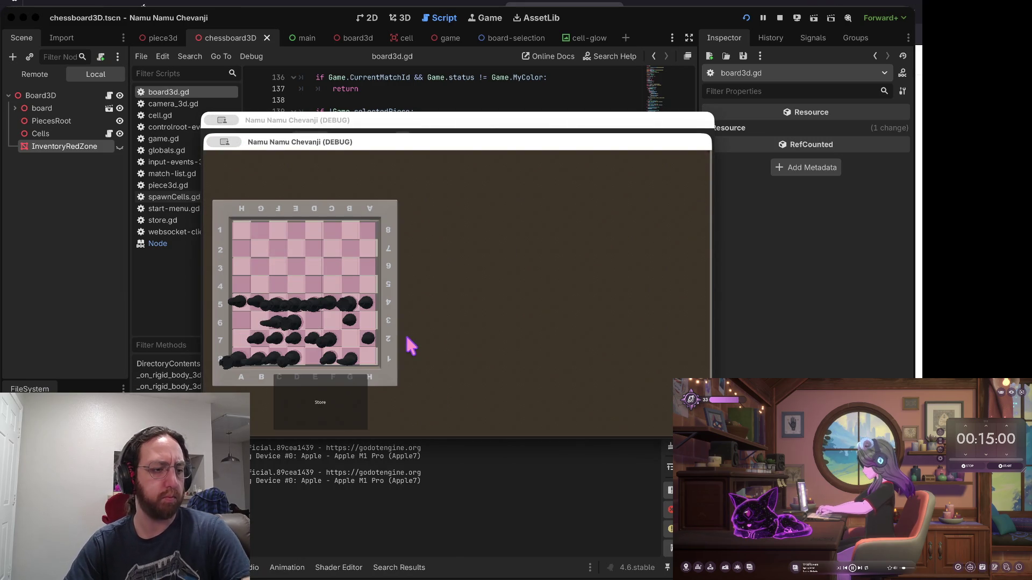
pyautogui.click(320, 402)
pyautogui.click(651, 398)
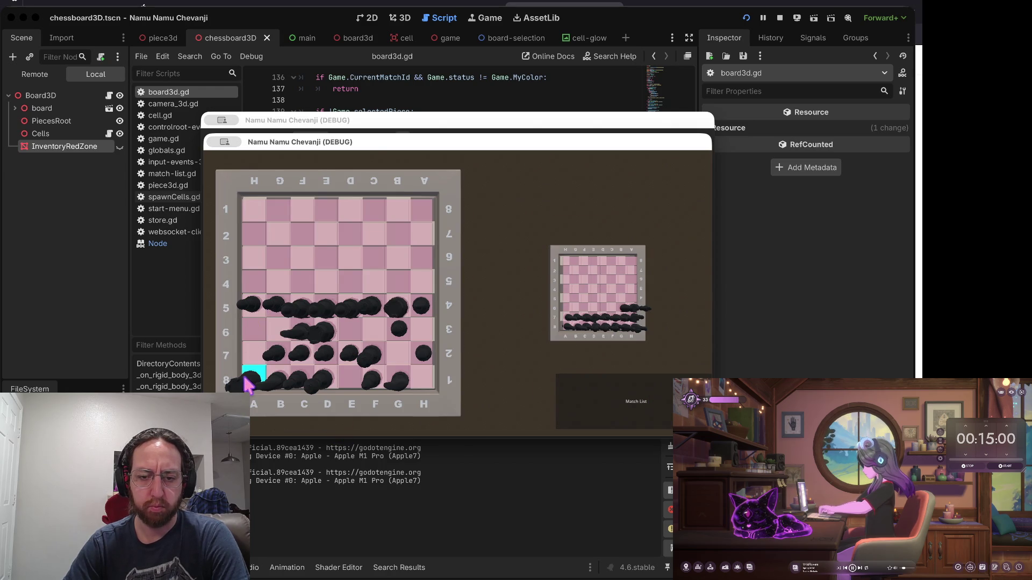
pyautogui.moveTo(252, 379)
pyautogui.mouseDown()
pyautogui.moveTo(316, 239)
pyautogui.moveTo(301, 323)
pyautogui.moveTo(272, 344)
pyautogui.moveTo(269, 245)
pyautogui.moveTo(272, 376)
pyautogui.moveTo(276, 258)
pyautogui.moveTo(269, 279)
pyautogui.moveTo(301, 237)
pyautogui.moveTo(274, 258)
pyautogui.moveTo(263, 294)
pyautogui.moveTo(323, 237)
pyautogui.mouseUp()
pyautogui.click(780, 18)
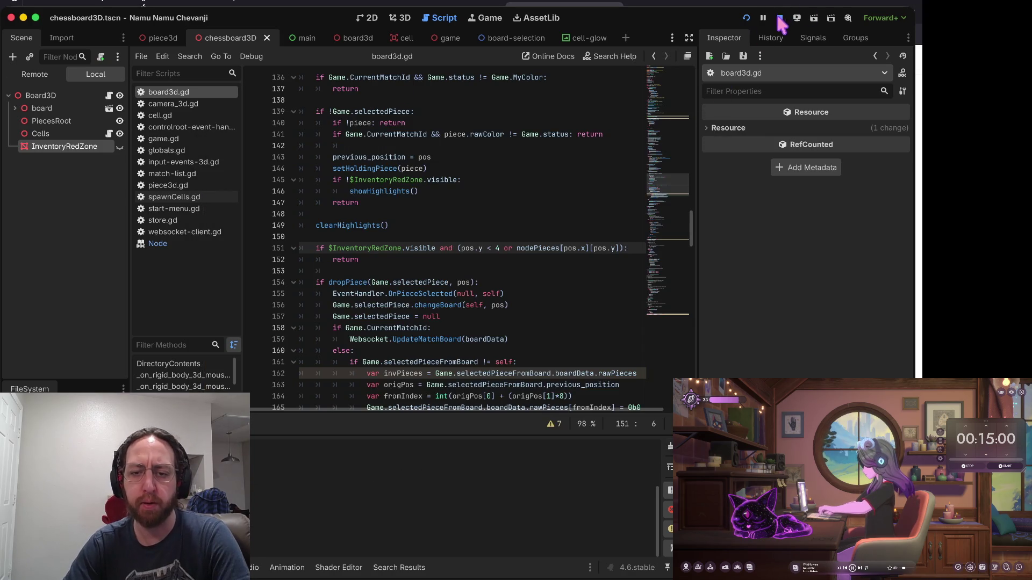
# Start a project-wide search for 'redzone', then clear and cancel it
pyautogui.click(398, 203)
pyautogui.scroll(3, 400, 205)
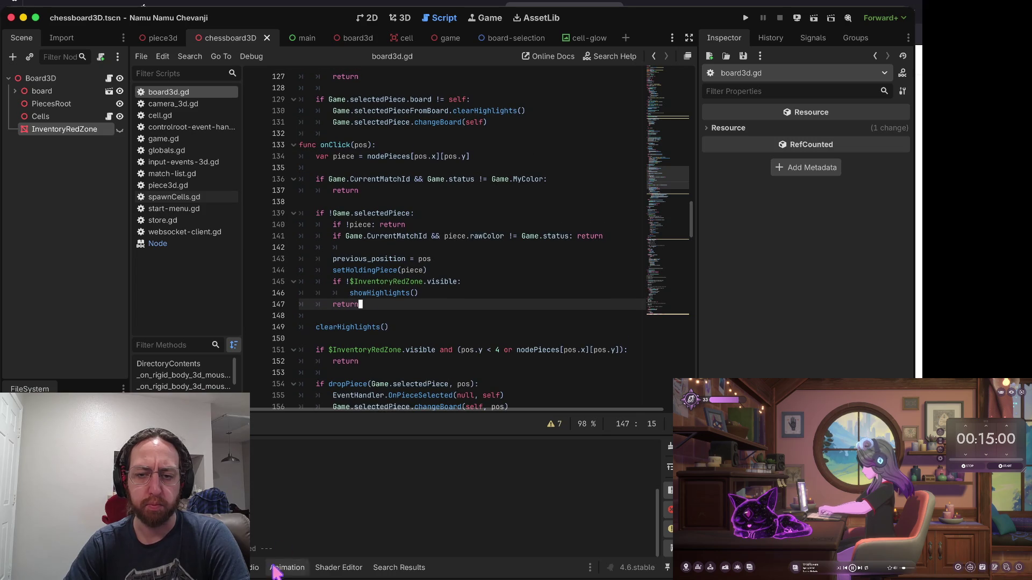
pyautogui.scroll(-1, 454, 277)
pyautogui.hotkey('ctrl', 'shift', 'f')
pyautogui.write('red')
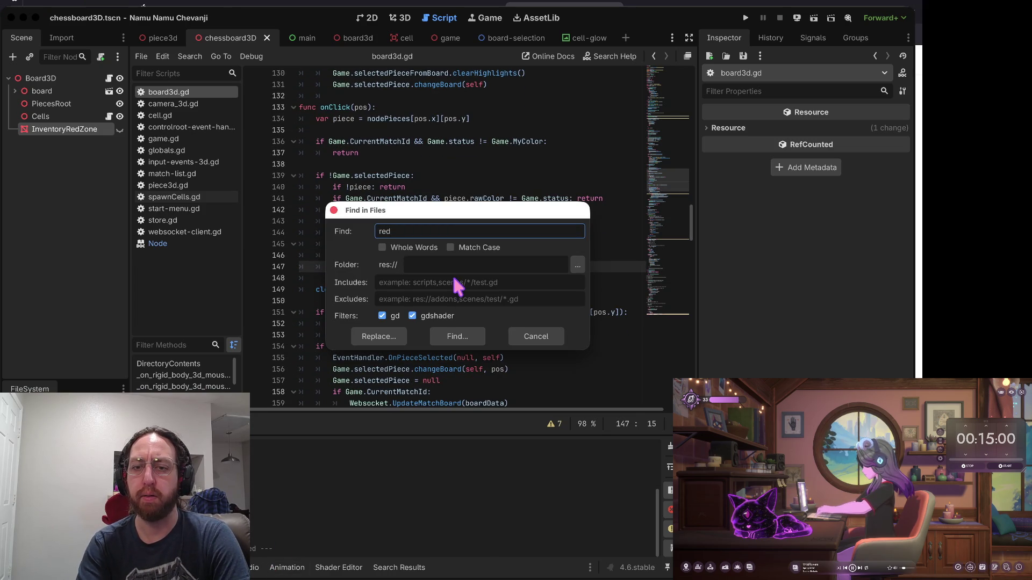
pyautogui.write('zone')
pyautogui.press('BackSpace')
pyautogui.press('BackSpace')
pyautogui.press('BackSpace')
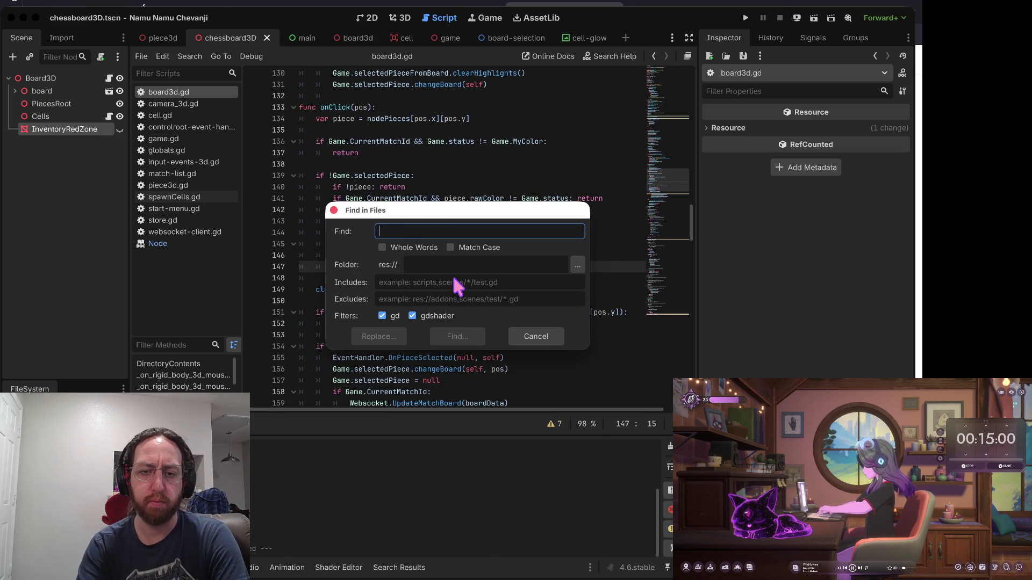
pyautogui.press('Escape')
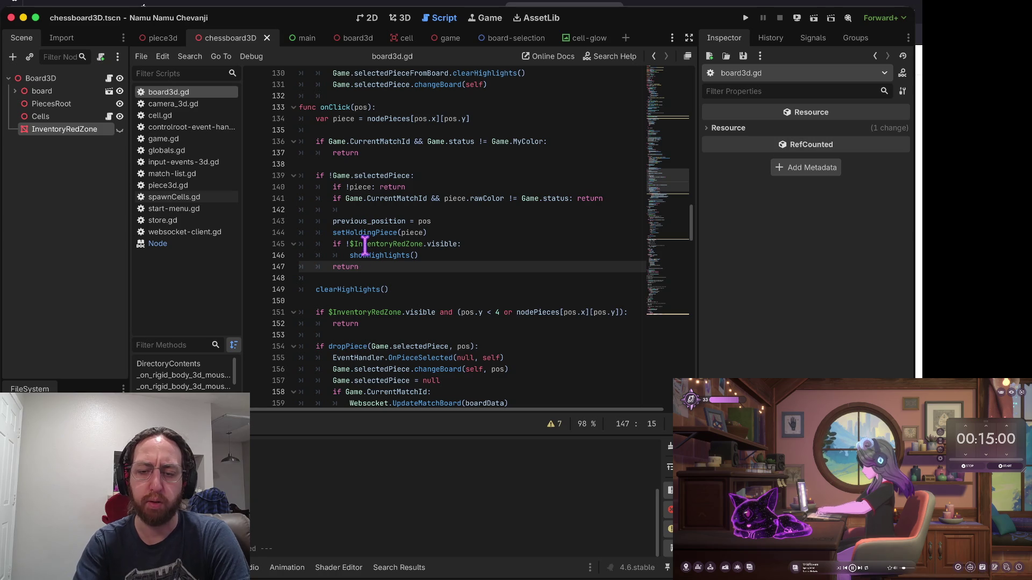
# Search all scripts for InventoryRedZone and jump to the line 151 match in board3d.gd
pyautogui.hotkey('ctrl', 'shift', 'f')
pyautogui.write('invento')
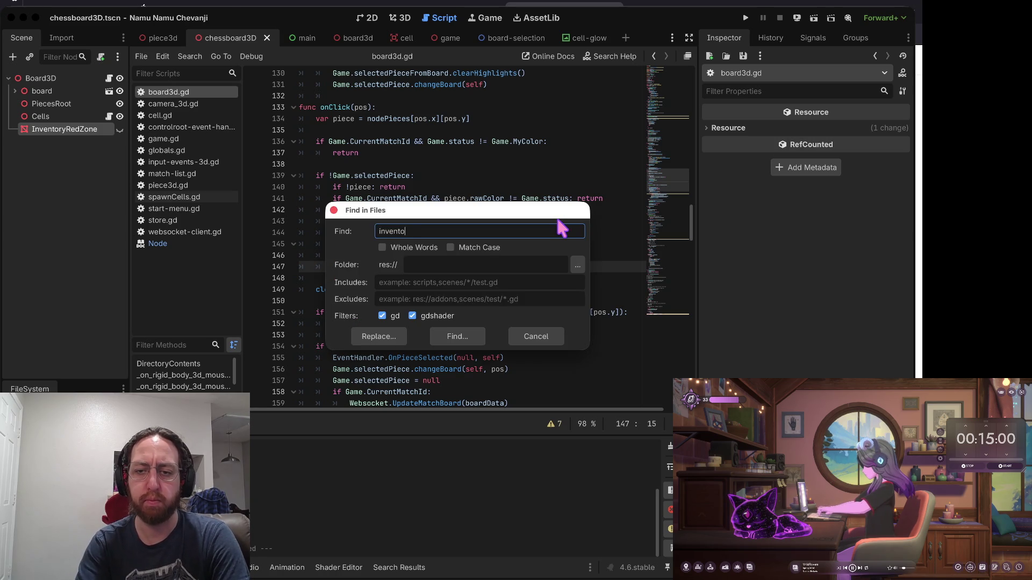
pyautogui.write('dzone')
pyautogui.press('Return')
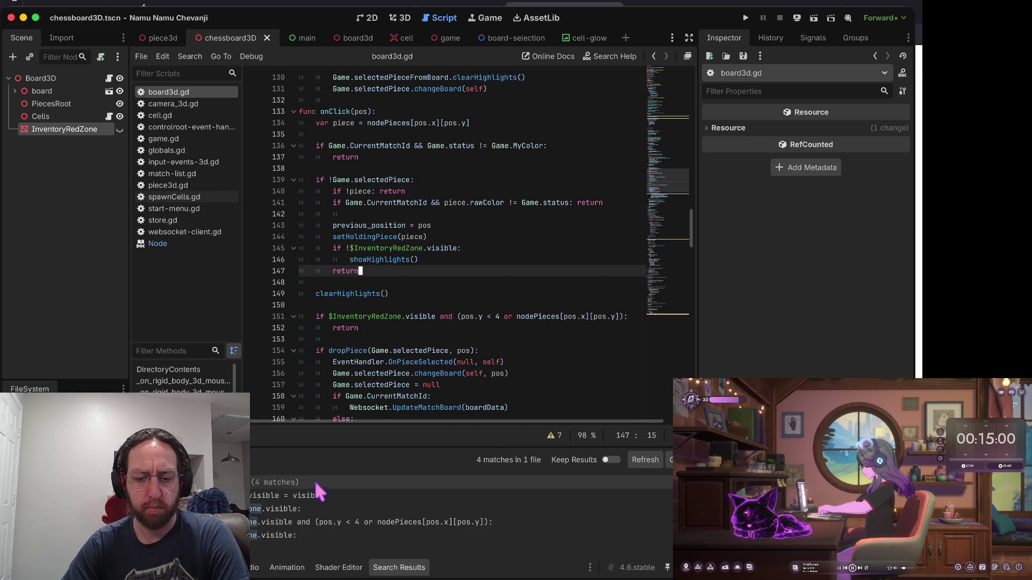
pyautogui.click(298, 535)
pyautogui.click(300, 520)
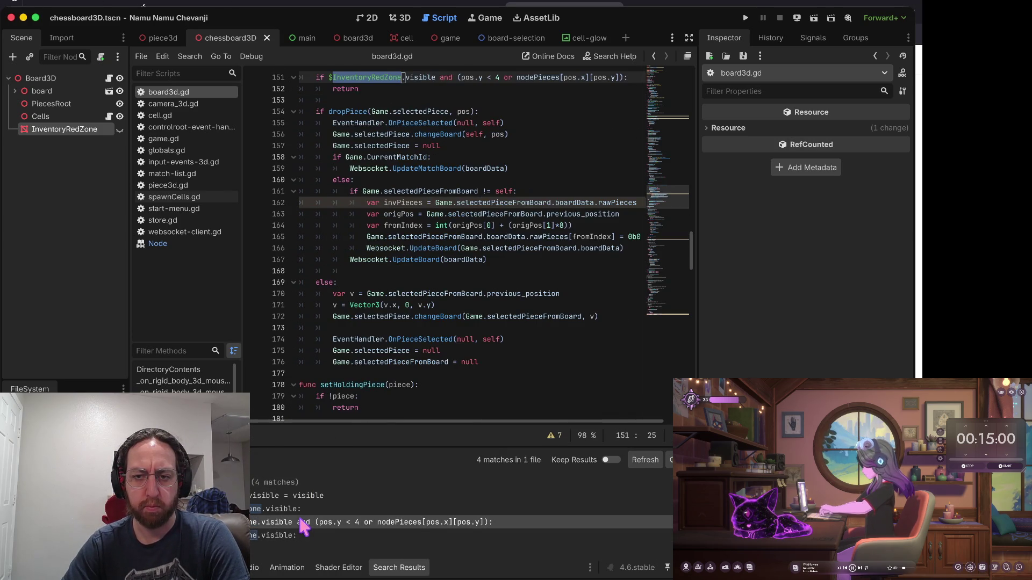
# Review onClick from line 142 down to the InventoryRedZone condition on line 151
pyautogui.scroll(3, 427, 301)
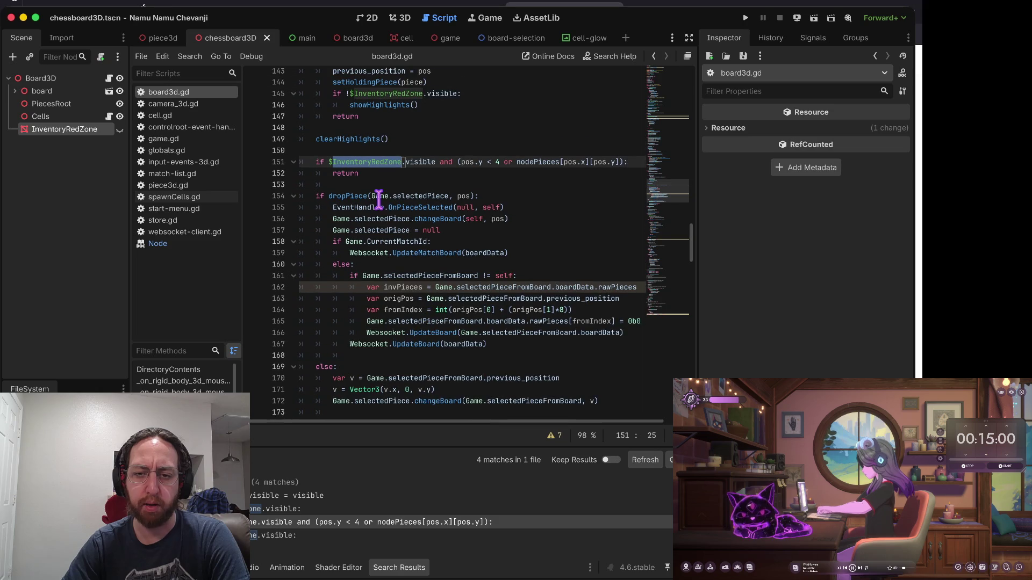
pyautogui.scroll(2, 388, 163)
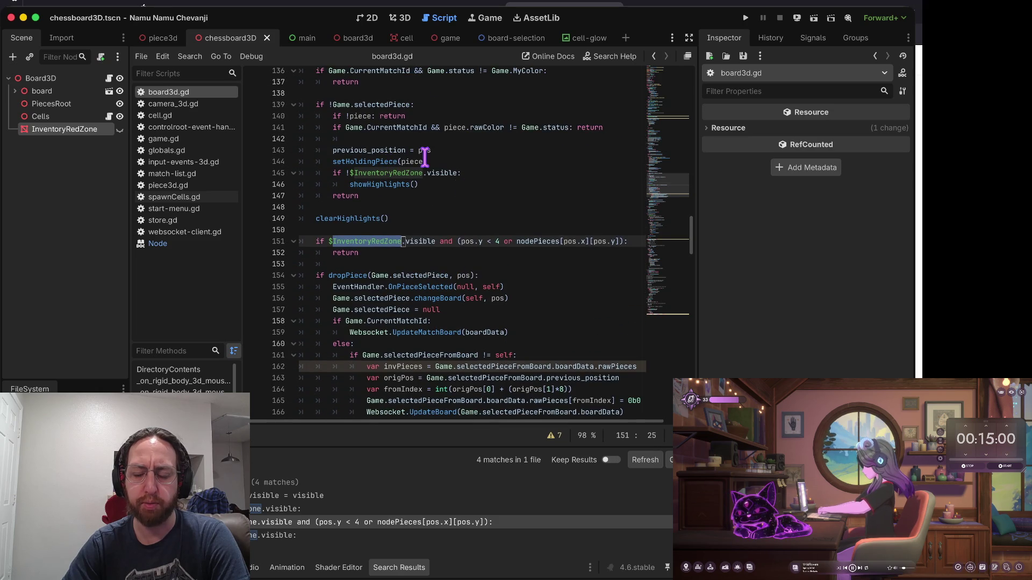
pyautogui.scroll(2, 424, 158)
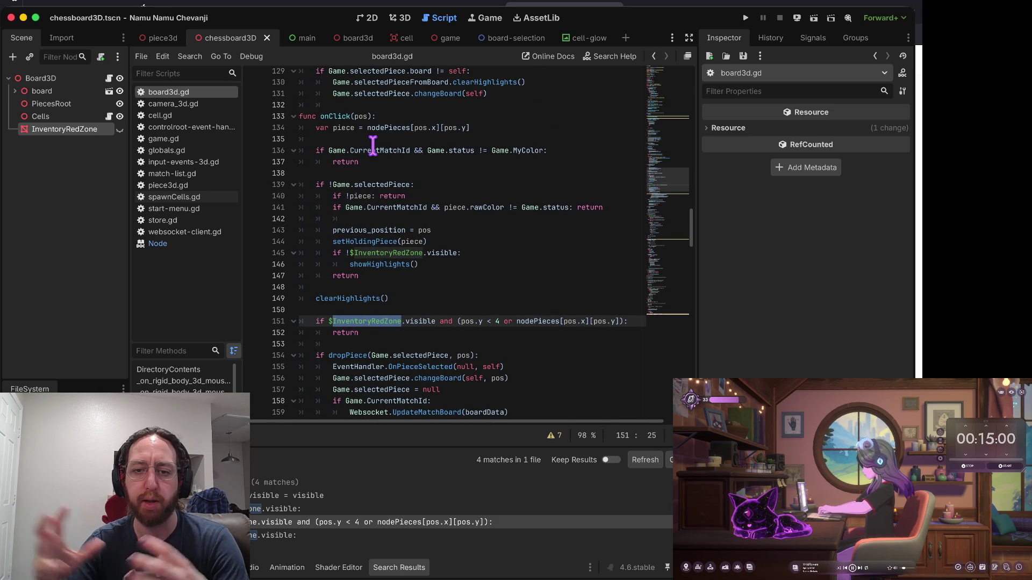
pyautogui.moveTo(373, 146)
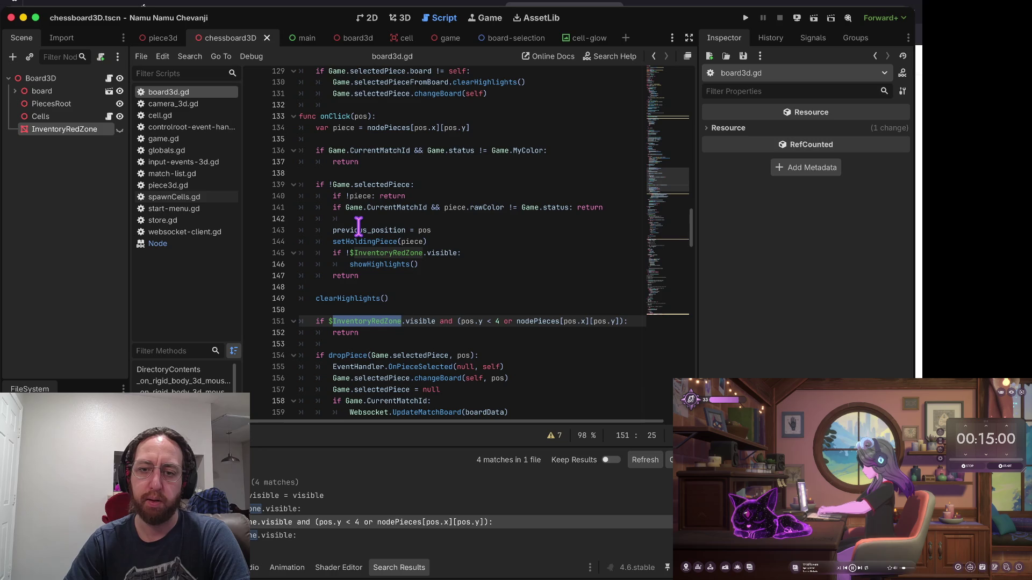
pyautogui.scroll(1, 392, 212)
pyautogui.click(435, 216)
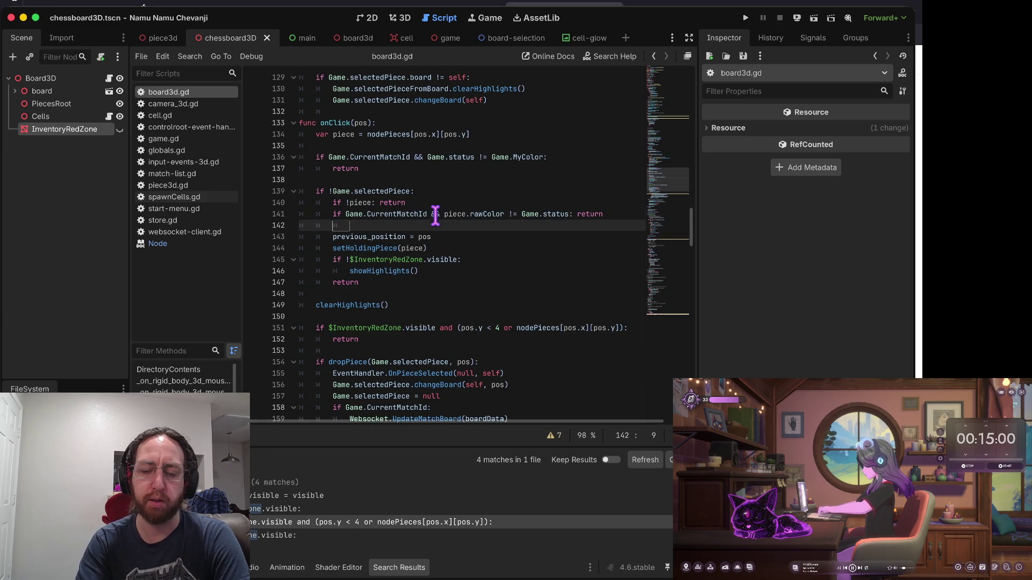
pyautogui.press('Down')
pyautogui.press('Up')
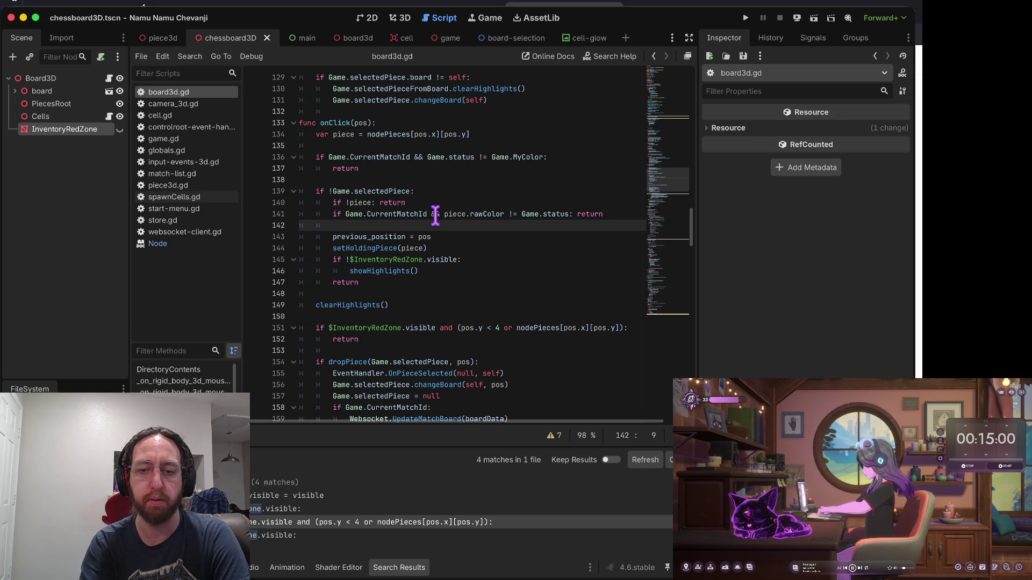
pyautogui.press('Down')
pyautogui.press('Down')
pyautogui.press('Down')
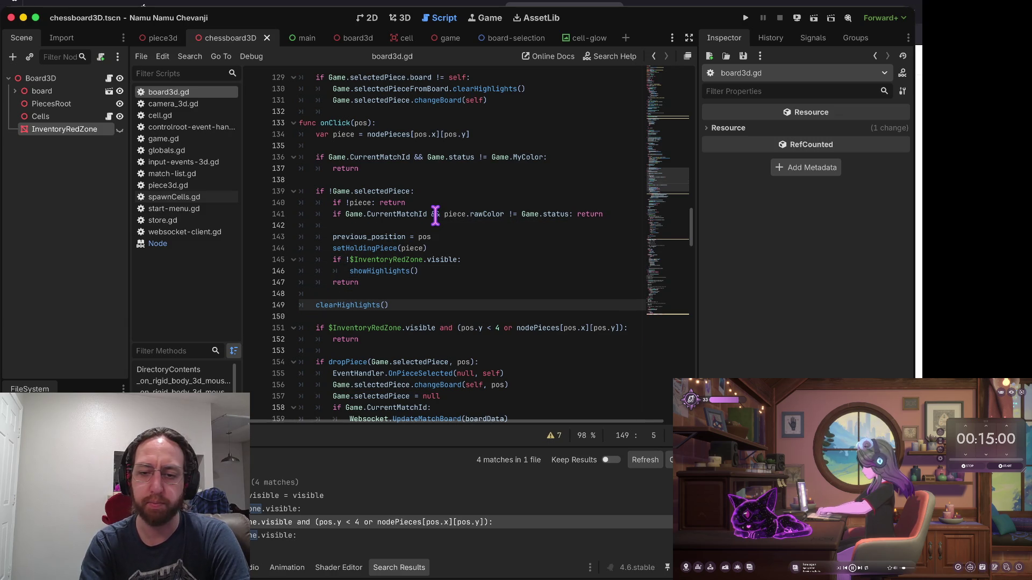
pyautogui.press('Down')
pyautogui.press('Down')
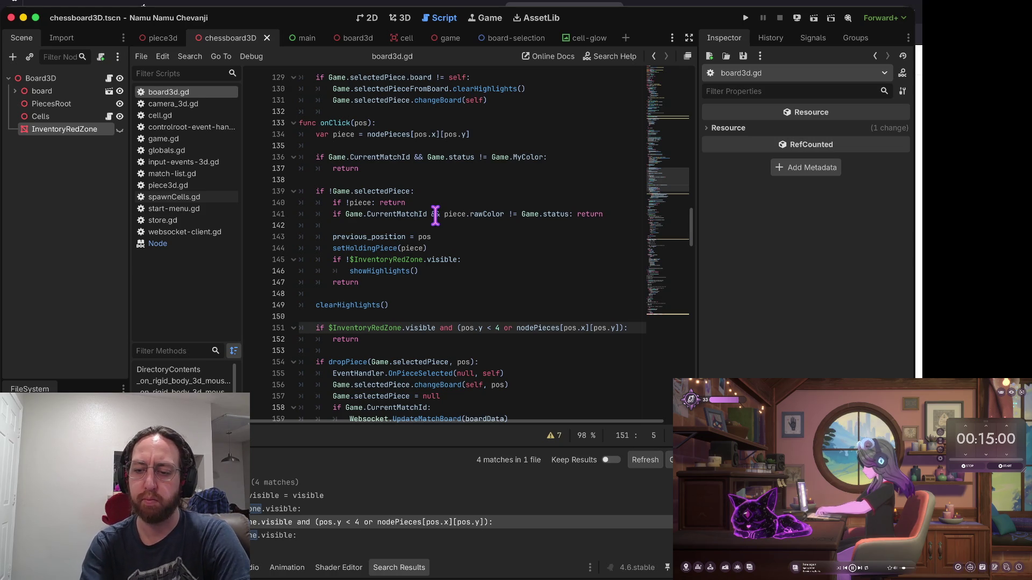
pyautogui.press('Up')
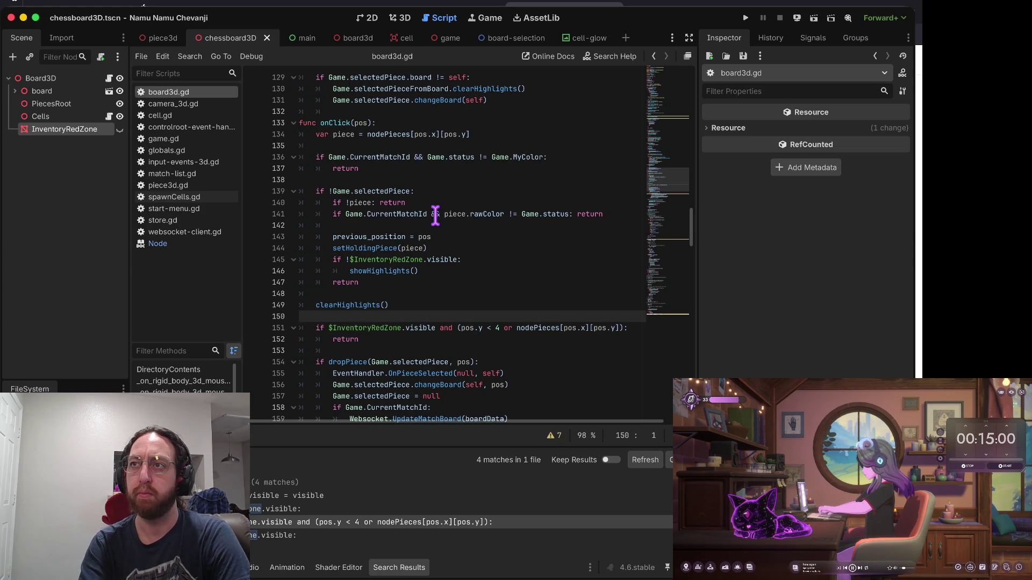
pyautogui.press('Down')
pyautogui.press('Down')
pyautogui.press('Down')
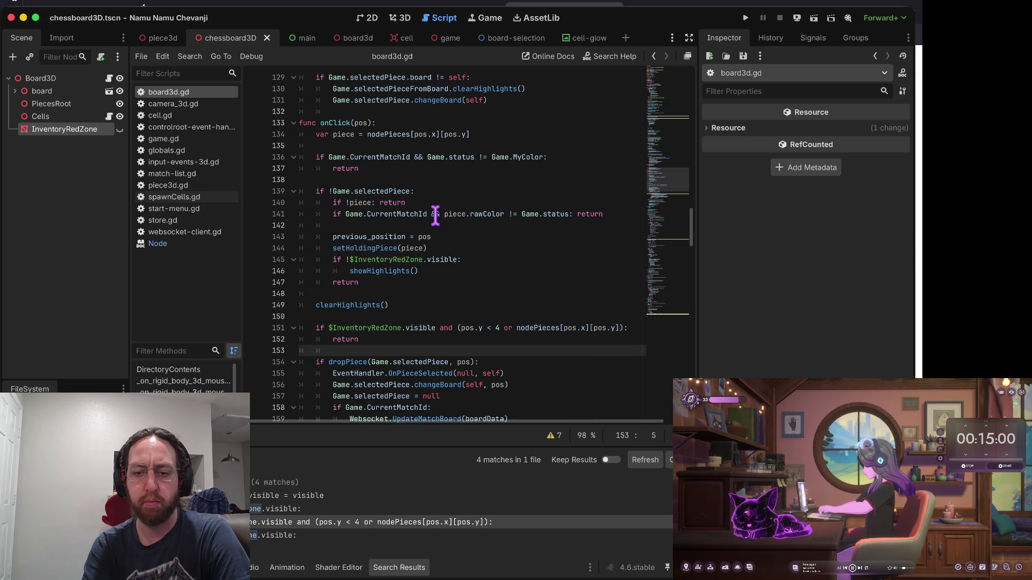
pyautogui.press('Up')
pyautogui.press('Up')
pyautogui.press('Right')
pyautogui.press('Right')
pyautogui.press('Right')
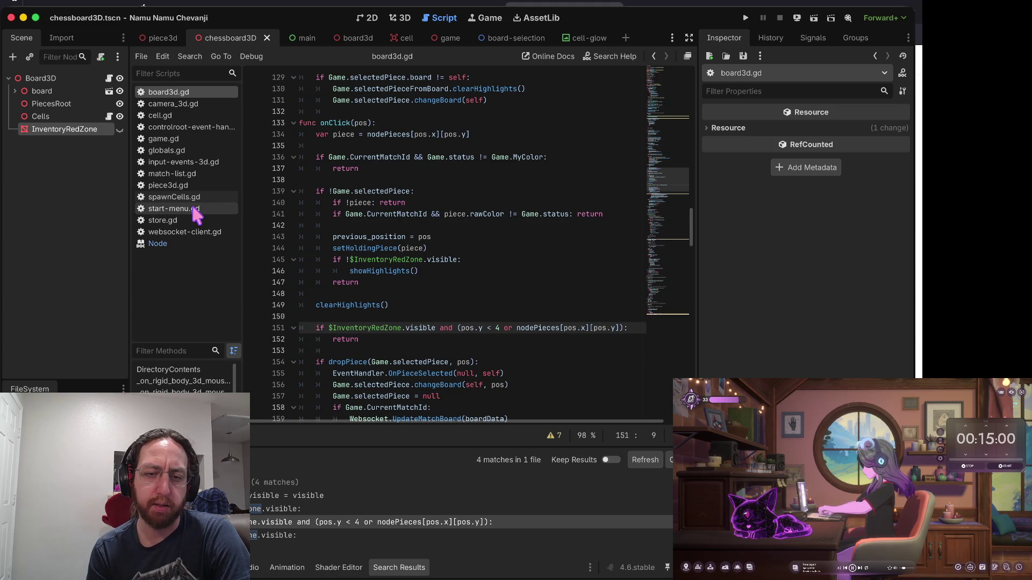
# Review _on_to_store_button_pressed in controlroot-event-handler.gd (lines 89–107), then switch to main.tscn
pyautogui.click(196, 130)
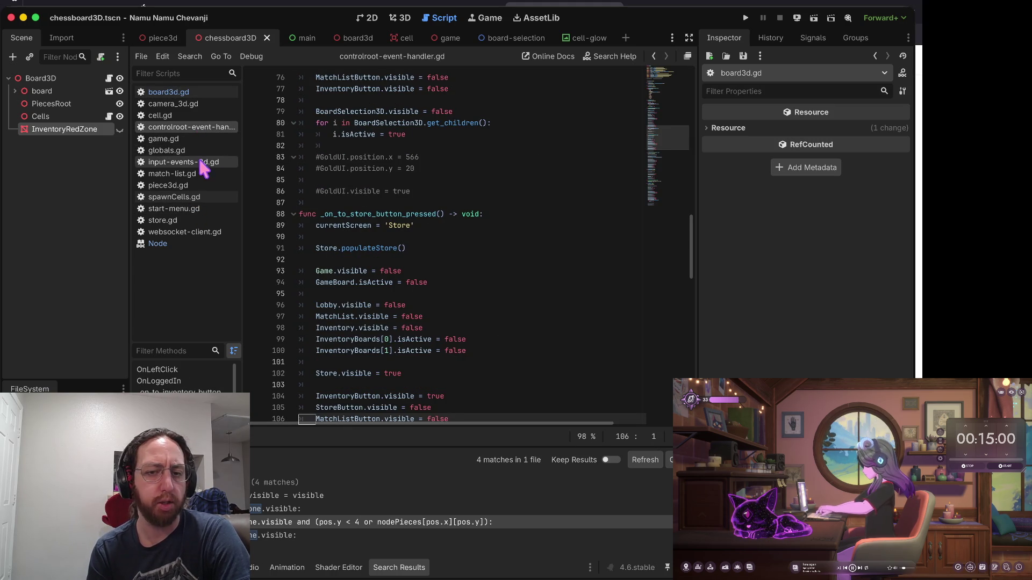
pyautogui.click(506, 306)
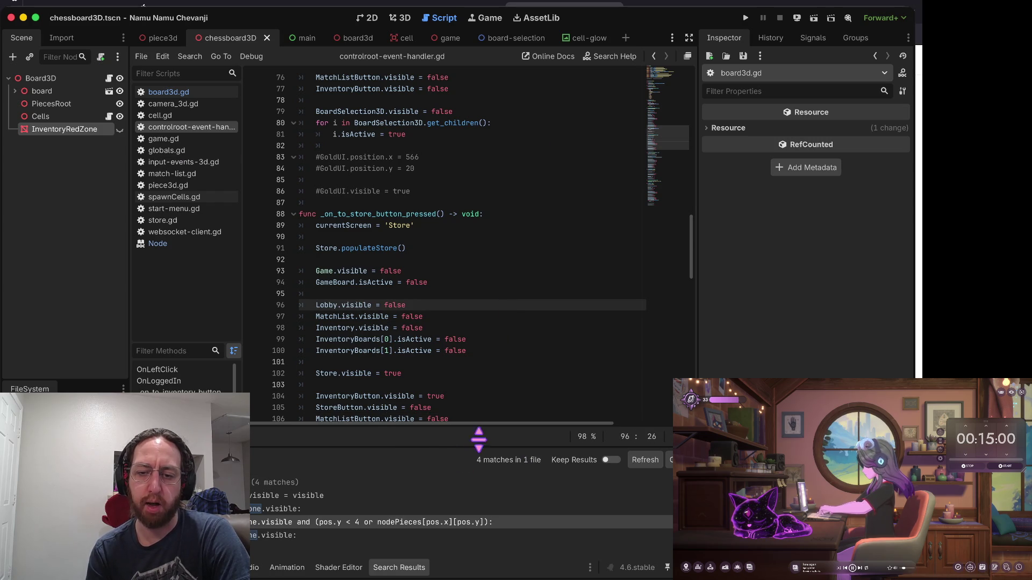
pyautogui.scroll(-4, 509, 336)
pyautogui.scroll(2, 509, 336)
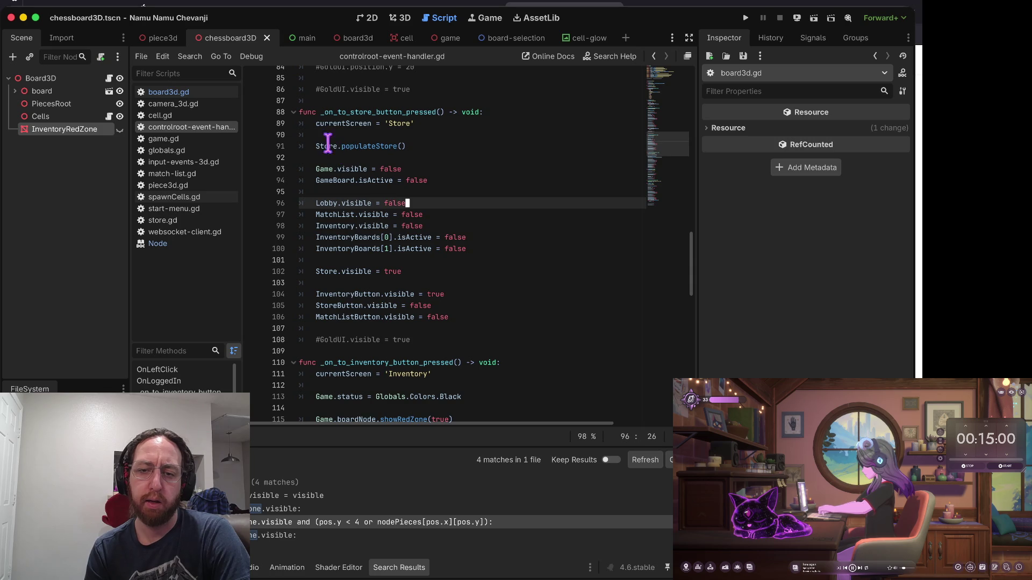
pyautogui.moveTo(315, 123)
pyautogui.mouseDown()
pyautogui.moveTo(465, 224)
pyautogui.moveTo(495, 338)
pyautogui.moveTo(322, 173)
pyautogui.moveTo(313, 140)
pyautogui.mouseUp()
pyautogui.click(495, 338)
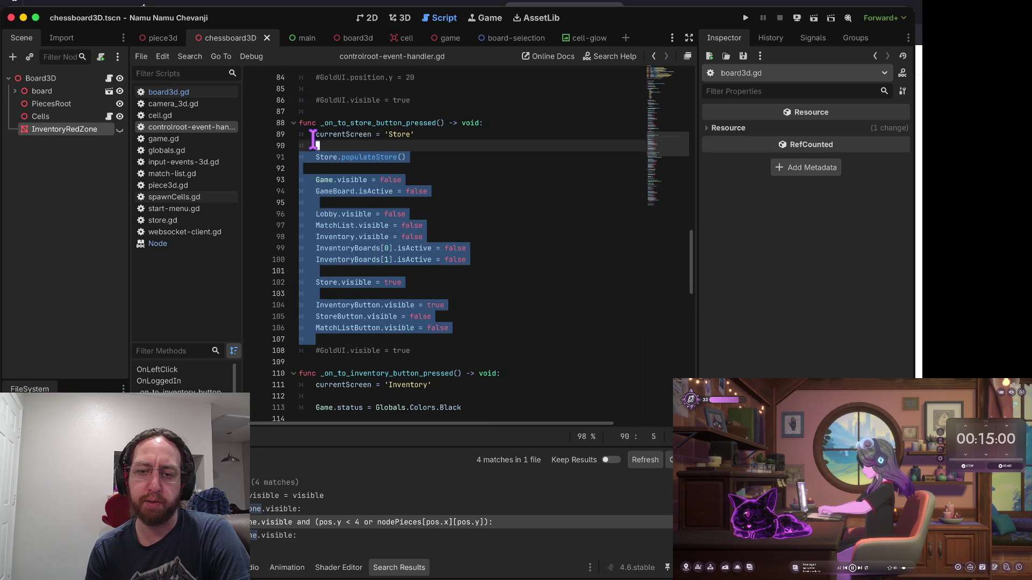
pyautogui.click(313, 134)
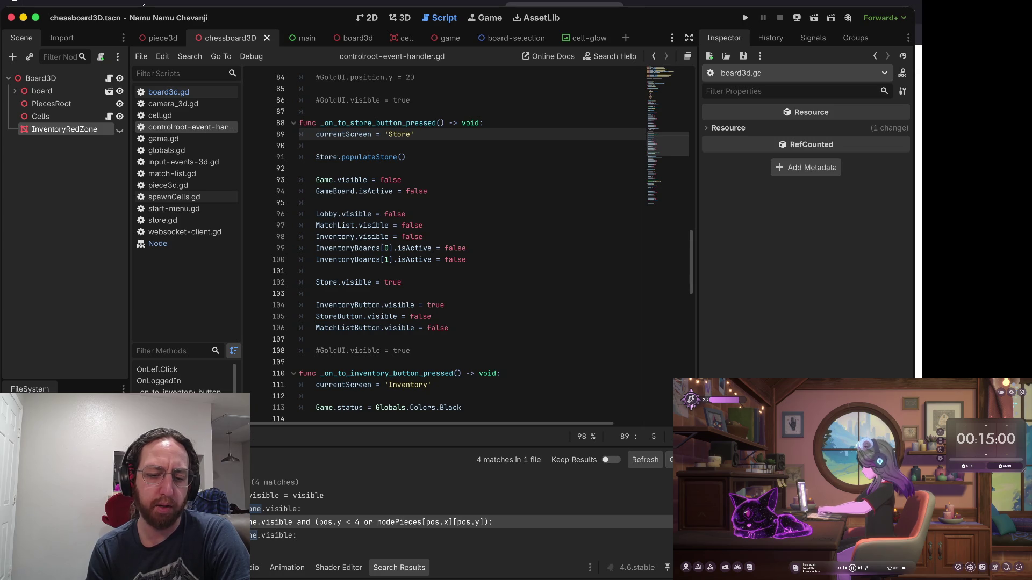
pyautogui.hotkey('ctrl', 'Tab')
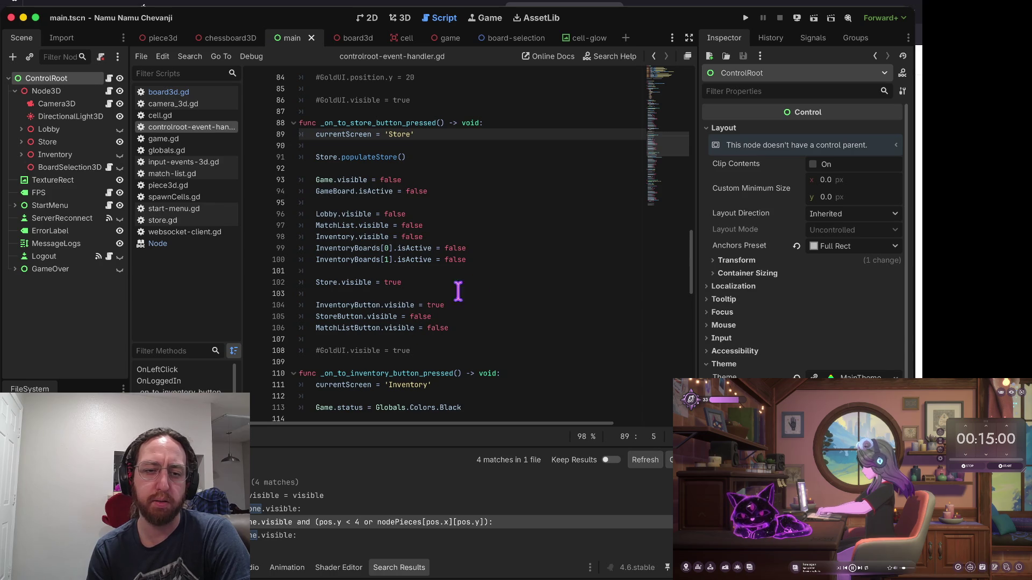
pyautogui.click(21, 141)
pyautogui.click(20, 129)
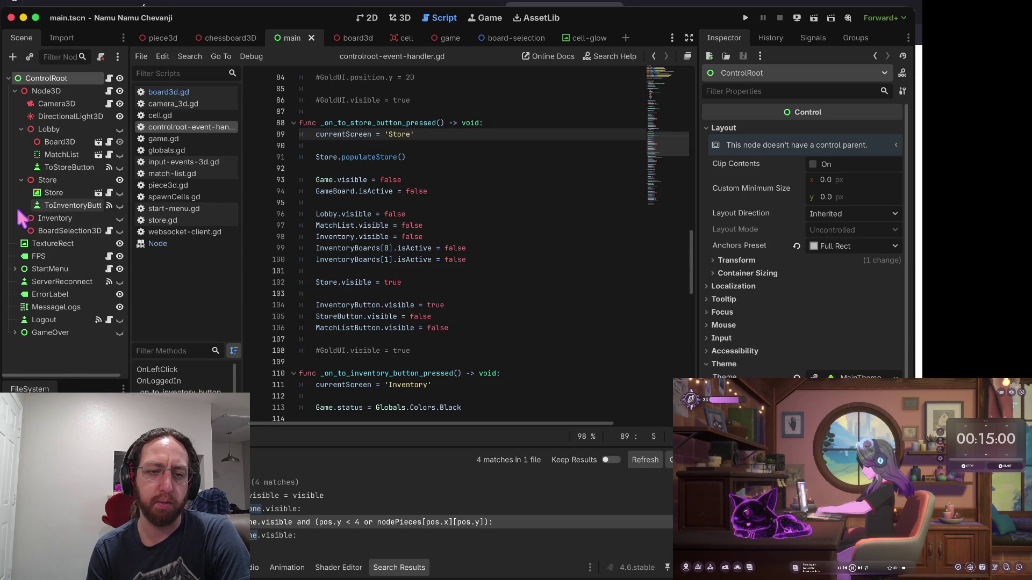
pyautogui.click(20, 219)
pyautogui.click(20, 129)
pyautogui.click(20, 141)
pyautogui.click(20, 154)
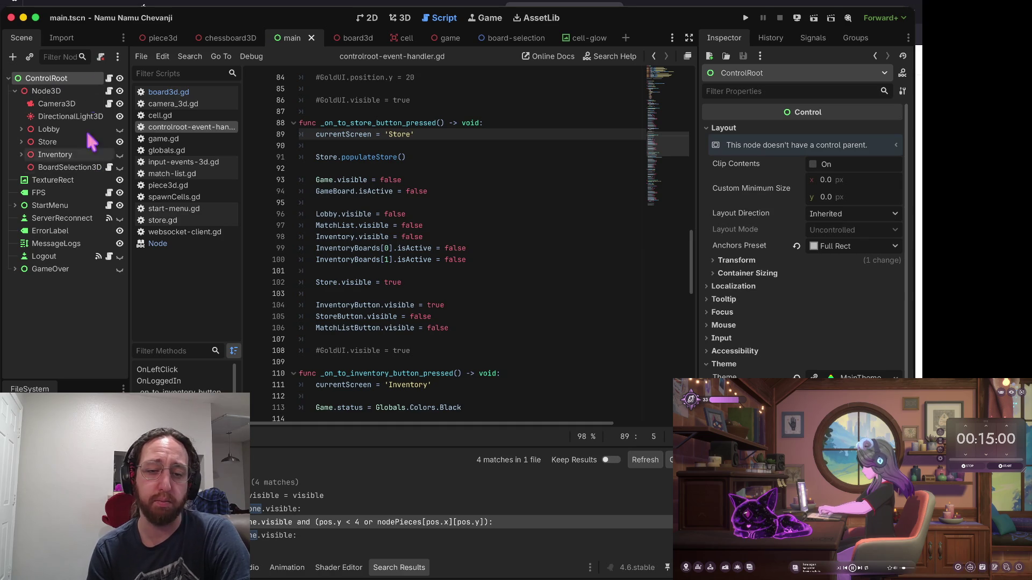
pyautogui.click(21, 129)
pyautogui.click(20, 129)
pyautogui.click(20, 142)
pyautogui.click(21, 141)
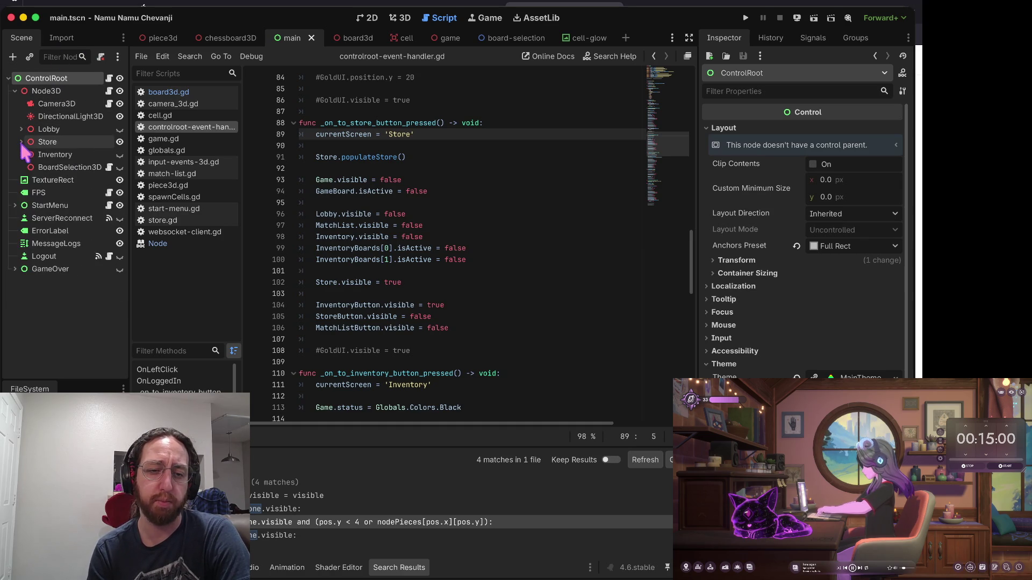
pyautogui.click(20, 154)
pyautogui.click(20, 155)
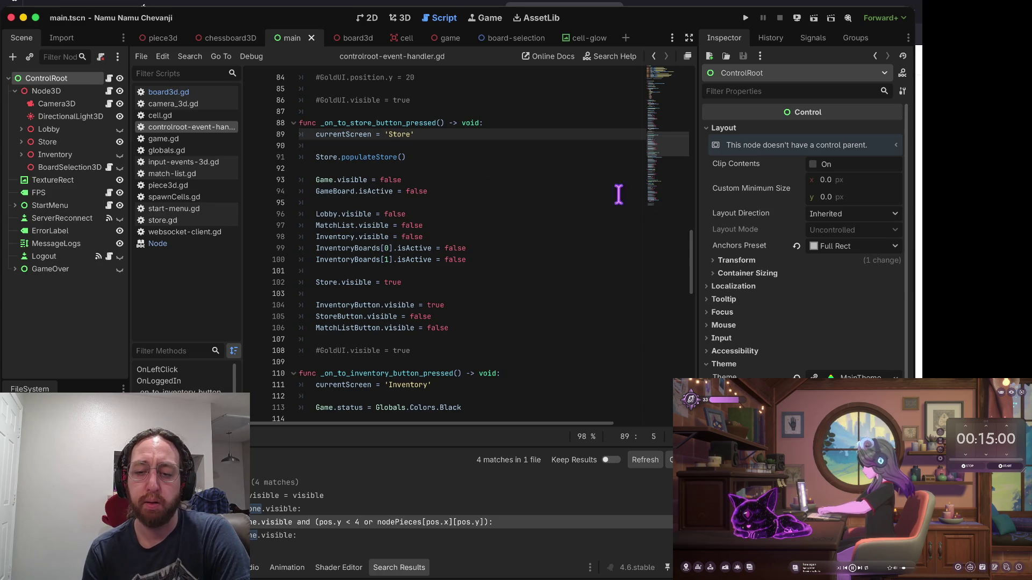
# Review the showRedZone(false) call in on_logout and showRedZone(true) on line 115
pyautogui.click(466, 236)
pyautogui.scroll(-1, 500, 284)
pyautogui.click(454, 312)
pyautogui.press('Down')
pyautogui.press('Down')
pyautogui.press('Down')
pyautogui.press('Down')
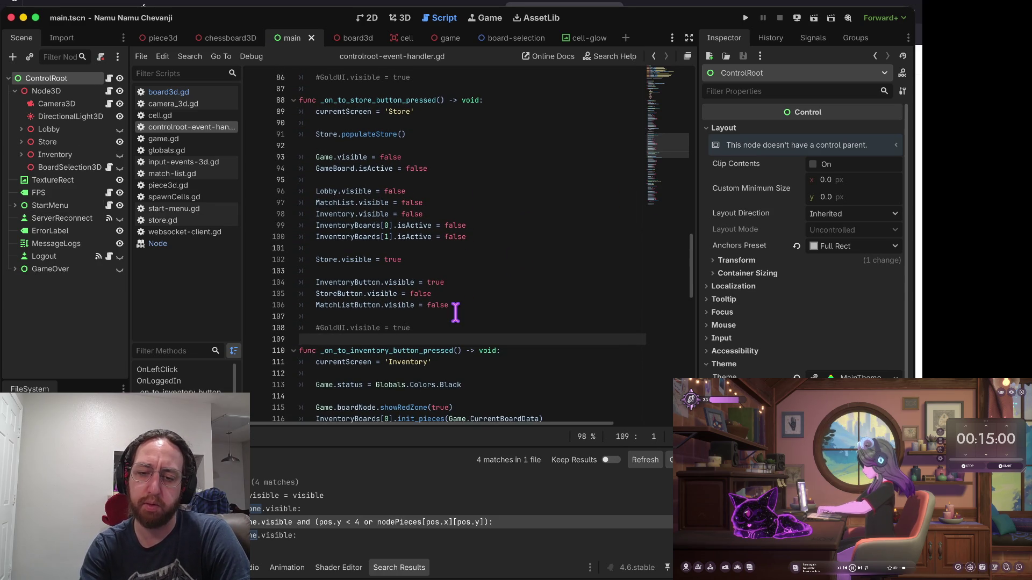
pyautogui.press('Down')
pyautogui.press('Down')
pyautogui.press('Down')
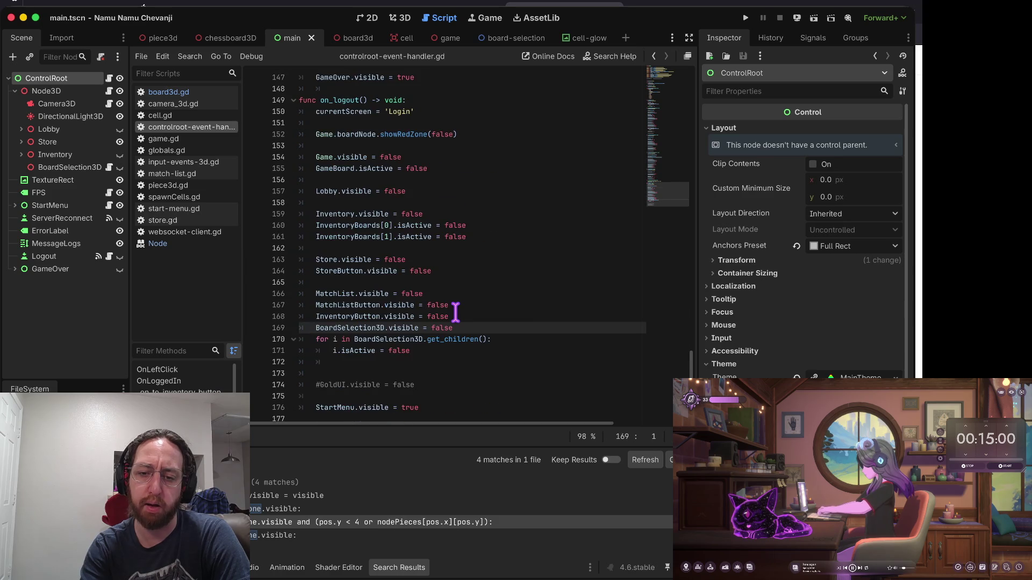
pyautogui.press('Up')
pyautogui.press('Up')
pyautogui.press('Up')
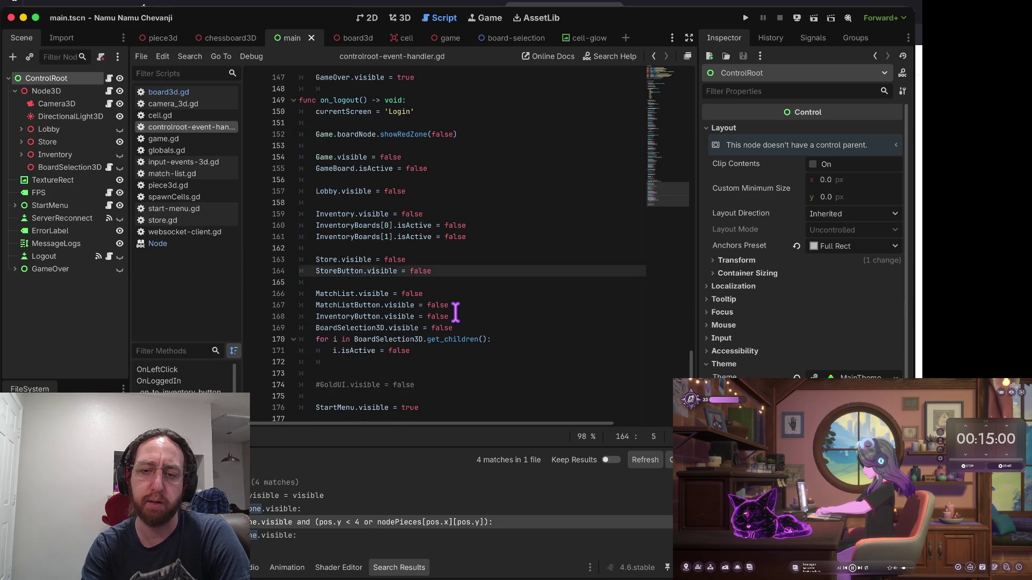
pyautogui.press('Up')
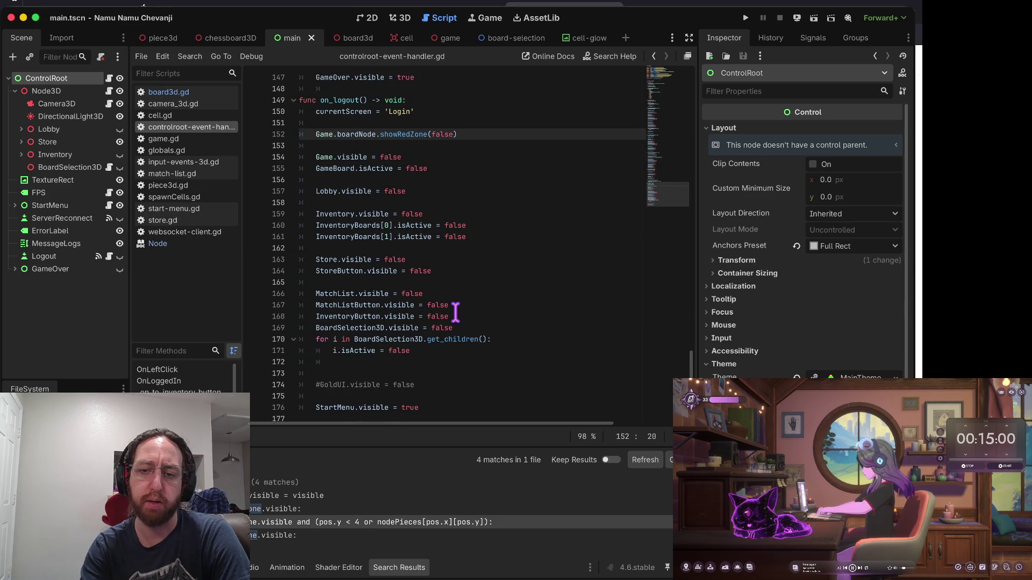
pyautogui.press('Up')
pyautogui.press('Up')
pyautogui.press('Up')
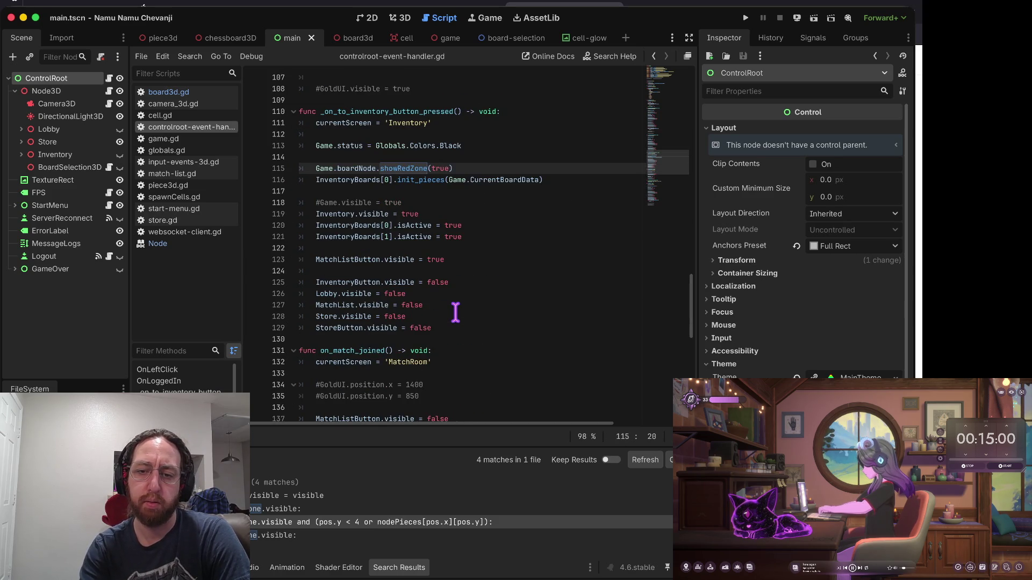
# Enter 'showRedZone' in Find in Files, switch to the terminal and back, then run the project
pyautogui.hotkey('ctrl', 'shift', 'f')
pyautogui.write('showRedZone')
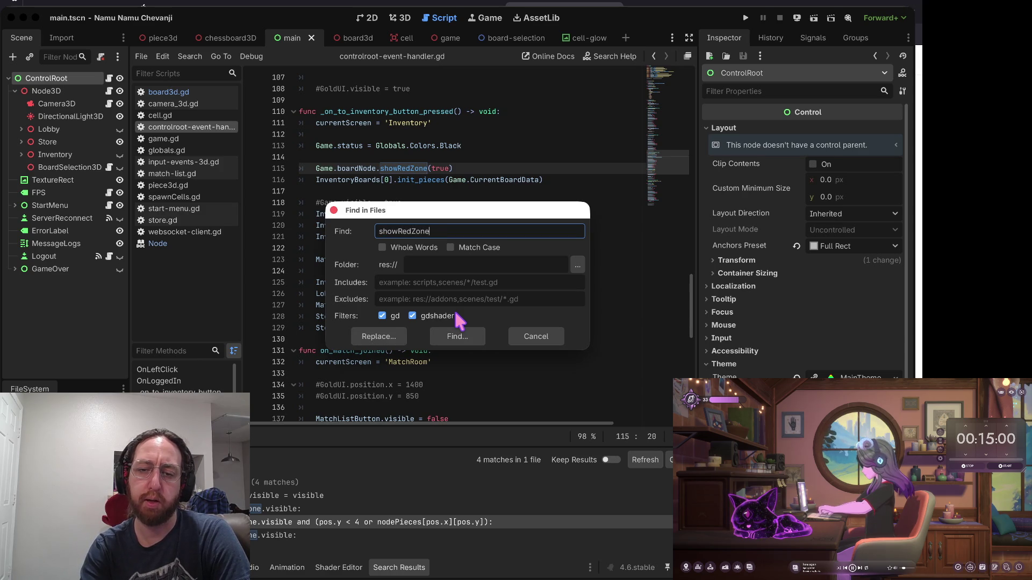
pyautogui.press('Return')
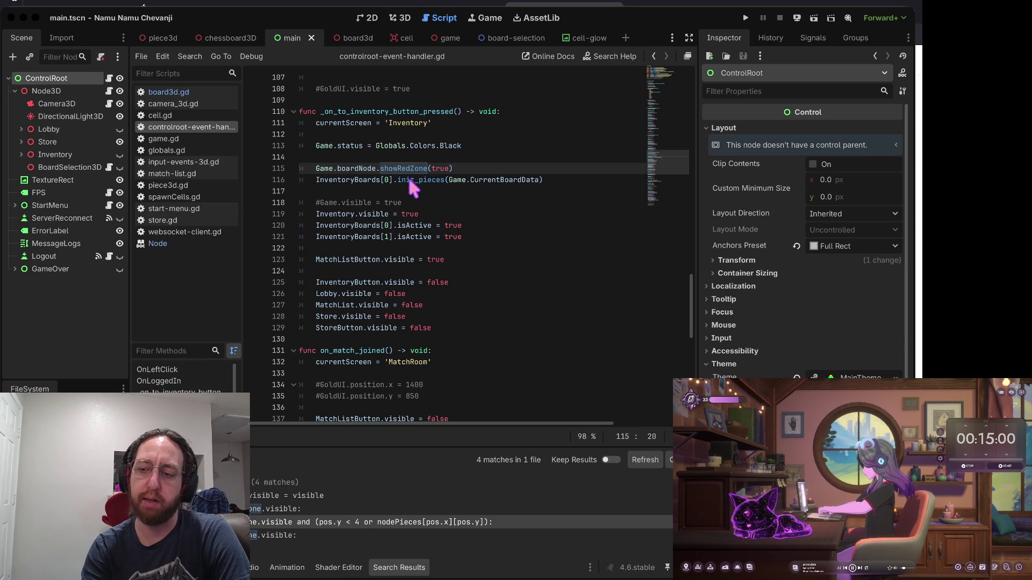
pyautogui.press('super+Tab')
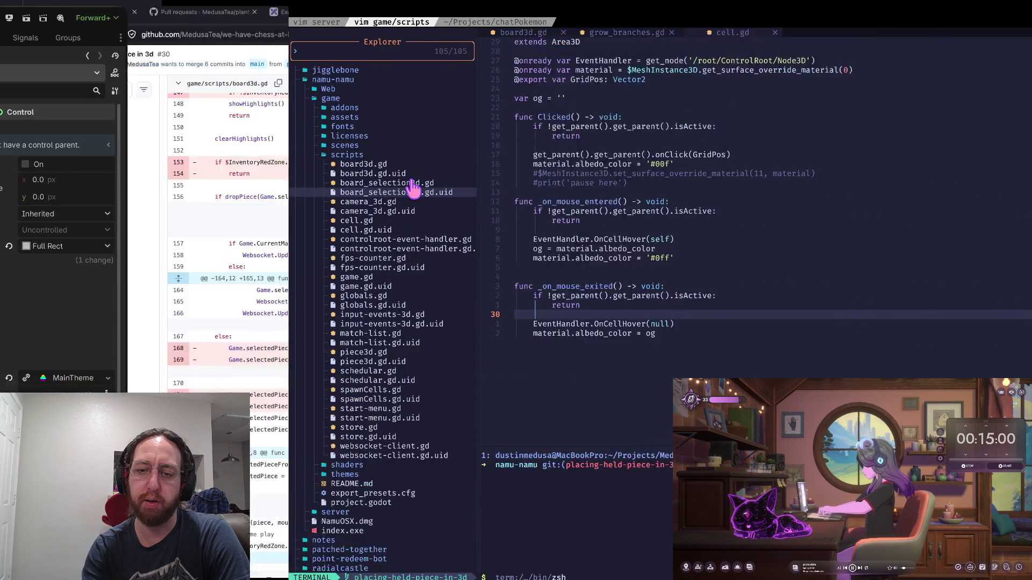
pyautogui.press('super+Tab')
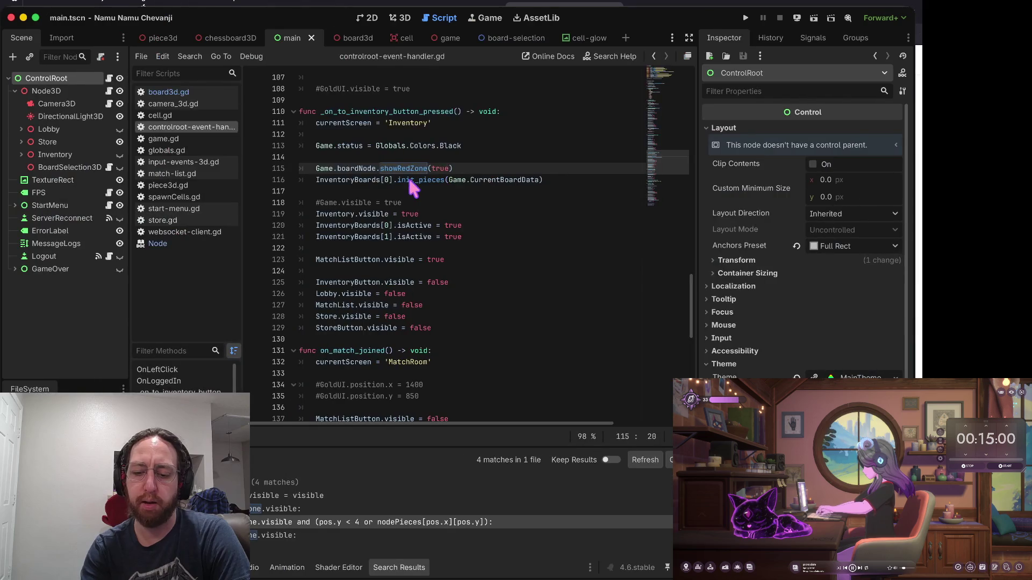
pyautogui.press('super+b')
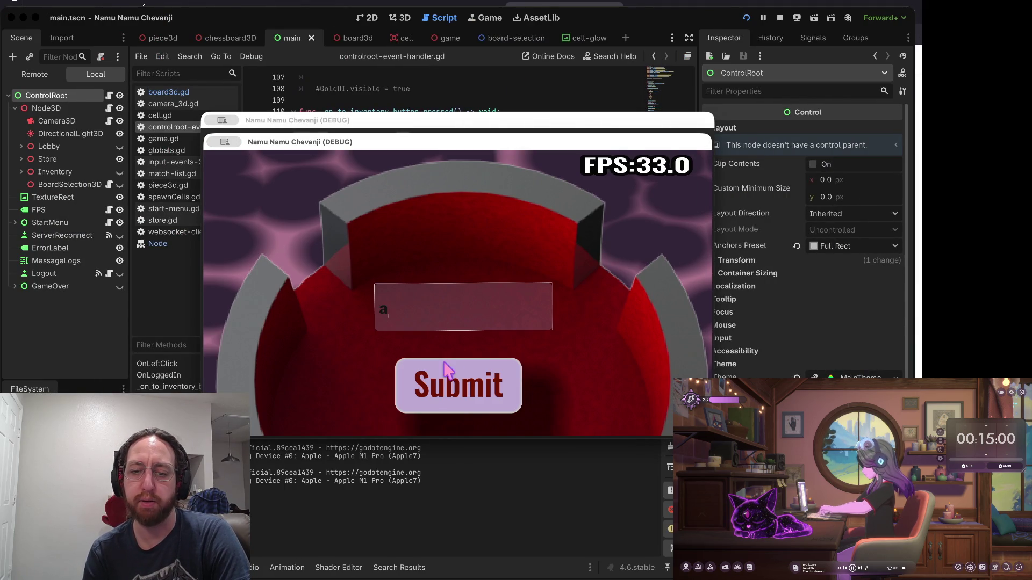
# Log in, browse the inventory boards, open one enlarged, and visit the Store and return
pyautogui.click(452, 377)
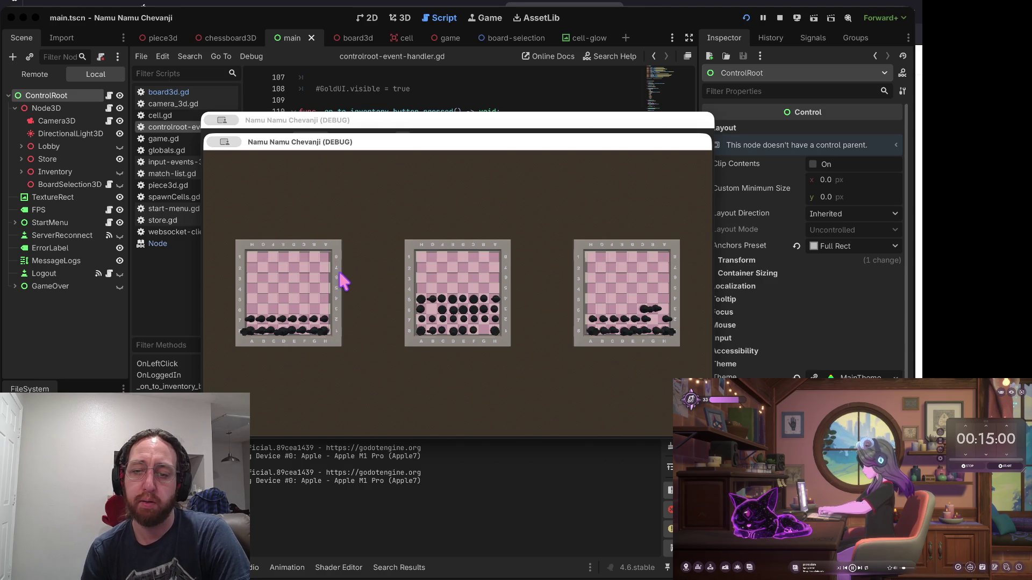
pyautogui.click(441, 319)
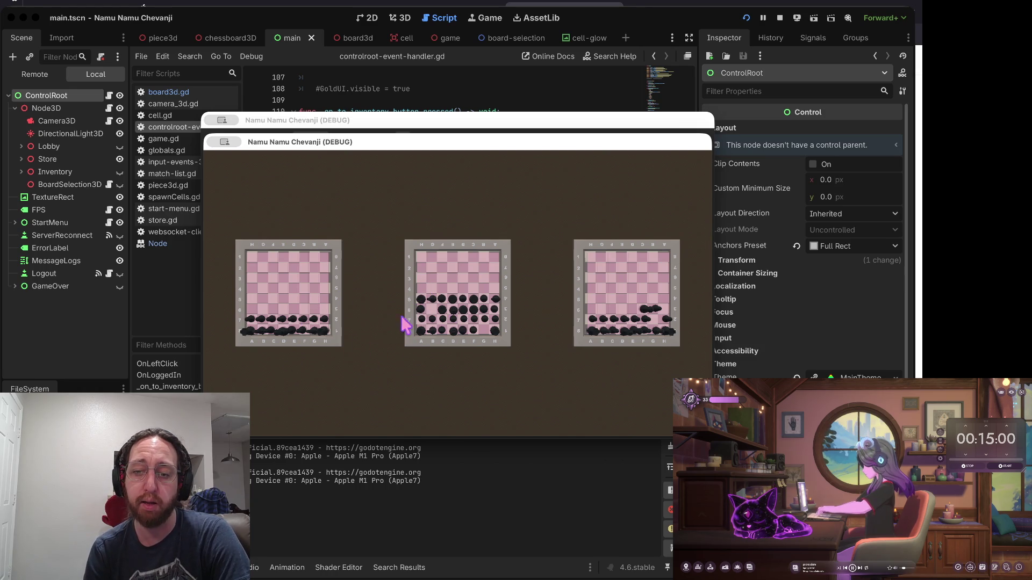
pyautogui.press('Left')
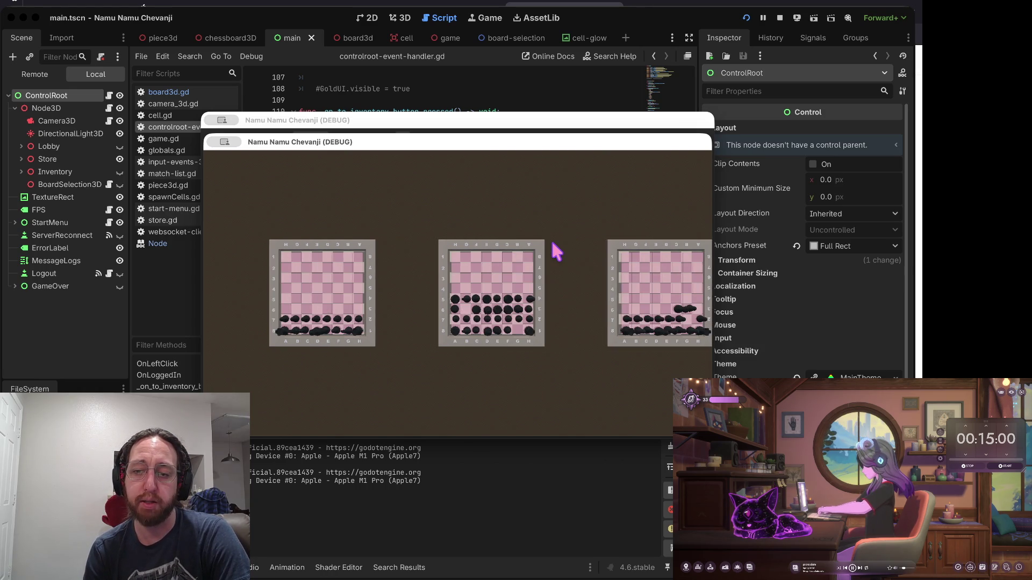
pyautogui.press('Right')
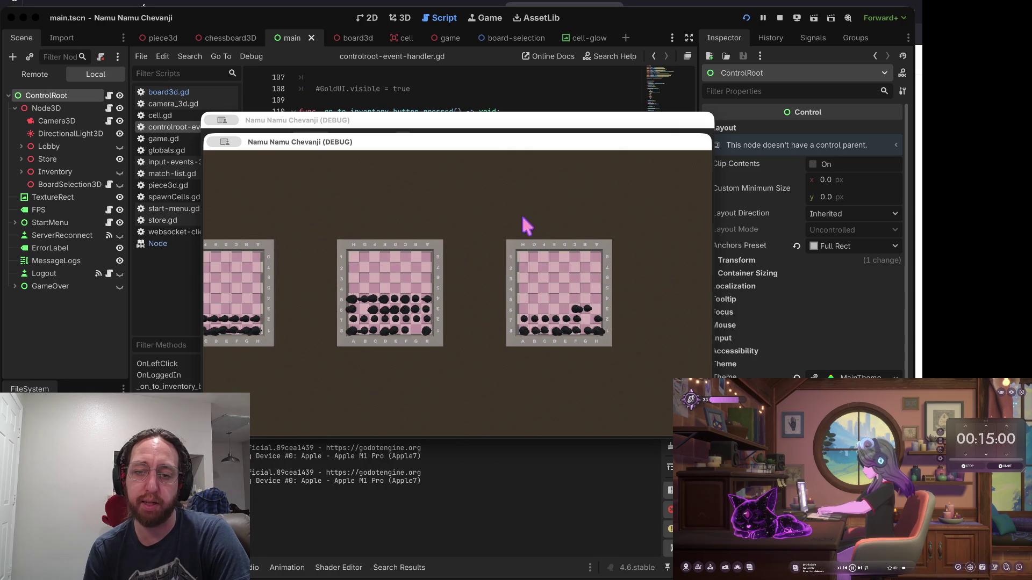
pyautogui.press('Left')
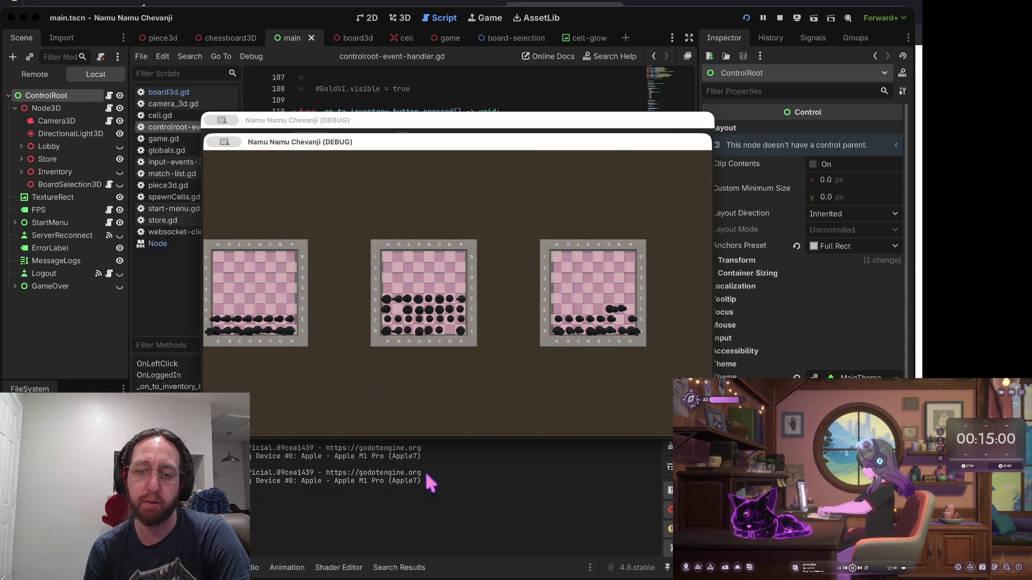
pyautogui.click(375, 313)
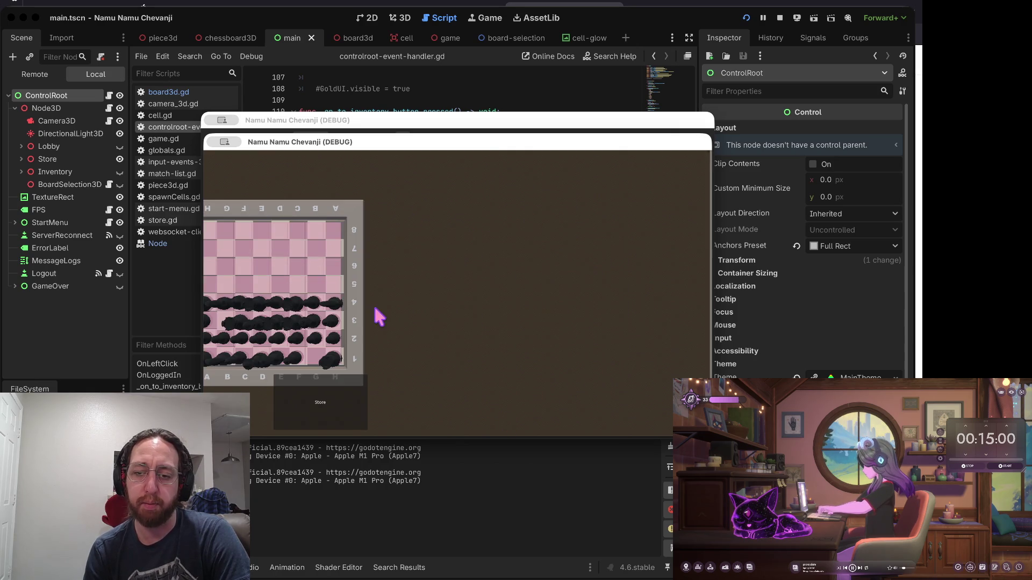
pyautogui.click(324, 411)
pyautogui.click(598, 394)
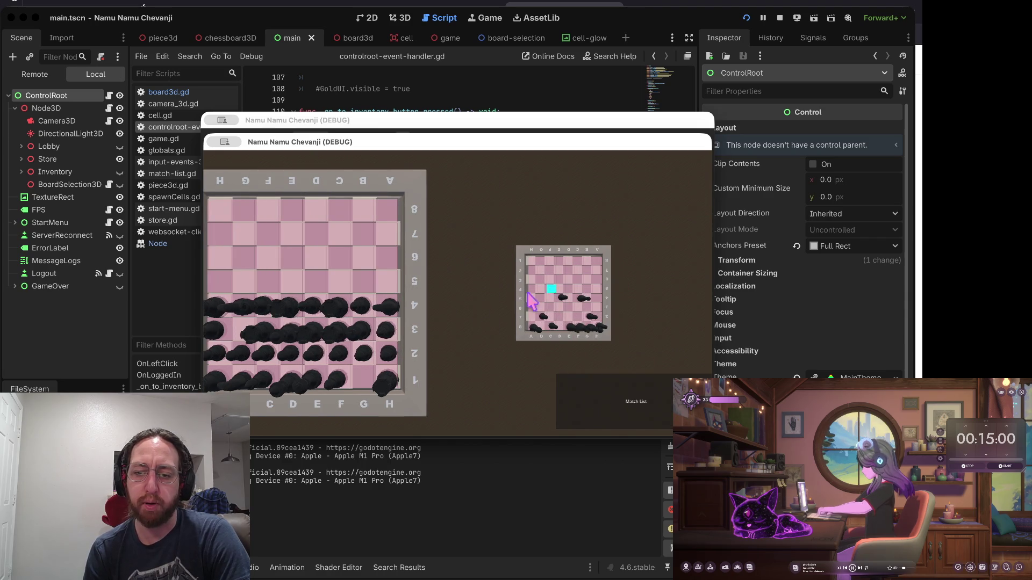
# Drag the A5 piece toward A3 and another from H1 to G1, then stop the game
pyautogui.click(285, 307)
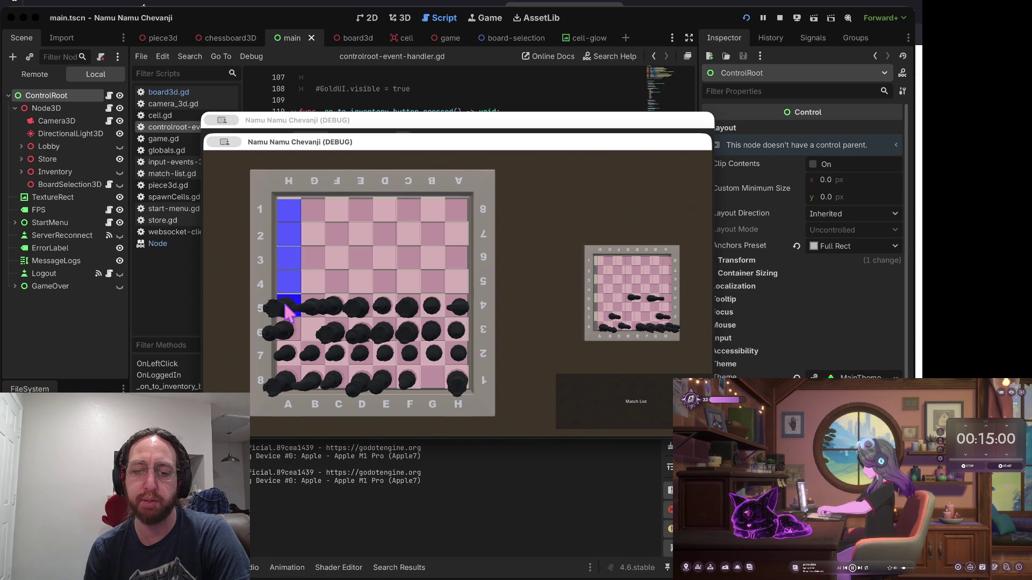
pyautogui.moveTo(284, 305)
pyautogui.mouseDown()
pyautogui.moveTo(286, 228)
pyautogui.moveTo(291, 296)
pyautogui.mouseUp()
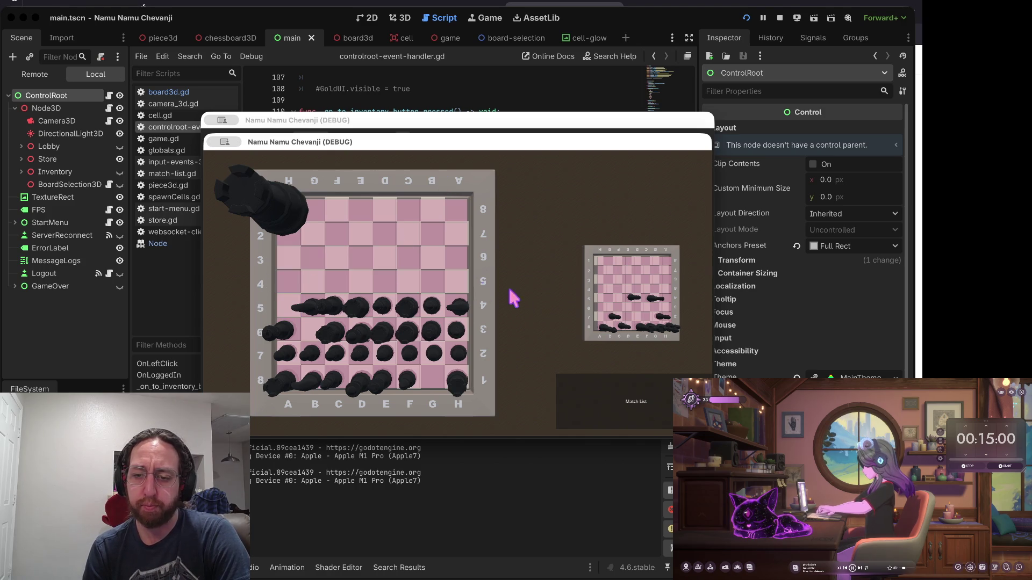
pyautogui.moveTo(475, 311); pyautogui.dragTo(436, 262)
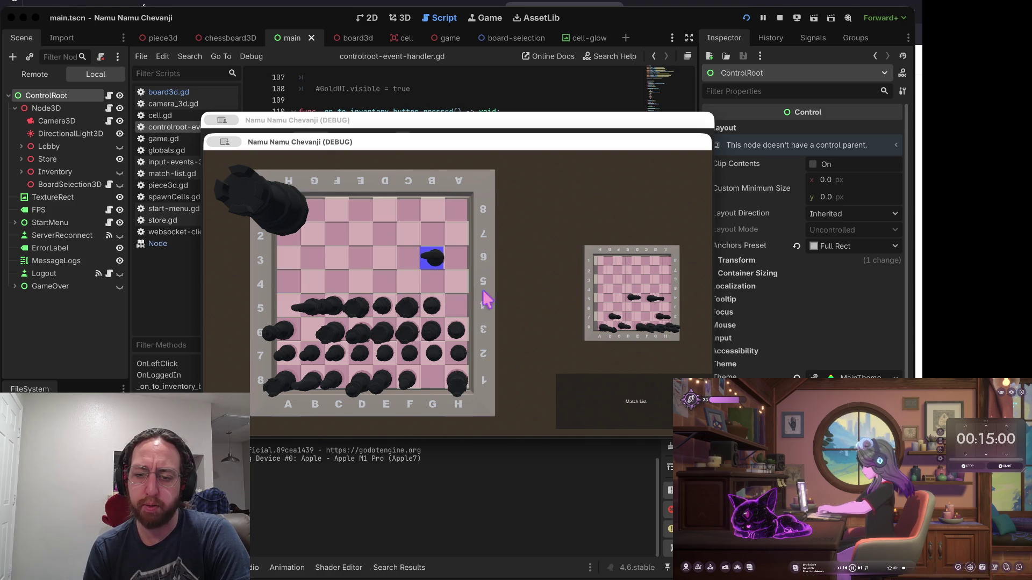
pyautogui.moveTo(452, 370); pyautogui.dragTo(432, 377)
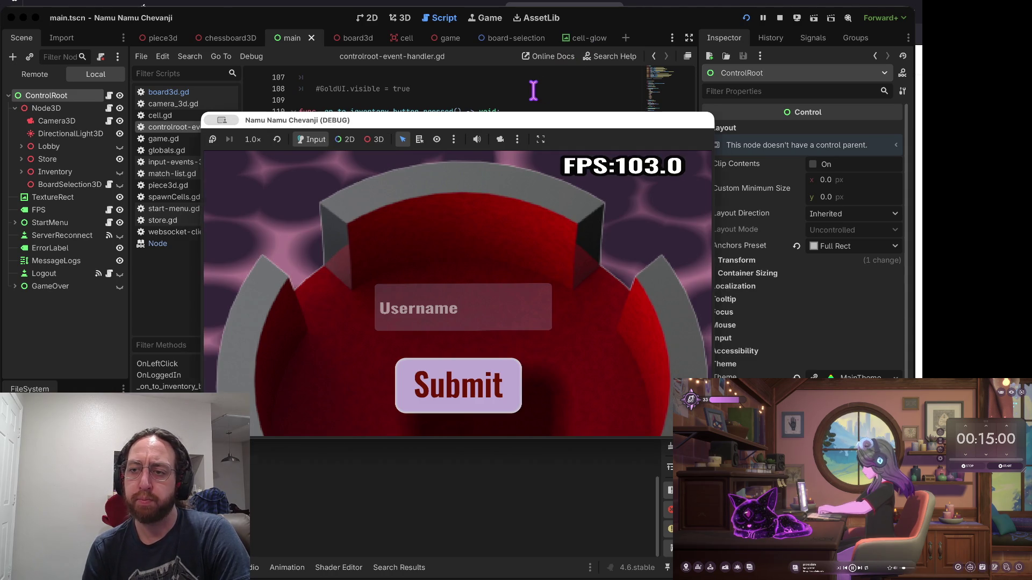
pyautogui.click(532, 91)
pyautogui.click(779, 18)
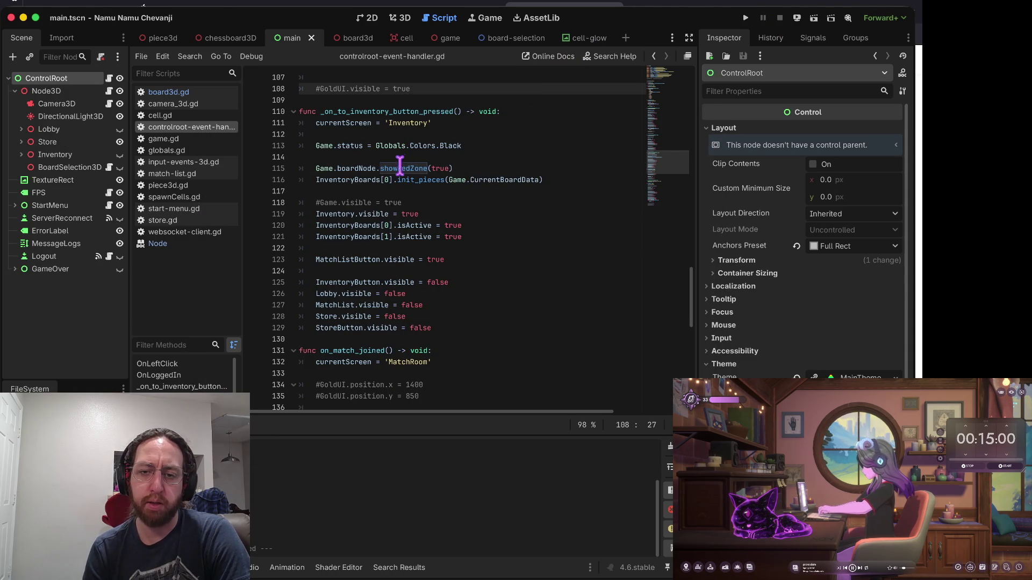
# Duplicate the InventoryBoards init_pieces line into an InventoryBoards[0].showRedZone call, and save
pyautogui.click(428, 168)
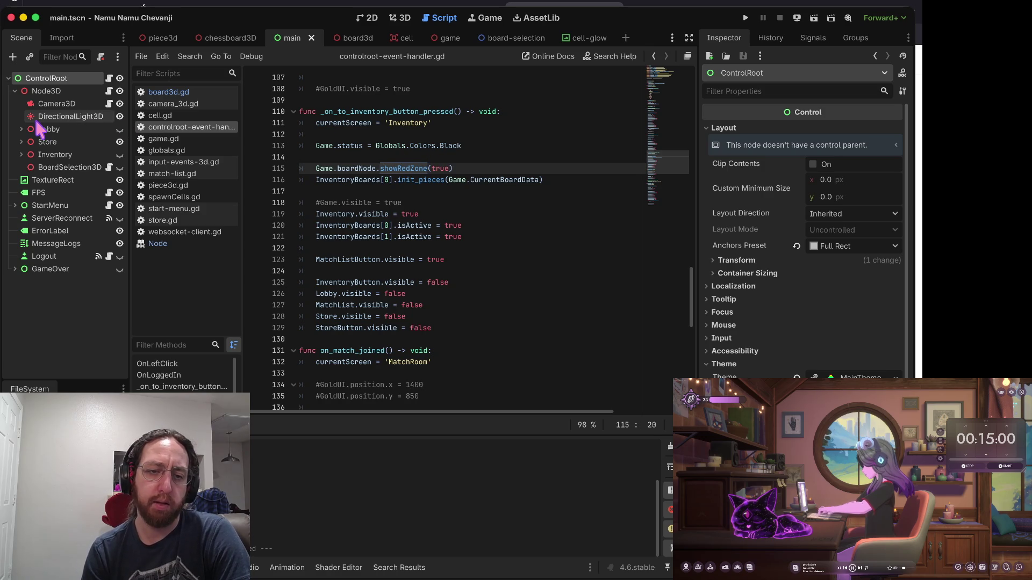
pyautogui.click(21, 129)
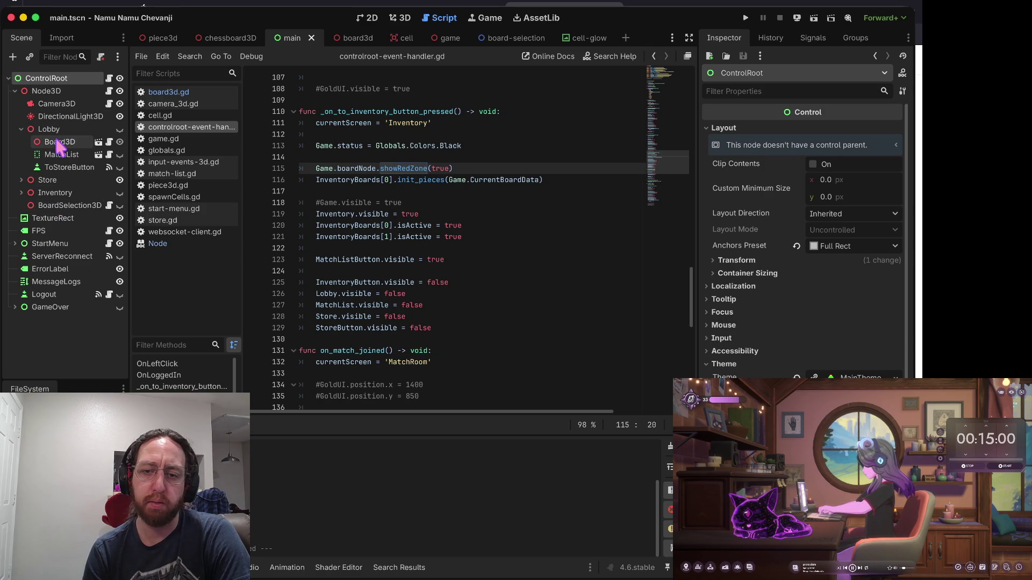
pyautogui.click(372, 168)
pyautogui.press('Home')
pyautogui.press('Return')
pyautogui.press('Up')
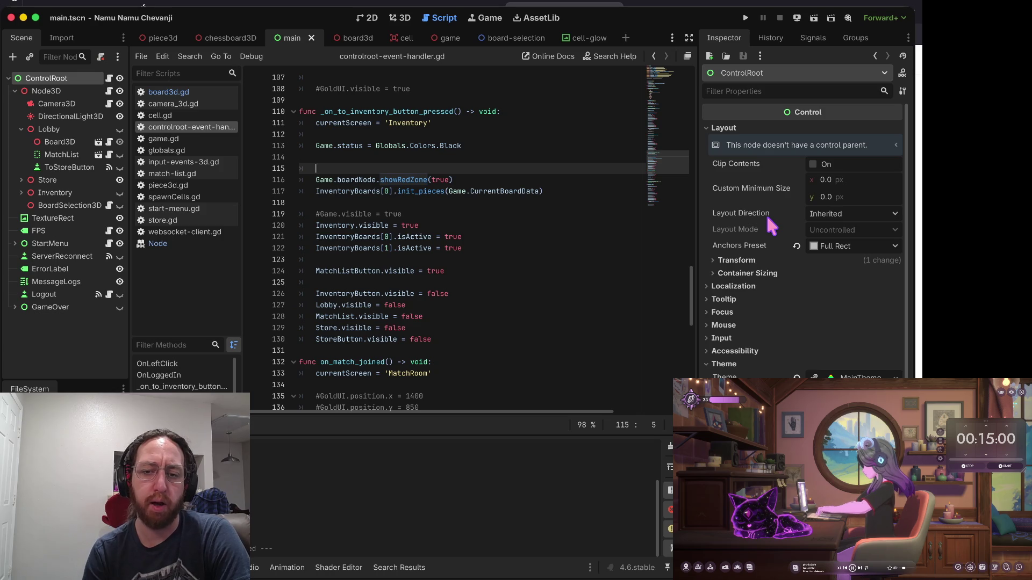
pyautogui.click(392, 191)
pyautogui.hotkey('ctrl', 'shift', 'd')
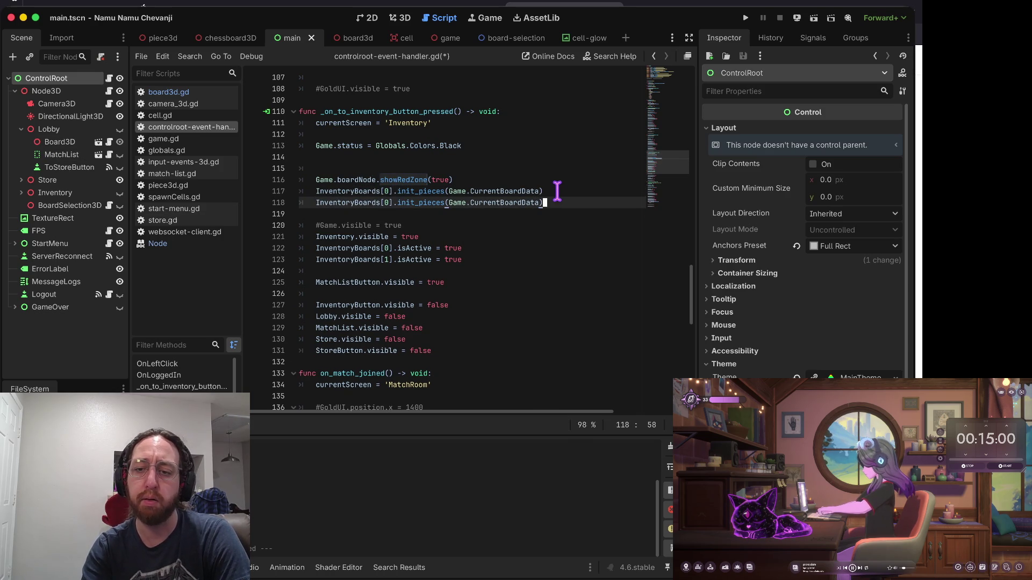
pyautogui.hotkey('shift', 'End')
pyautogui.press('Delete')
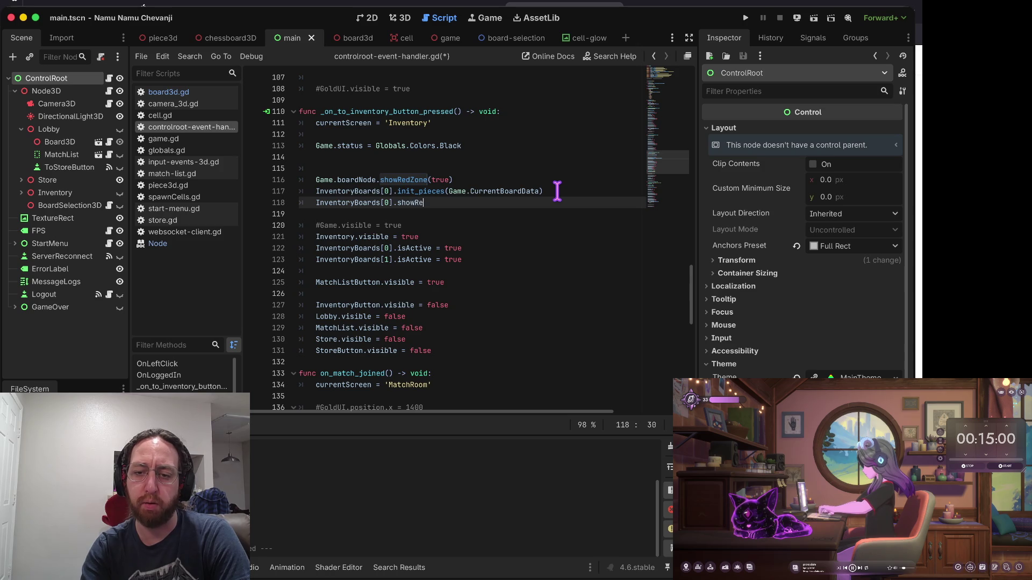
pyautogui.write('Zone()')
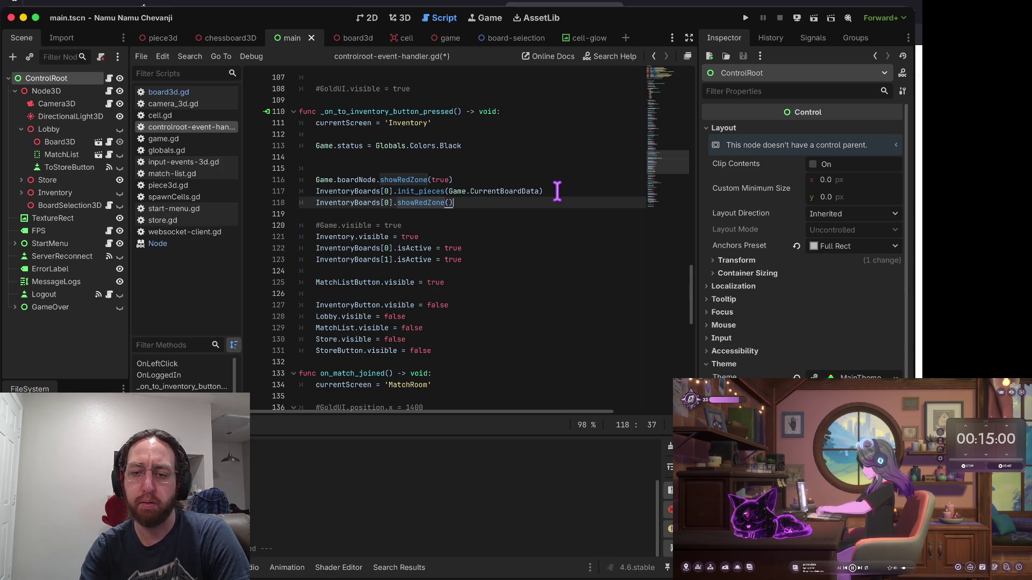
pyautogui.hotkey('ctrl', 's')
# Remove the old Game.boardNode.showRedZone(true) line and the empty line 115
pyautogui.press('Up')
pyautogui.press('Up')
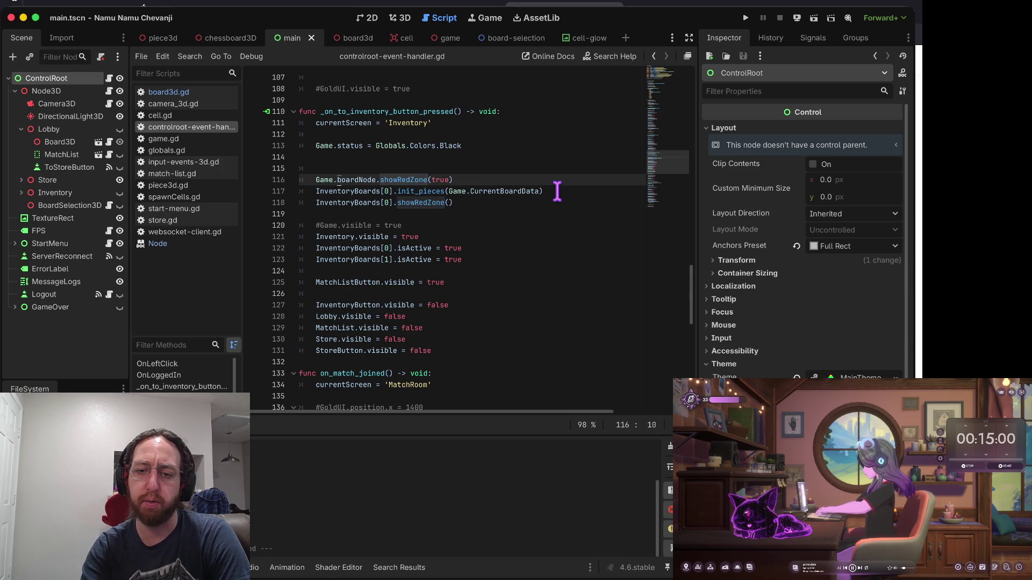
pyautogui.hotkey('ctrl', 'x')
pyautogui.press('Down')
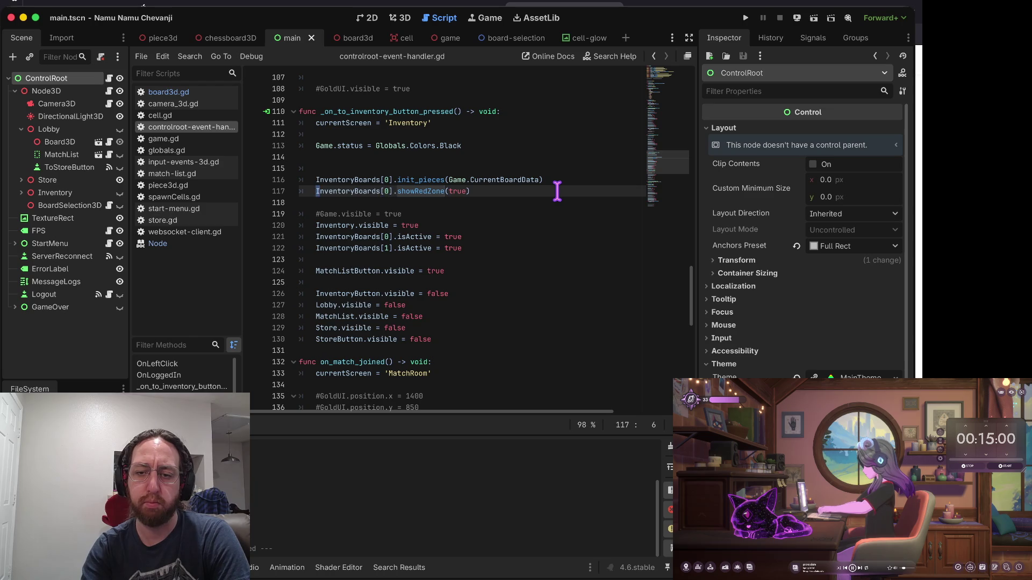
pyautogui.hotkey('ctrl', 'shift', 'Right')
pyautogui.hotkey('ctrl', 'shift', 'Right')
pyautogui.hotkey('ctrl', 'shift', 'Right')
pyautogui.press('Right')
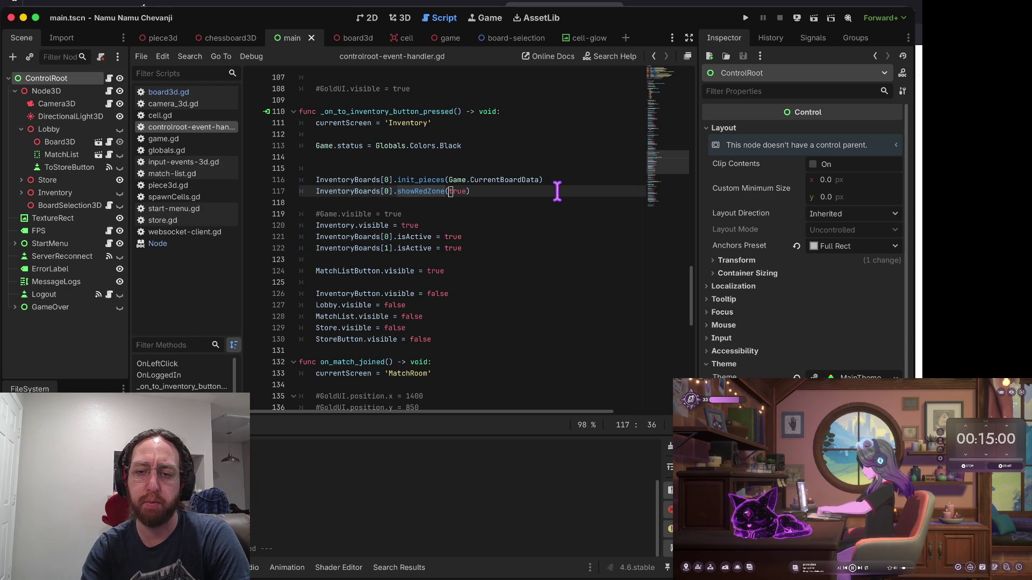
pyautogui.press('Up')
pyautogui.press('Up')
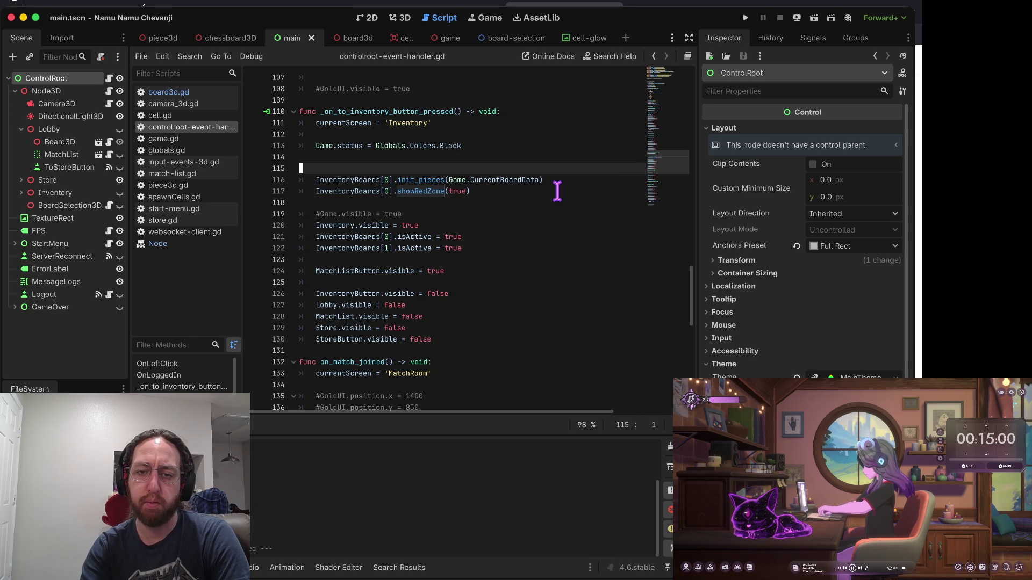
pyautogui.press('BackSpace')
pyautogui.press('Down')
pyautogui.press('Down')
pyautogui.hotkey('alt', 'Down')
pyautogui.hotkey('alt', 'Down')
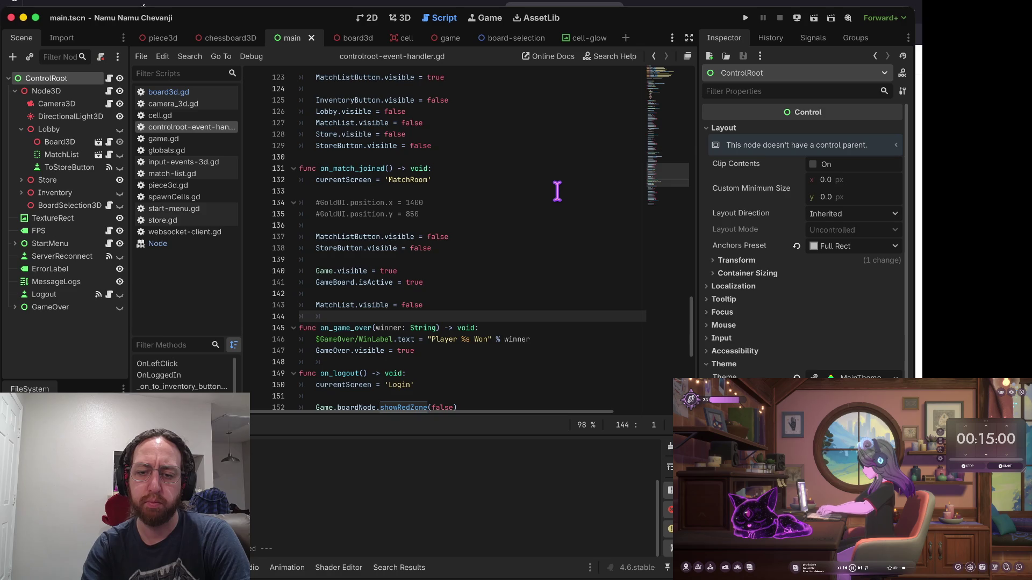
# Find the other showRedZone calls and add InventoryBoards[0].showRedZone(false) in on_logout
pyautogui.hotkey('ctrl', 'f')
pyautogui.press('Return')
pyautogui.press('Escape')
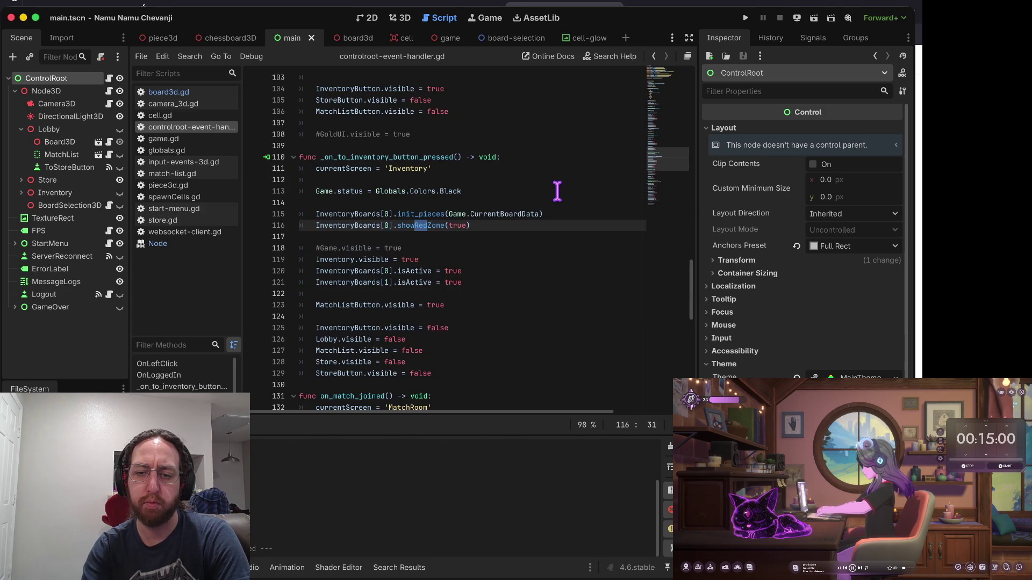
pyautogui.press('Down')
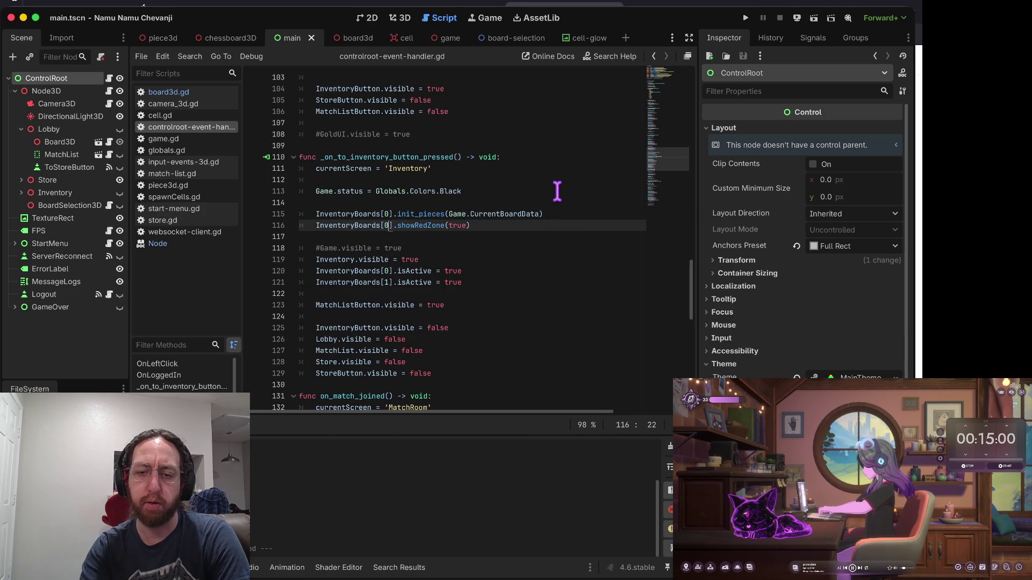
pyautogui.press('pagedown')
pyautogui.press('Up')
pyautogui.hotkey('ctrl', 'v')
pyautogui.write('(')
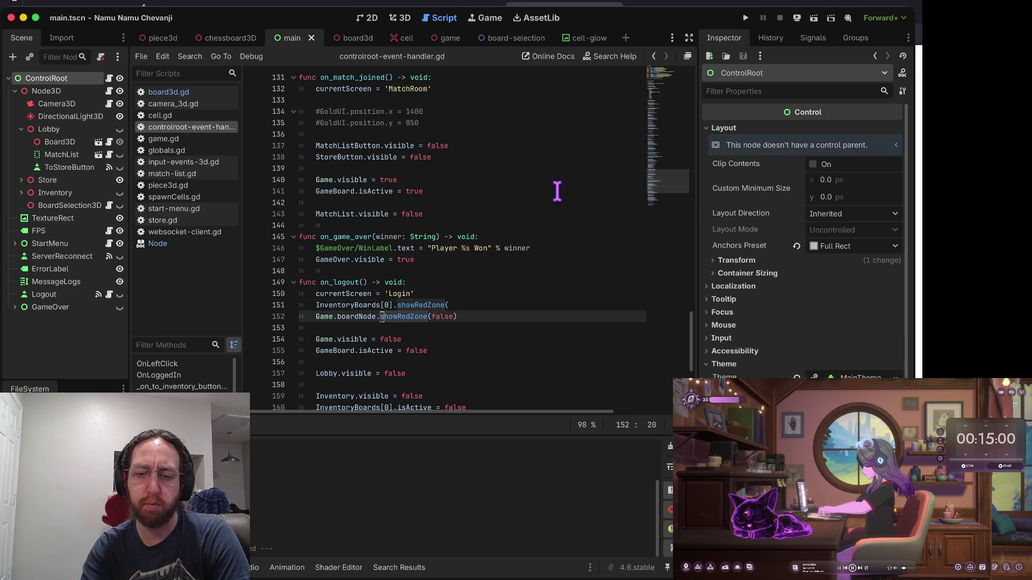
pyautogui.press('Return')
pyautogui.press('Up')
pyautogui.press('End')
pyautogui.write('t')
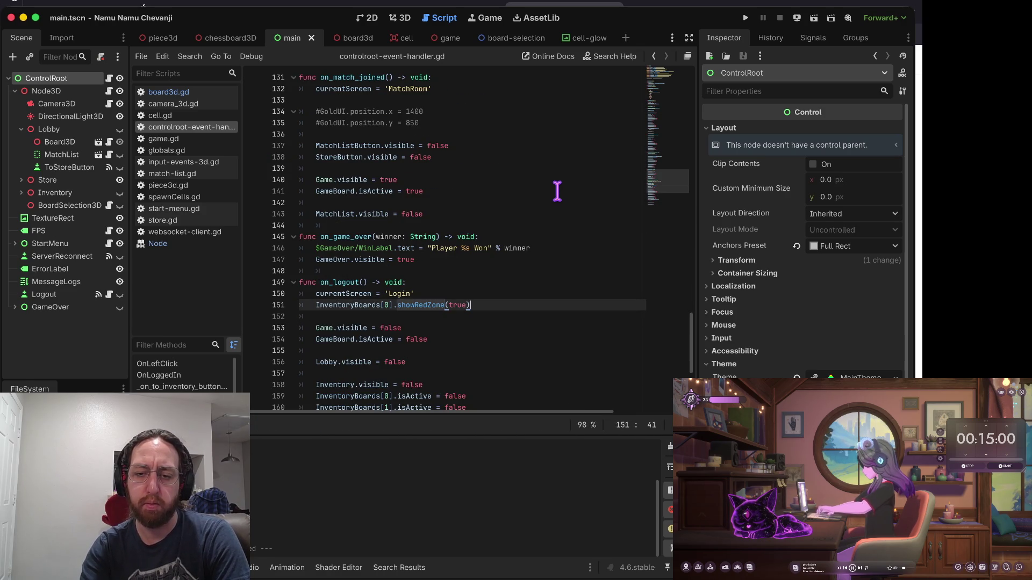
pyautogui.write('alse)')
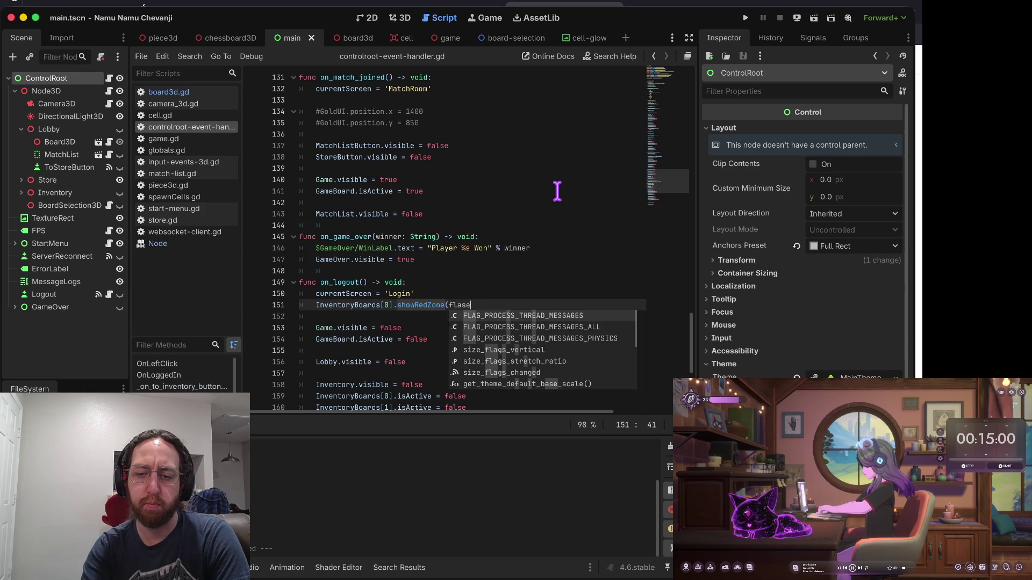
pyautogui.press('Home')
pyautogui.press('Home')
# Move the showRedZone line from line 151 down onto line 152
pyautogui.hotkey('ctrl', 'x')
pyautogui.press('Return')
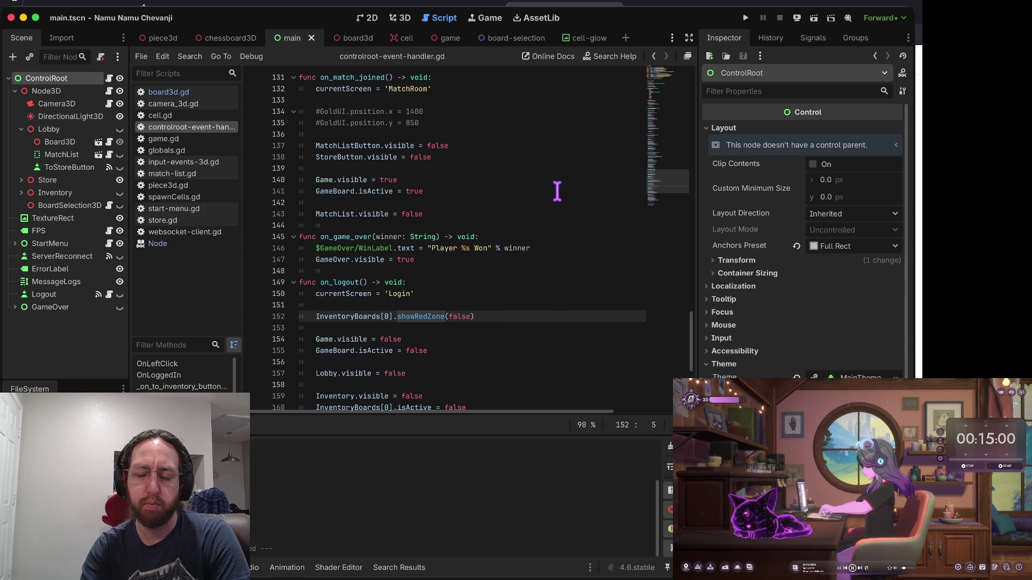
pyautogui.hotkey('ctrl', 'v')
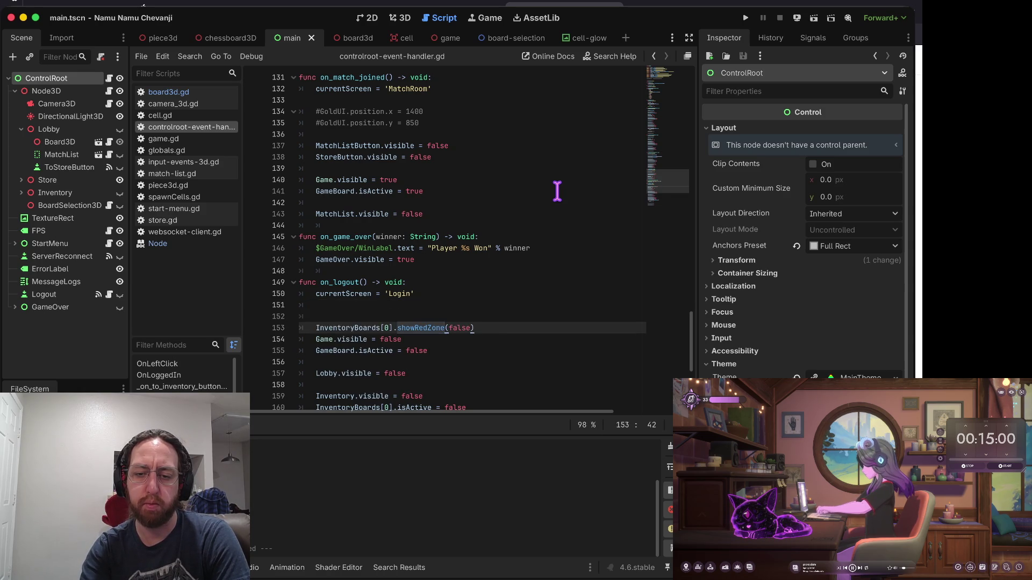
pyautogui.hotkey('ctrl', 'z')
pyautogui.hotkey('ctrl', 'v')
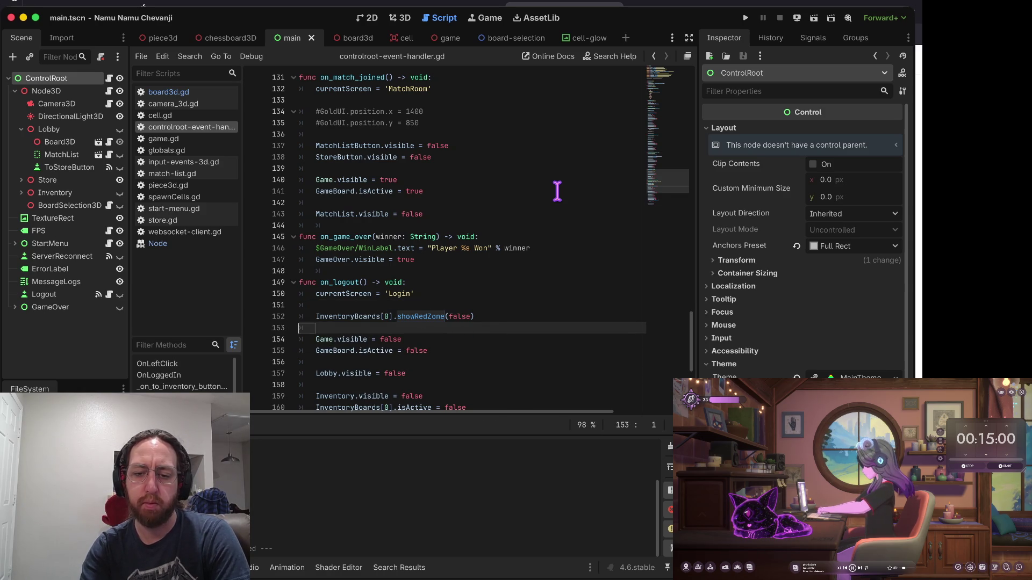
pyautogui.press('Left')
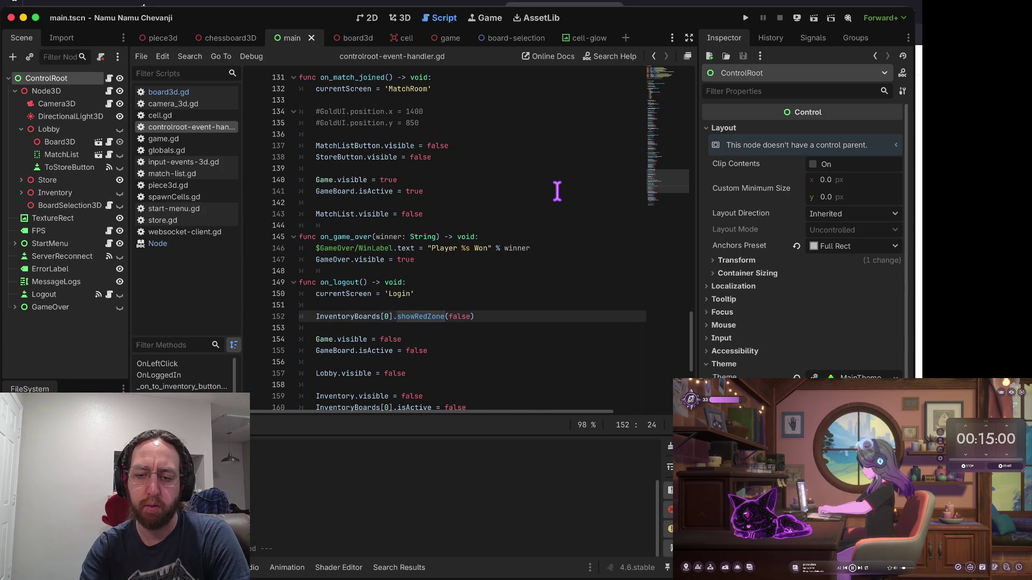
# Fix the showRedZone capitalisation, then save the script and run the game
pyautogui.press('F3')
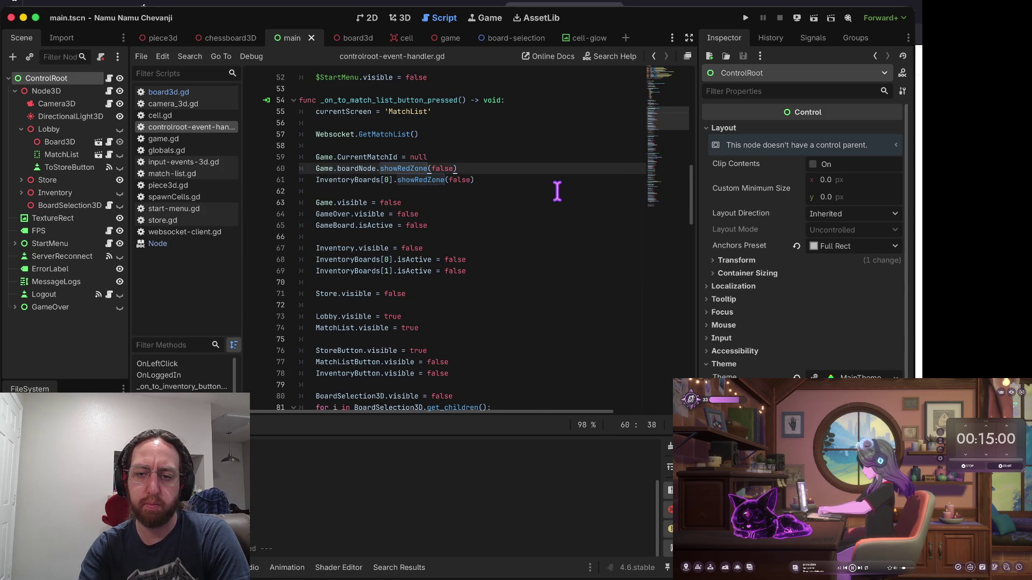
pyautogui.press('F3')
pyautogui.hotkey('ctrl', 'z')
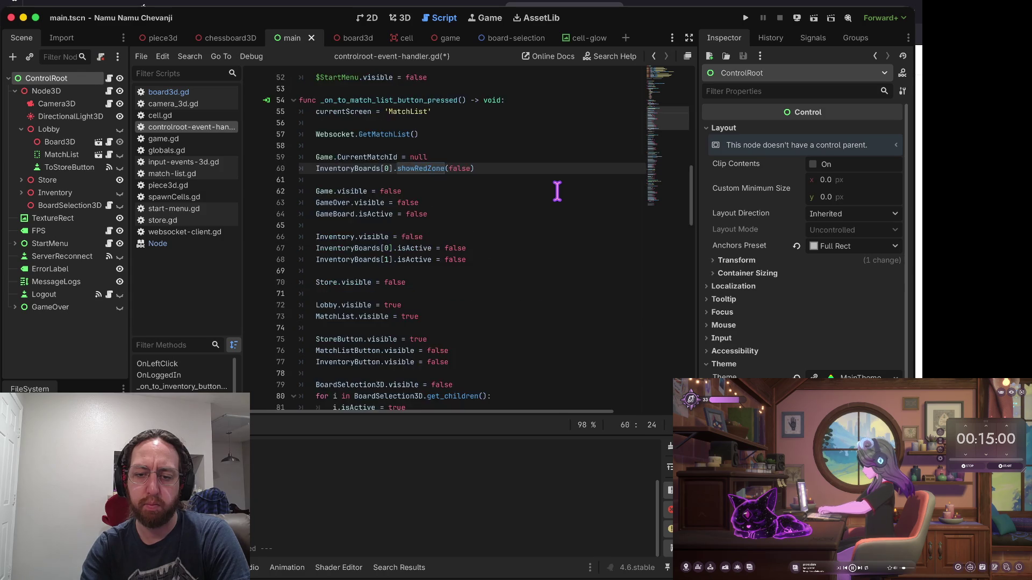
pyautogui.hotkey('ctrl', 'z')
pyautogui.press('super+b')
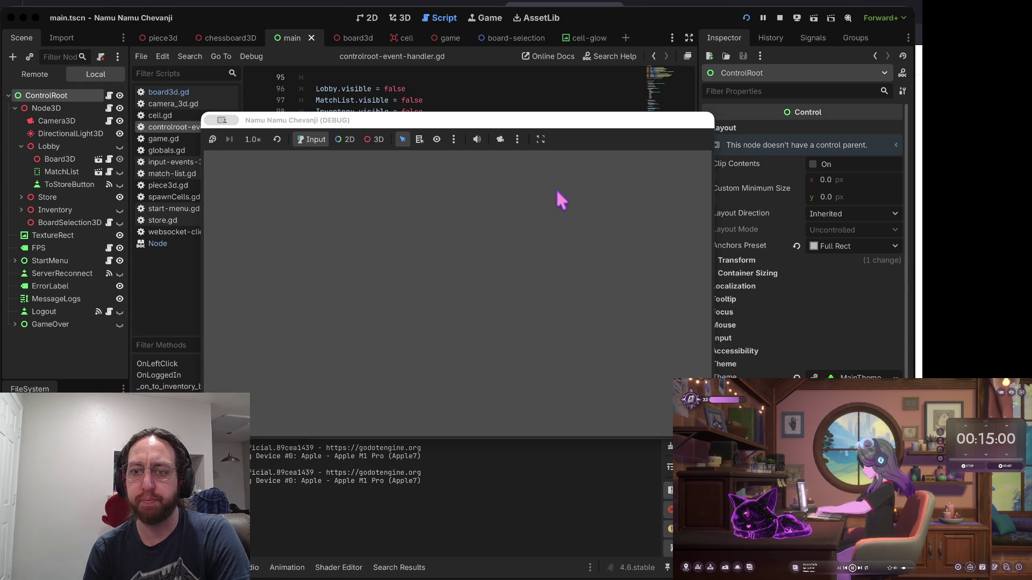
# Log in to the game, open the main chessboard, visit the Store and return to the inventory board
pyautogui.click(455, 325)
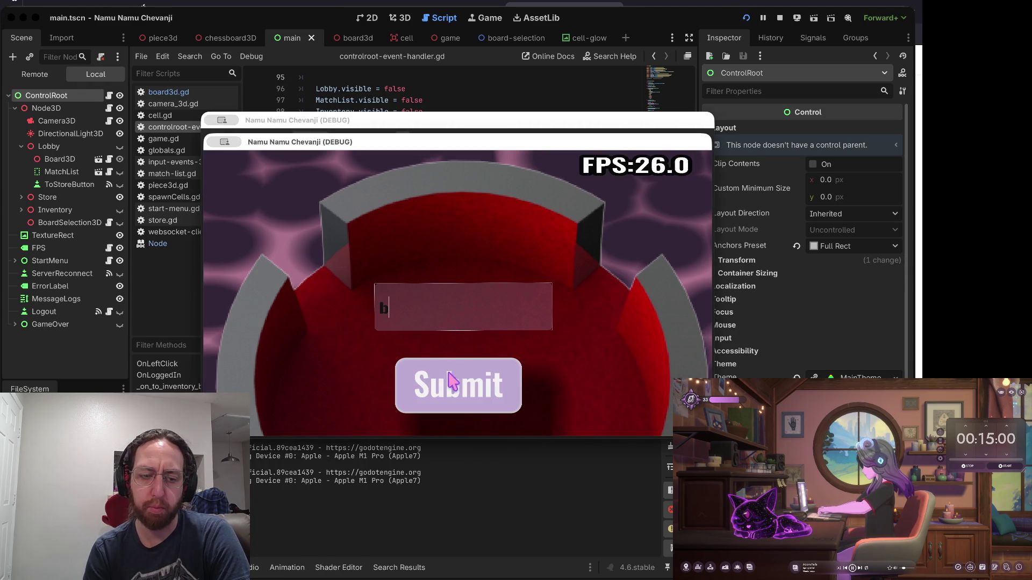
pyautogui.click(454, 388)
pyautogui.click(413, 318)
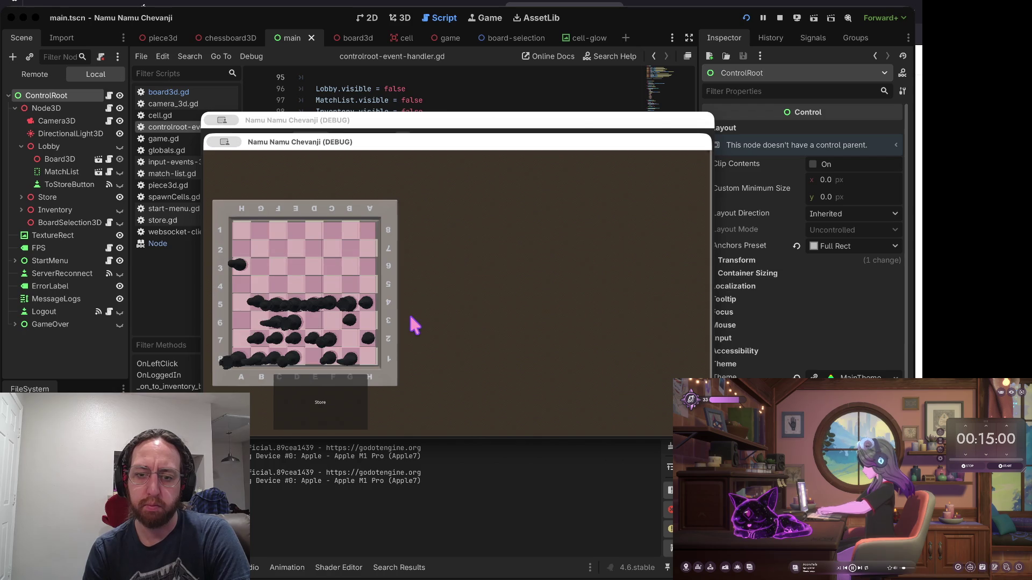
pyautogui.click(346, 395)
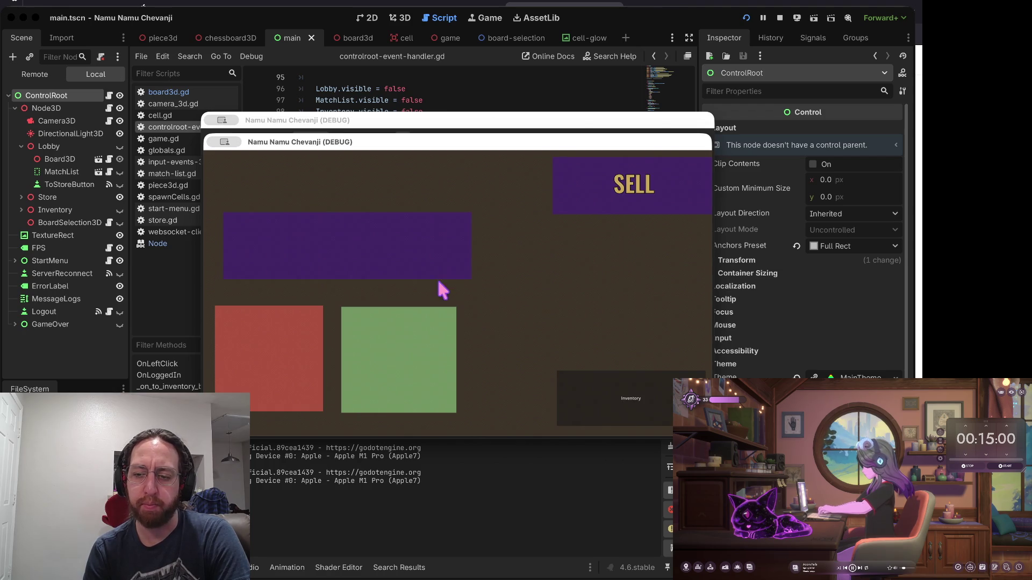
pyautogui.click(634, 405)
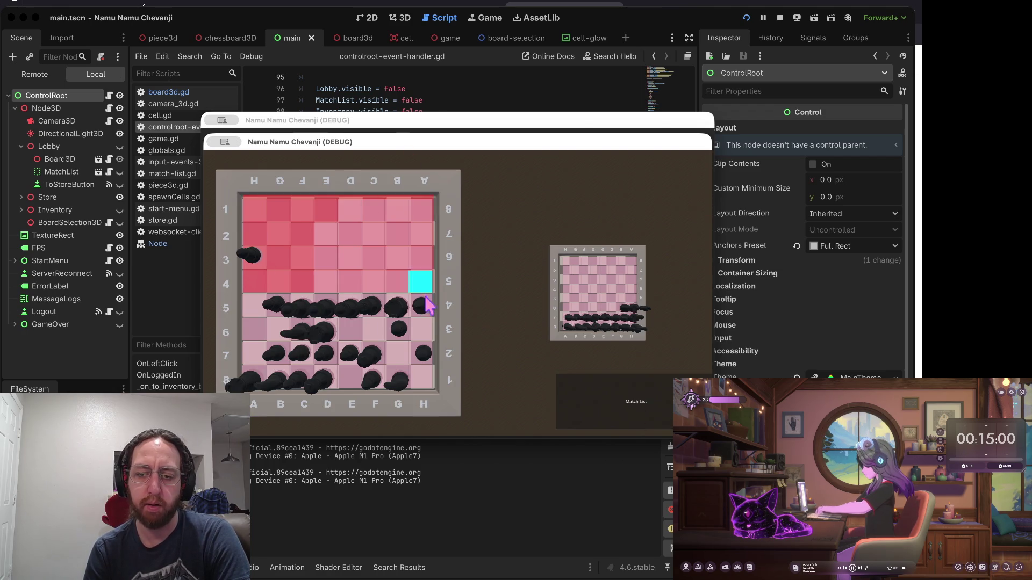
# Carry the black piece to H7, try placing it on other cells, then switch to the terminal
pyautogui.moveTo(429, 282)
pyautogui.mouseDown()
pyautogui.moveTo(433, 330)
pyautogui.moveTo(428, 242)
pyautogui.moveTo(424, 329)
pyautogui.moveTo(430, 275)
pyautogui.moveTo(430, 308)
pyautogui.mouseUp()
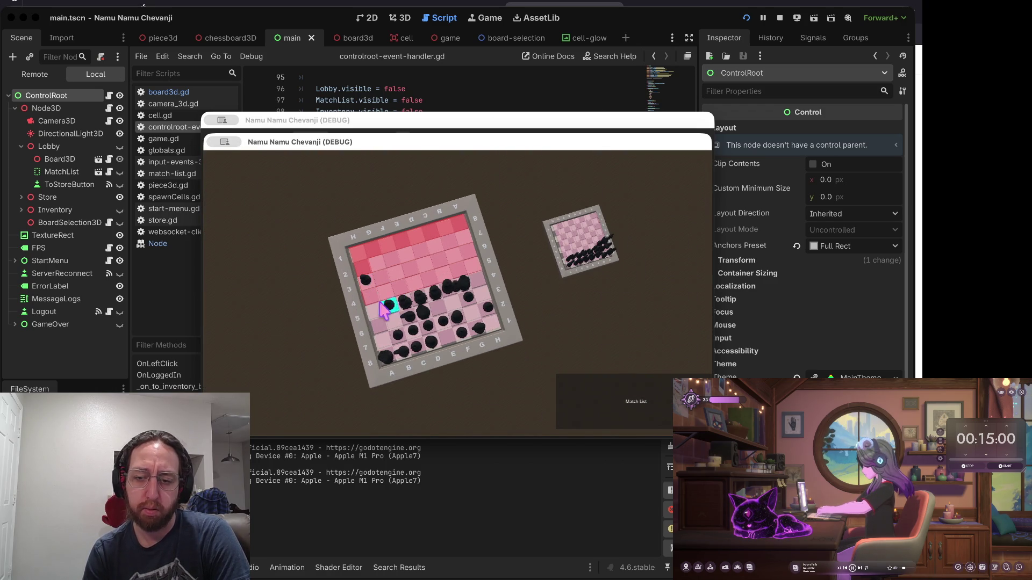
pyautogui.click(480, 281)
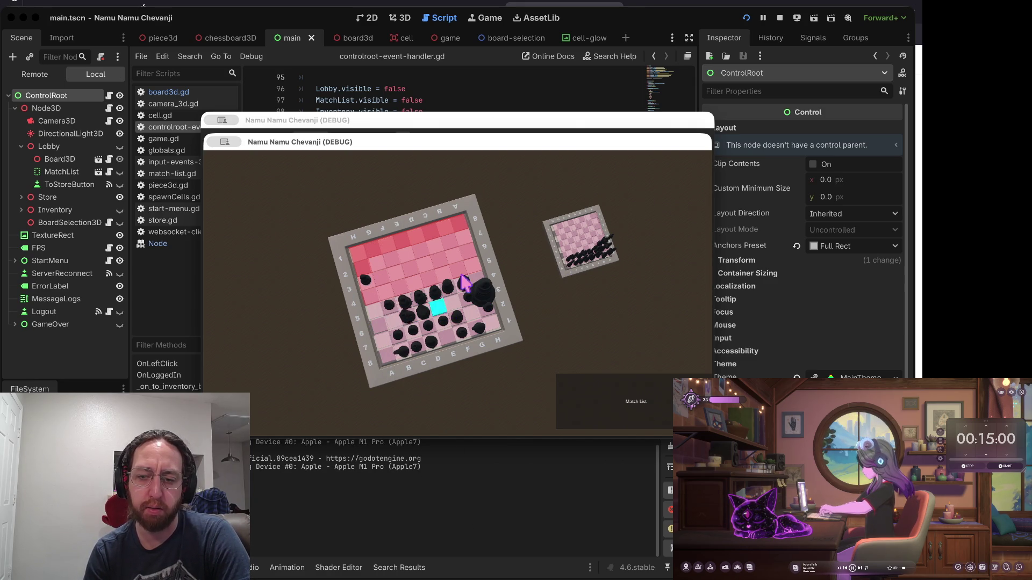
pyautogui.click(441, 316)
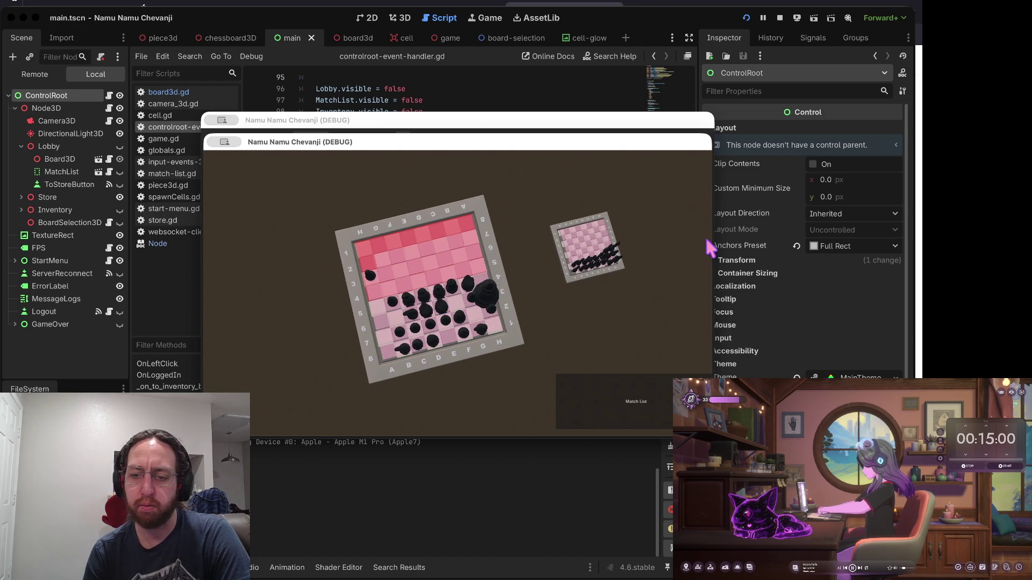
pyautogui.press('super+Tab')
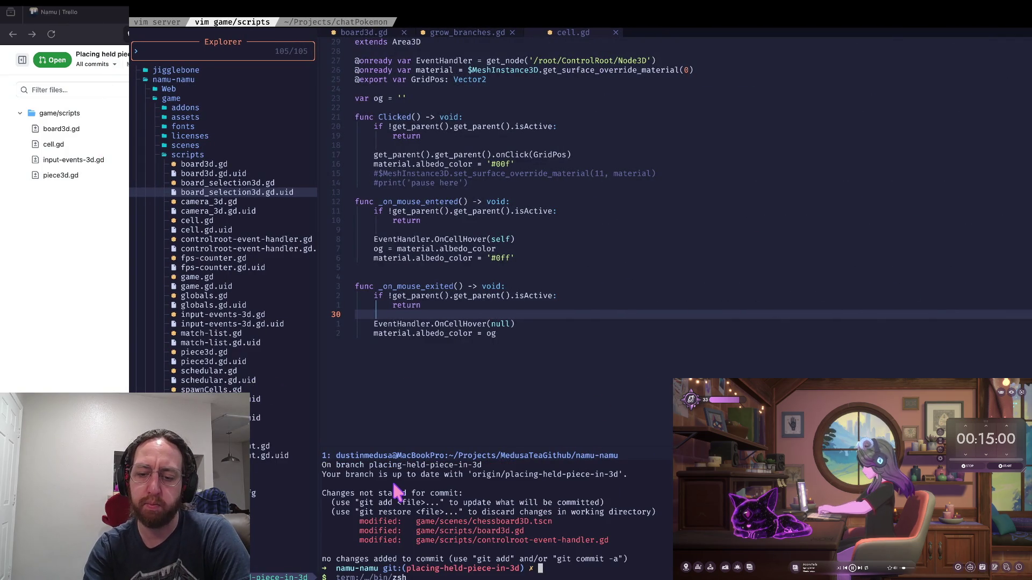
# Stage all modified files with the 'a' alias and check the status with 's'
pyautogui.write('a')
pyautogui.press('Return')
pyautogui.write('s')
pyautogui.press('Return')
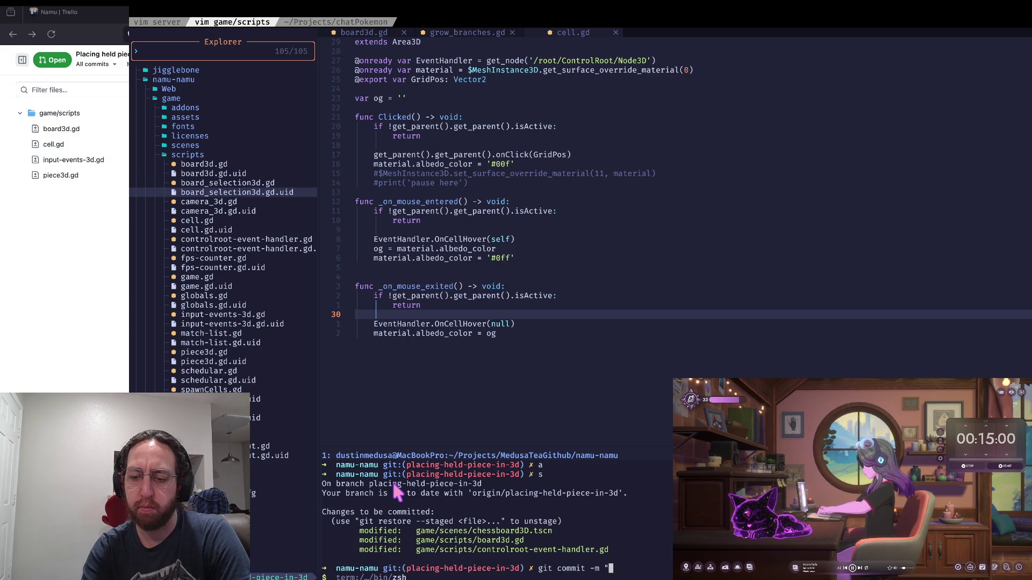
# Commit as 'inventory redzone back and click to place w/snap working when valid', push, and return to Godot
pyautogui.write('ntory redzone back and click to place w/snap working')
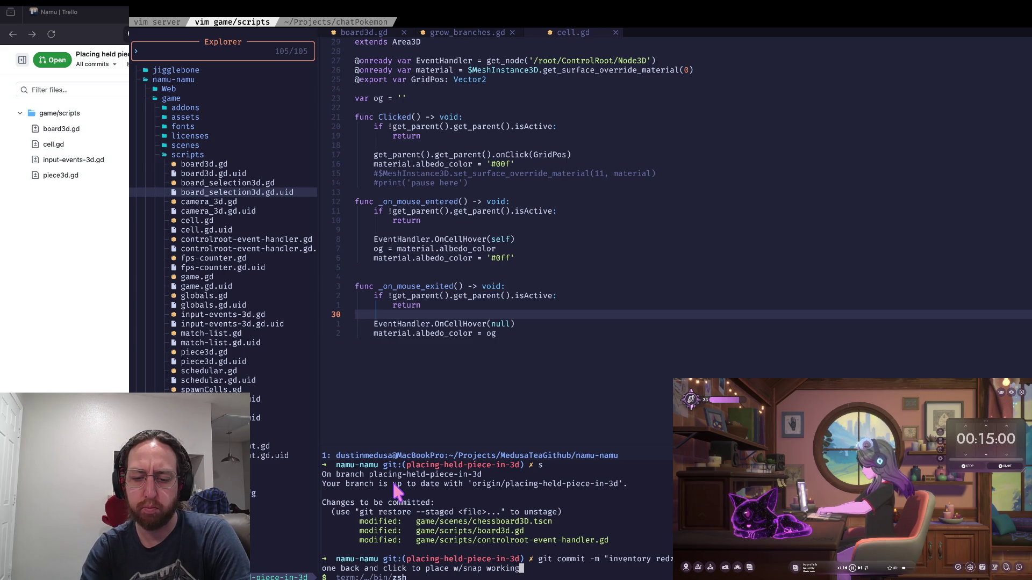
pyautogui.write('hen v ')
pyautogui.write('"')
pyautogui.press('Return')
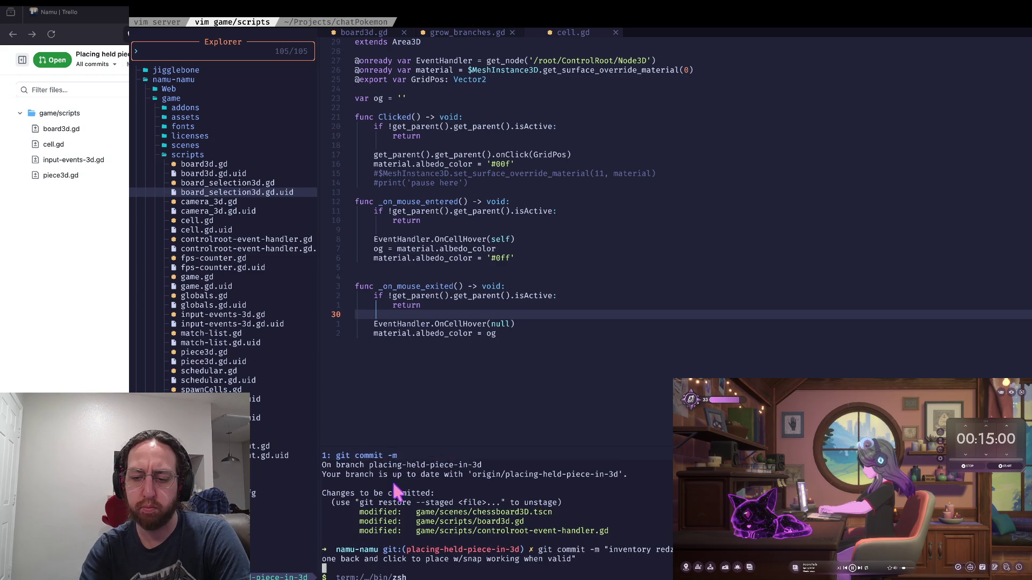
pyautogui.write('git push')
pyautogui.press('Return')
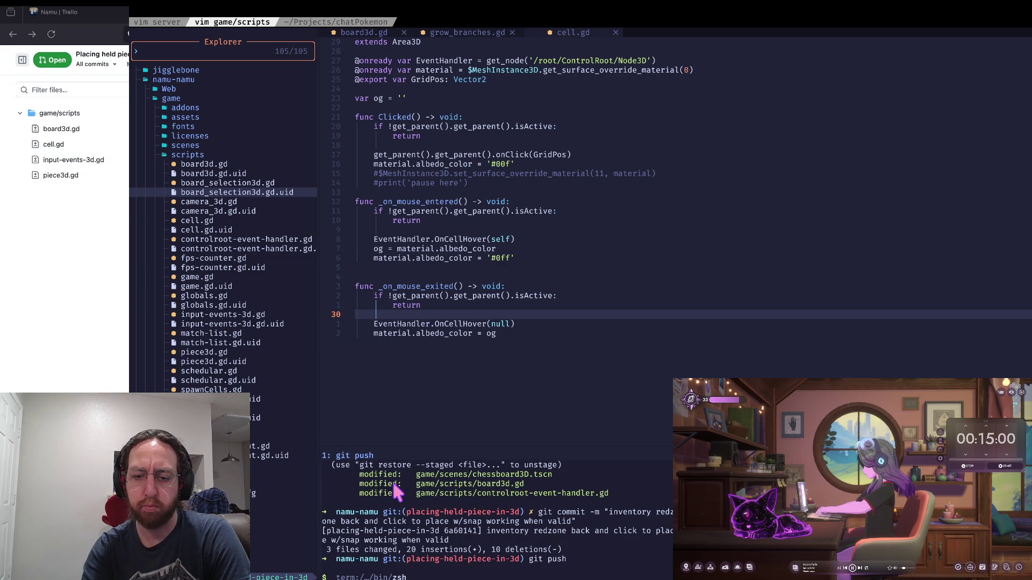
pyautogui.hotkey('ctrl', 'l')
pyautogui.press('super+Tab')
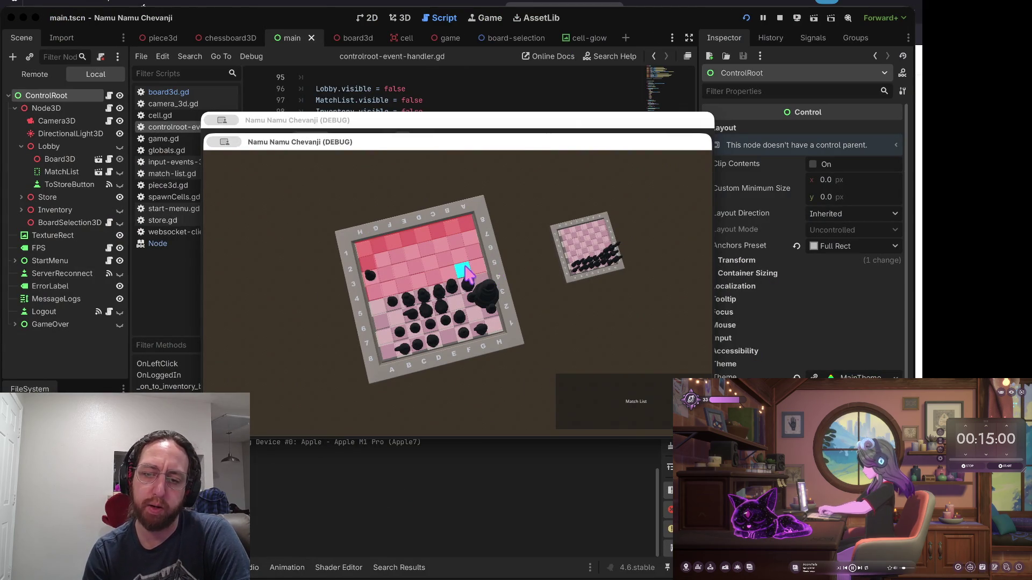
# Drag the black piece up the board and pan the camera to show both boards
pyautogui.scroll(3, 479, 275)
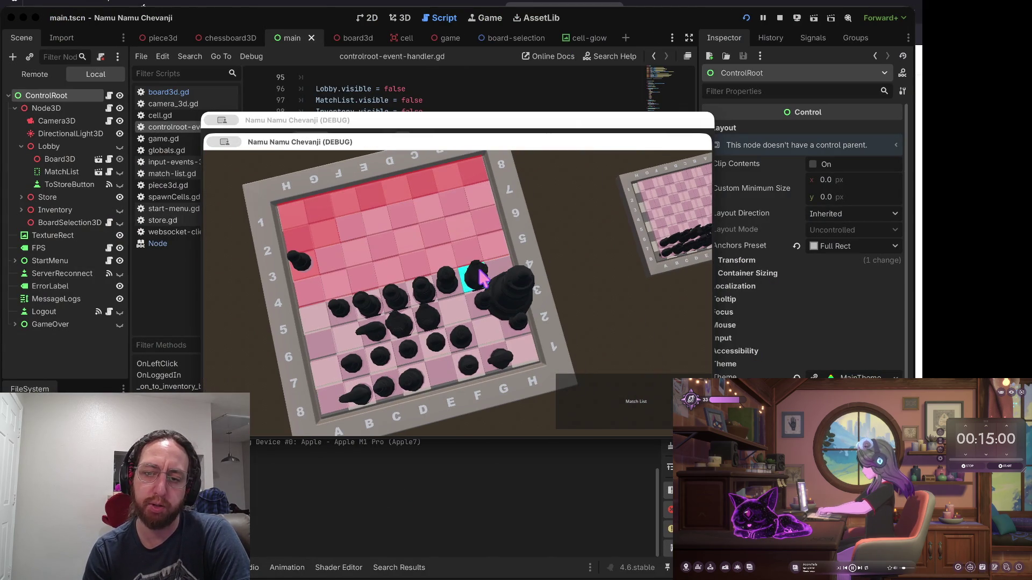
pyautogui.moveTo(479, 275)
pyautogui.mouseDown()
pyautogui.moveTo(461, 223)
pyautogui.moveTo(464, 189)
pyautogui.moveTo(454, 205)
pyautogui.moveTo(355, 225)
pyautogui.moveTo(438, 231)
pyautogui.moveTo(430, 209)
pyautogui.moveTo(457, 216)
pyautogui.moveTo(442, 274)
pyautogui.moveTo(317, 276)
pyautogui.moveTo(318, 316)
pyautogui.moveTo(449, 279)
pyautogui.moveTo(447, 331)
pyautogui.moveTo(419, 304)
pyautogui.moveTo(476, 285)
pyautogui.moveTo(319, 322)
pyautogui.moveTo(336, 406)
pyautogui.moveTo(316, 330)
pyautogui.moveTo(369, 306)
pyautogui.moveTo(344, 314)
pyautogui.moveTo(371, 322)
pyautogui.moveTo(379, 399)
pyautogui.moveTo(396, 406)
pyautogui.moveTo(415, 243)
pyautogui.moveTo(446, 210)
pyautogui.moveTo(314, 323)
pyautogui.moveTo(330, 400)
pyautogui.moveTo(403, 329)
pyautogui.moveTo(231, 364)
pyautogui.moveTo(323, 330)
pyautogui.moveTo(329, 393)
pyautogui.moveTo(324, 352)
pyautogui.moveTo(489, 293)
pyautogui.mouseUp()
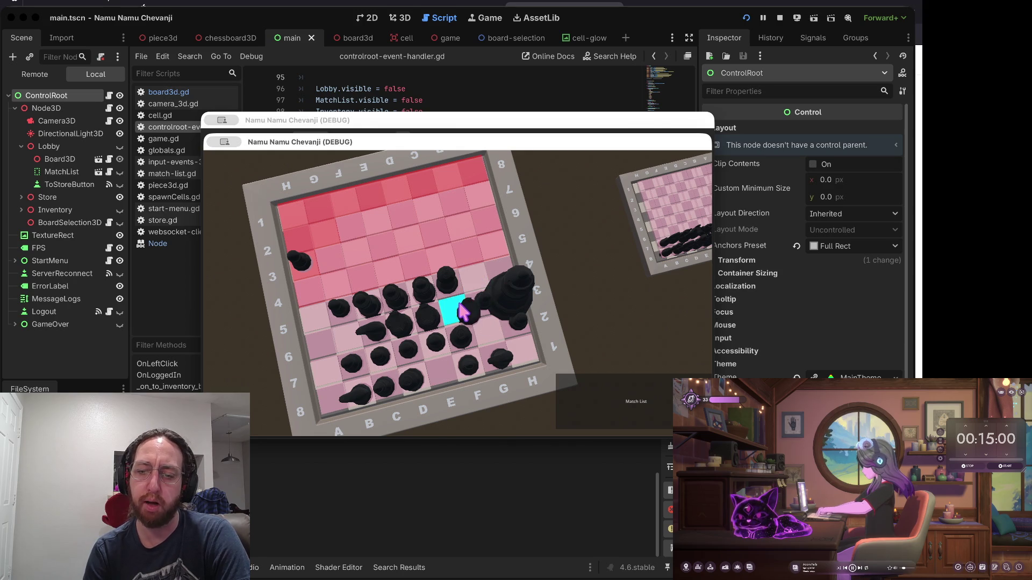
pyautogui.moveTo(476, 290)
pyautogui.mouseDown()
pyautogui.moveTo(370, 269)
pyautogui.moveTo(430, 308)
pyautogui.mouseUp()
# Zoom the game camera in and out until the board is viewed straight-on, then stop the game
pyautogui.scroll(3, 438, 311)
pyautogui.scroll(-5, 442, 317)
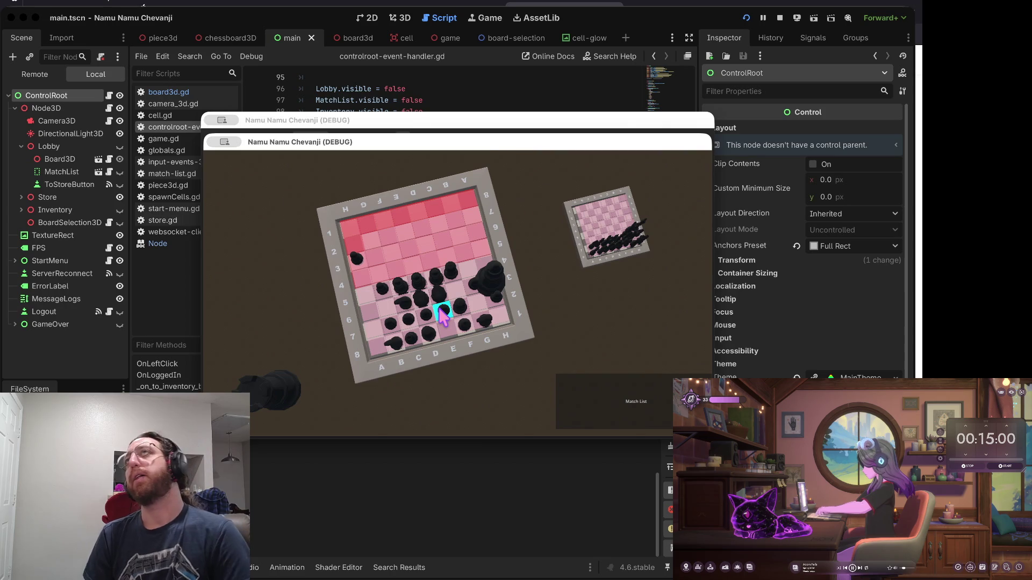
pyautogui.scroll(2, 442, 317)
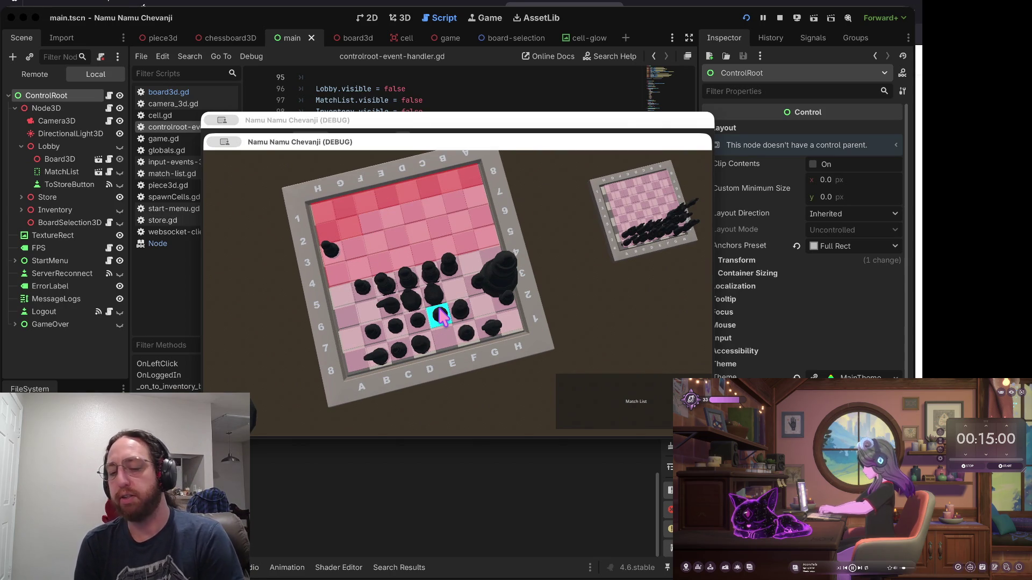
pyautogui.scroll(2, 442, 317)
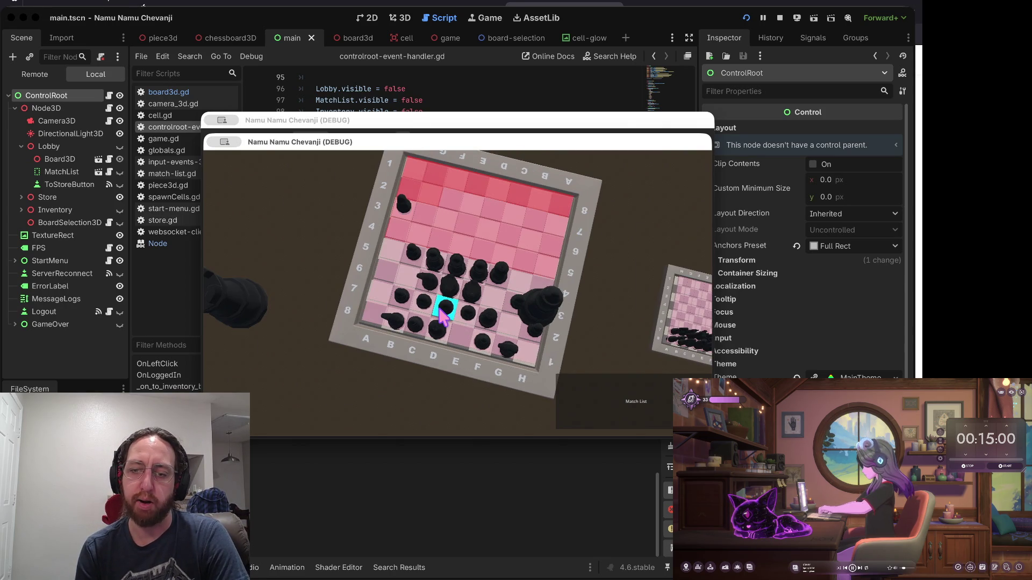
pyautogui.scroll(3, 441, 317)
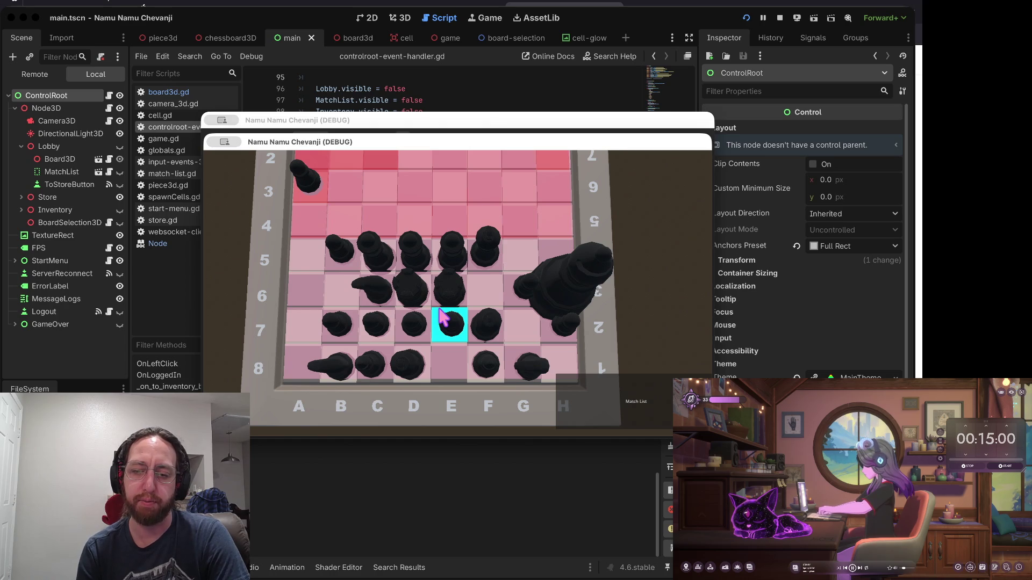
pyautogui.scroll(-5, 442, 317)
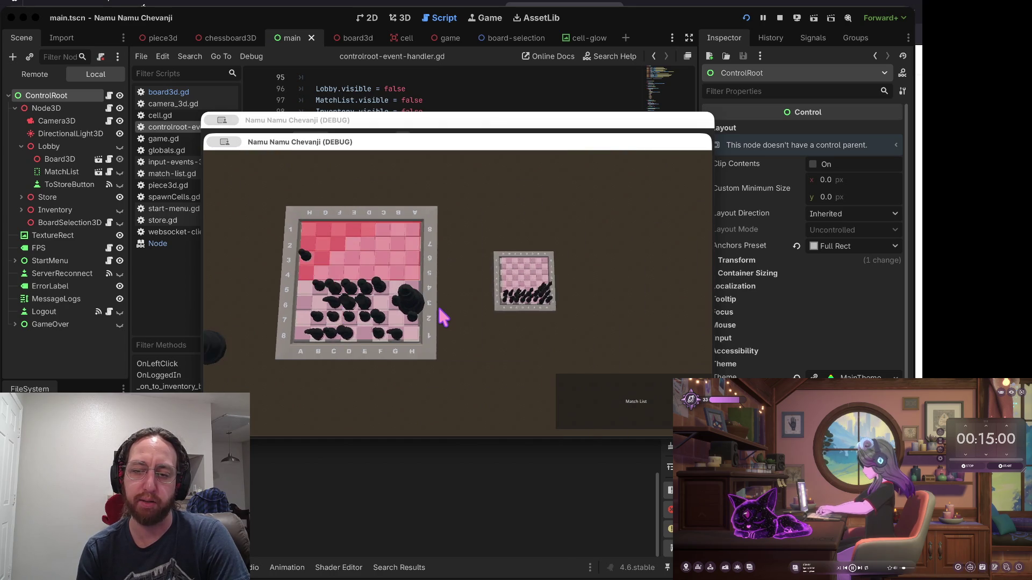
pyautogui.scroll(2, 442, 317)
pyautogui.scroll(-3, 442, 317)
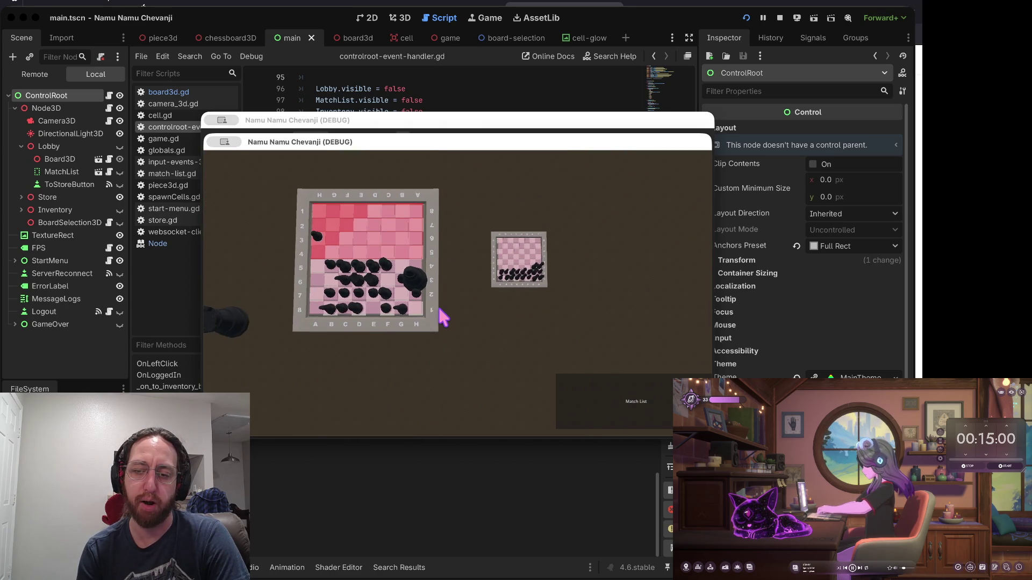
pyautogui.scroll(3, 442, 317)
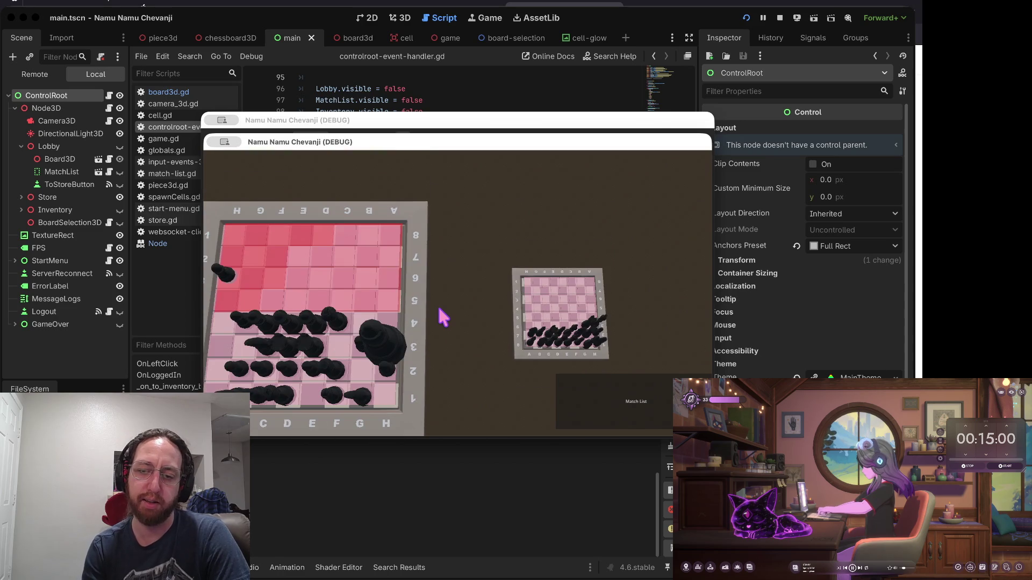
pyautogui.scroll(3, 438, 310)
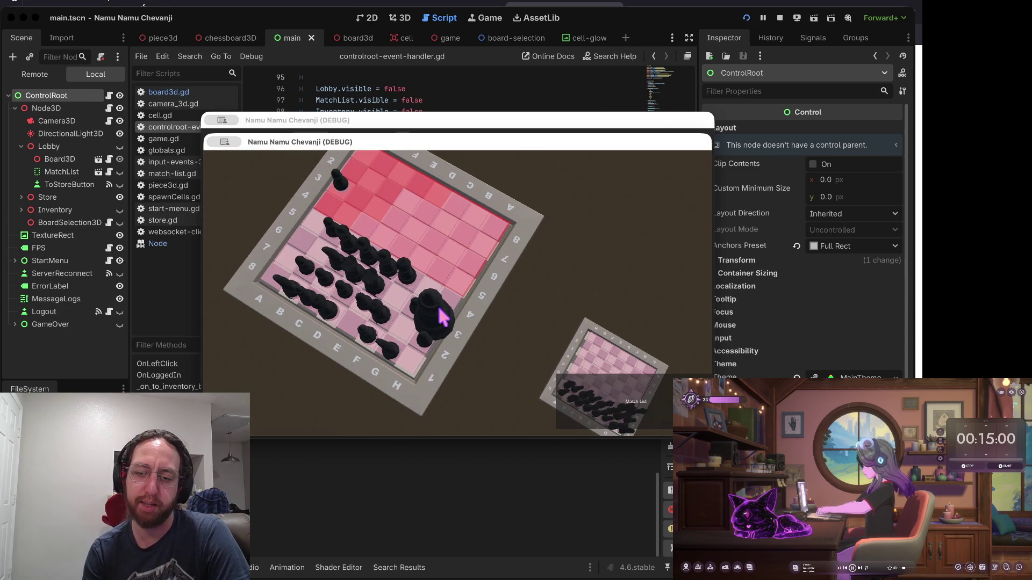
pyautogui.scroll(2, 442, 318)
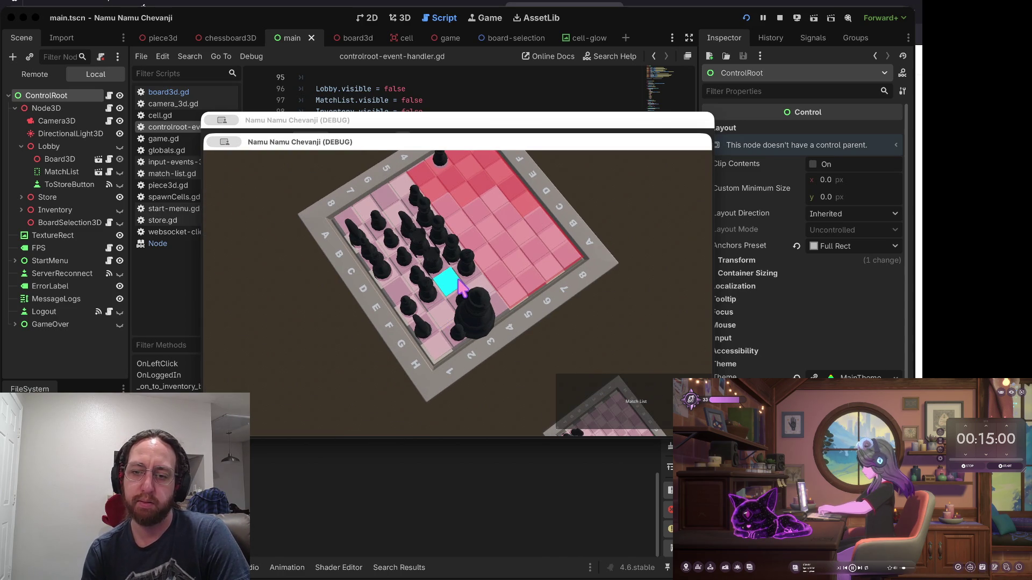
pyautogui.scroll(-3, 461, 288)
pyautogui.scroll(5, 461, 287)
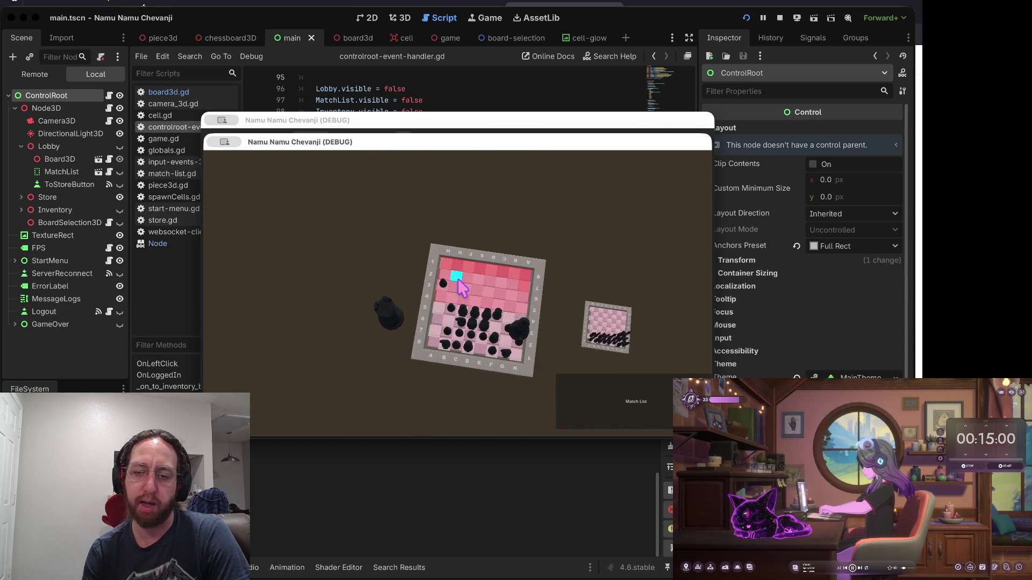
pyautogui.scroll(5, 458, 280)
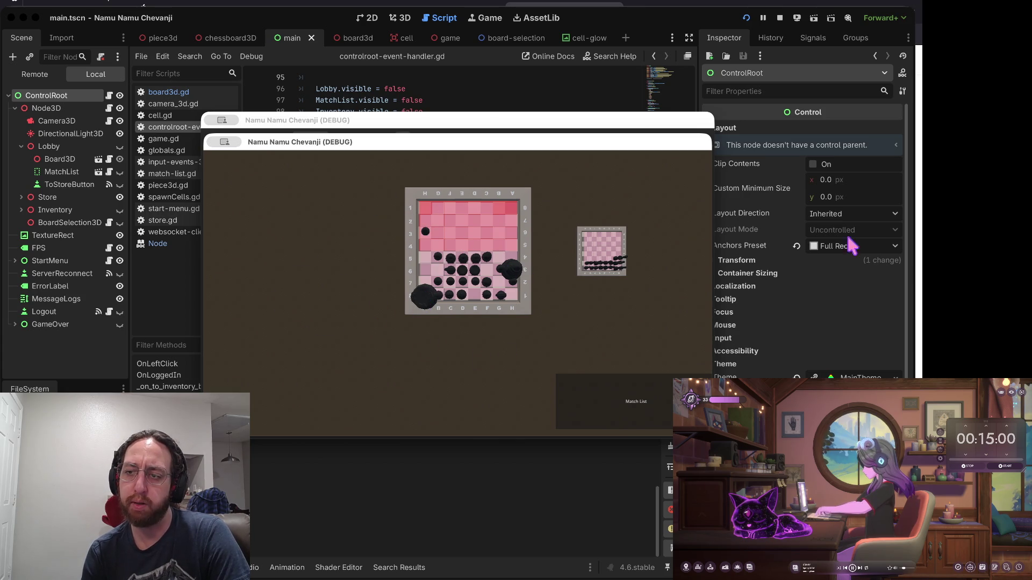
pyautogui.click(780, 19)
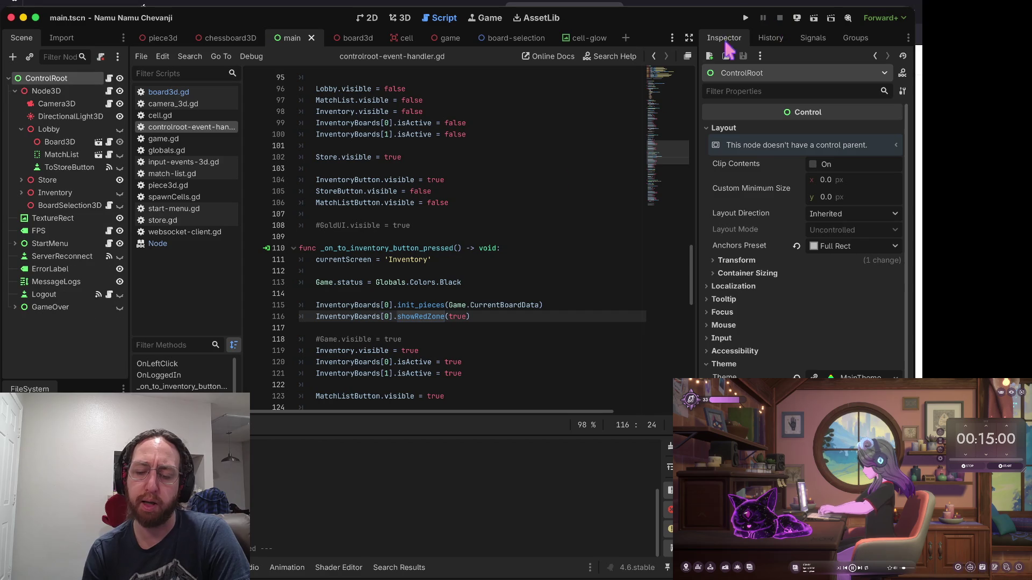
# Uncomment the line 17 GoldUI declaration and line 108 GoldUI.visible = true, save, and run the game
pyautogui.click(493, 259)
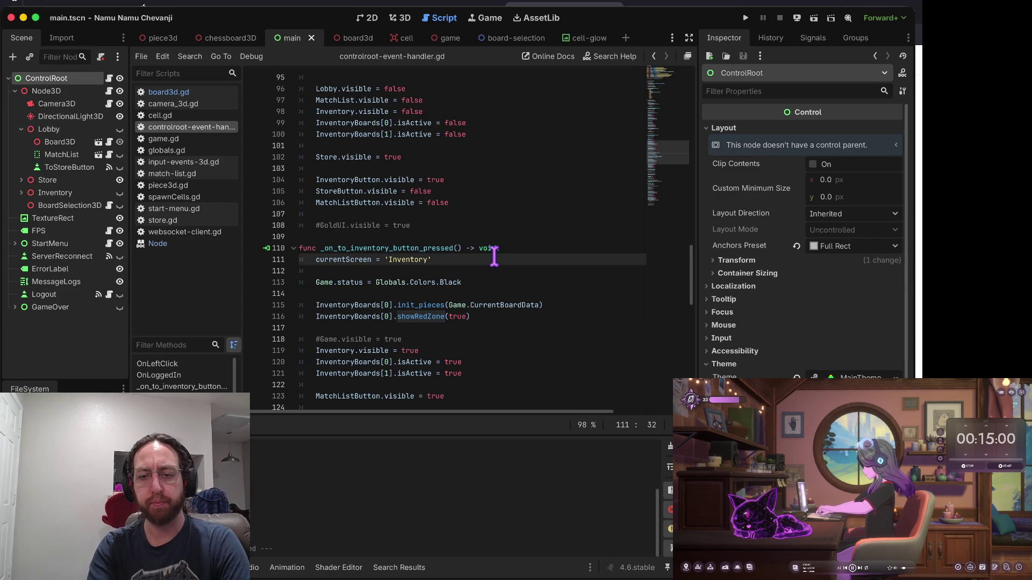
pyautogui.press('Up')
pyautogui.press('Up')
pyautogui.press('Up')
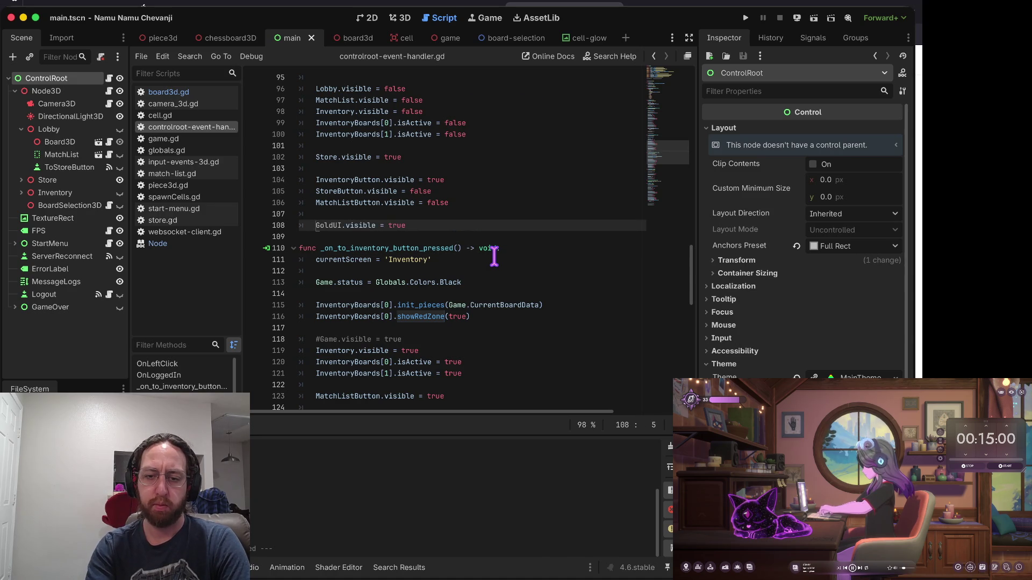
pyautogui.press('F3')
pyautogui.press('Delete')
pyautogui.press('Down')
pyautogui.press('Delete')
pyautogui.press('F3')
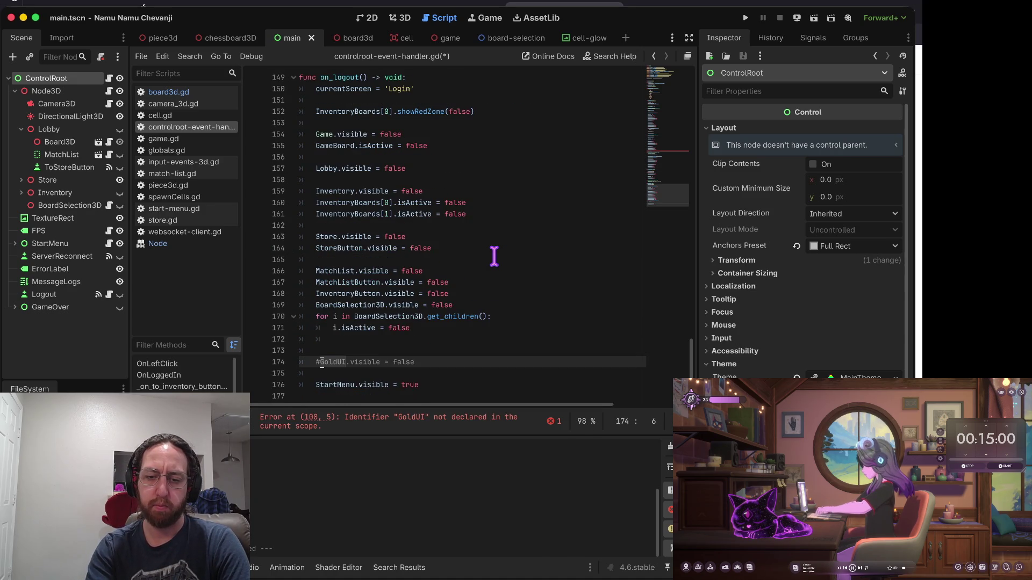
pyautogui.press('F3')
pyautogui.press('F3')
pyautogui.press('F3')
pyautogui.press('Delete')
pyautogui.press('F3')
pyautogui.press('Home')
pyautogui.press('Delete')
pyautogui.hotkey('ctrl', 's')
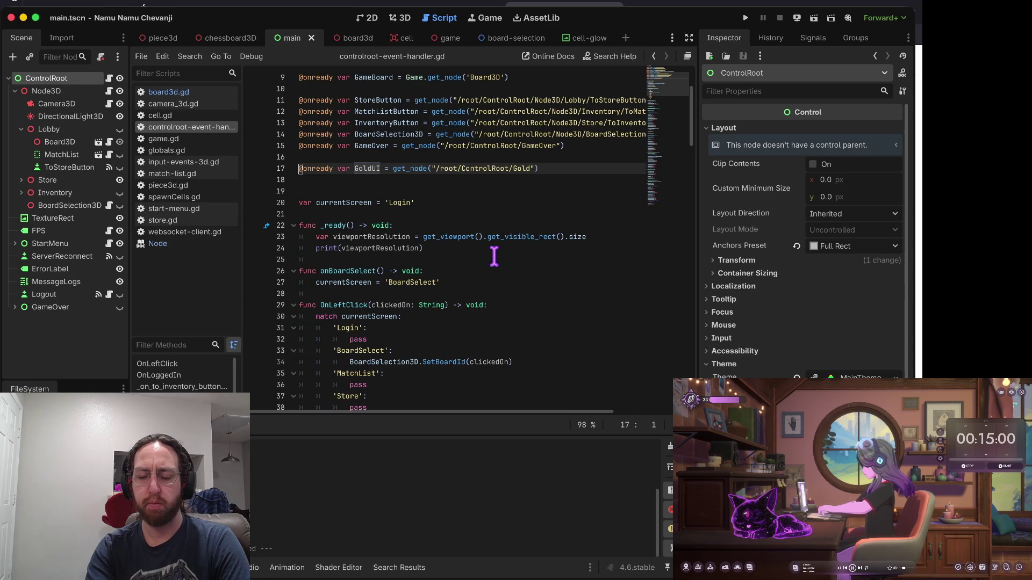
pyautogui.press('super+b')
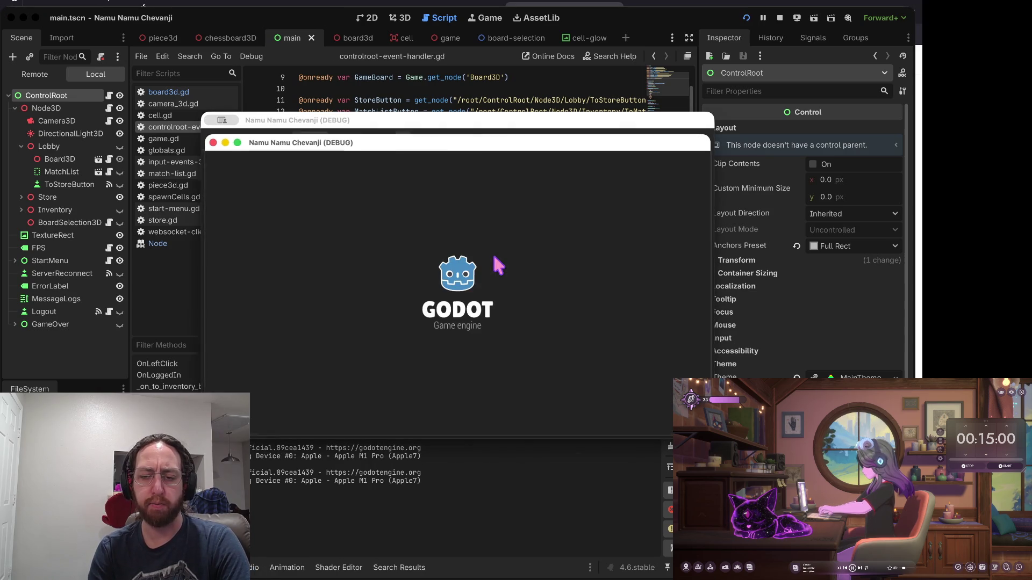
# Log in, open the right-hand board and enter the Store to trigger the GoldUI null-instance error
pyautogui.click(453, 289)
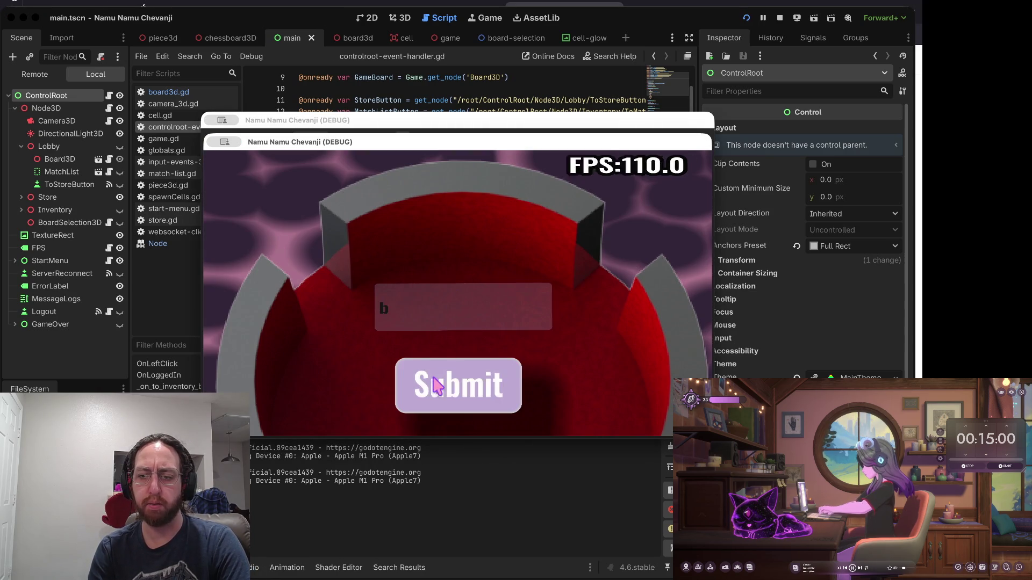
pyautogui.click(420, 377)
pyautogui.click(586, 307)
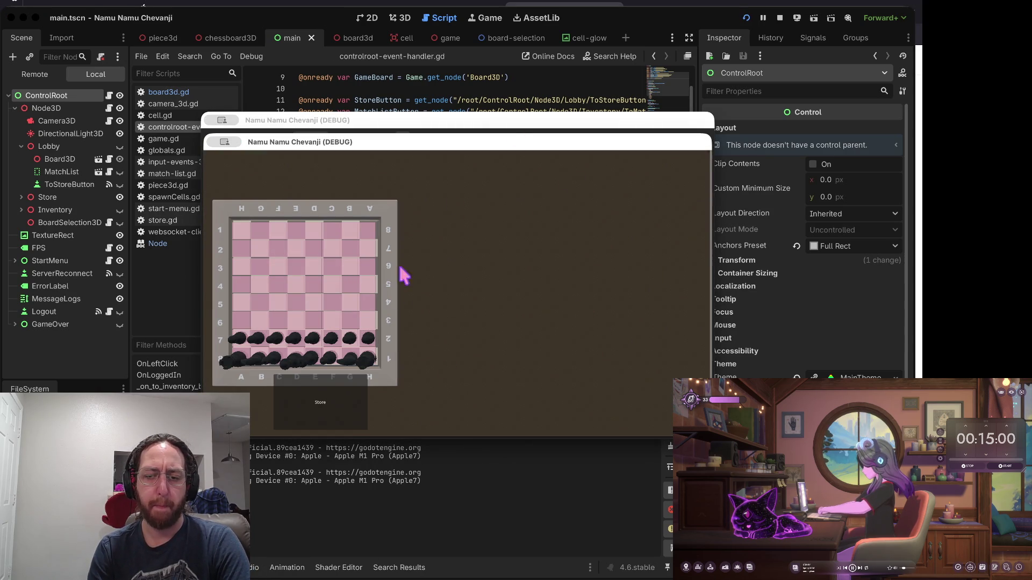
pyautogui.click(310, 407)
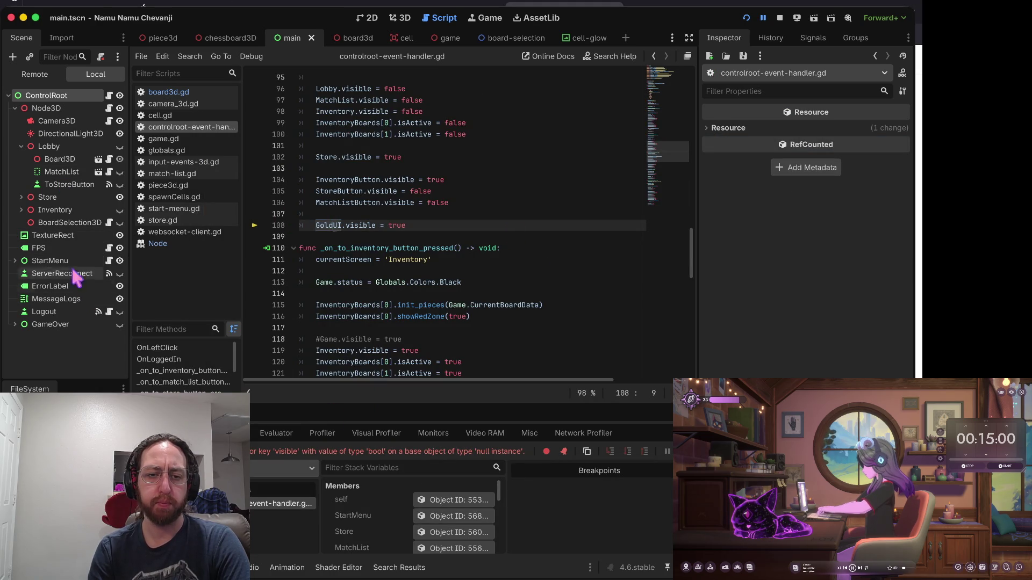
# Comment out GoldUI.visible = true on line 108 with '#' and switch to board3d.gd
pyautogui.scroll(-13, 633, 237)
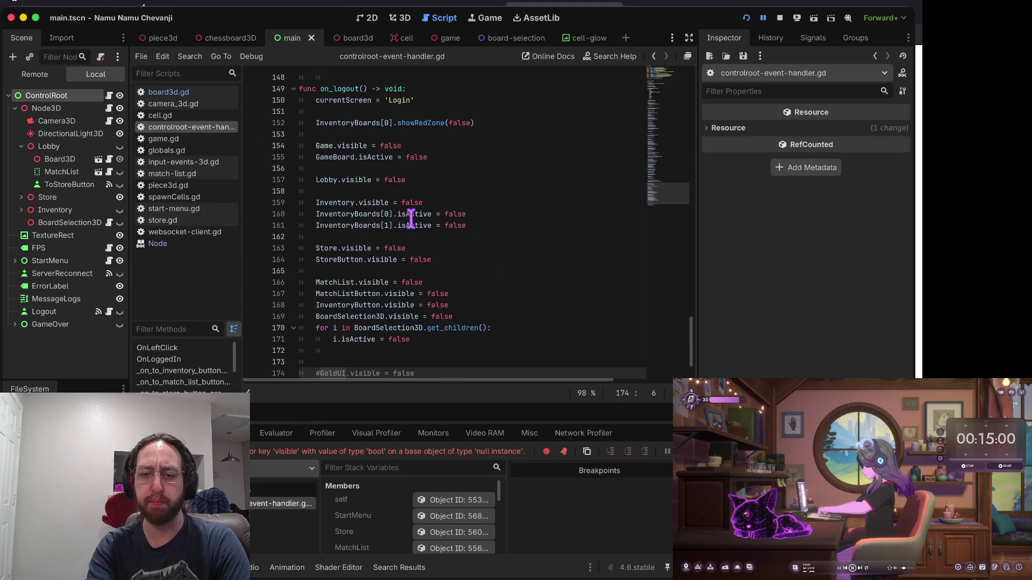
pyautogui.scroll(20, 411, 219)
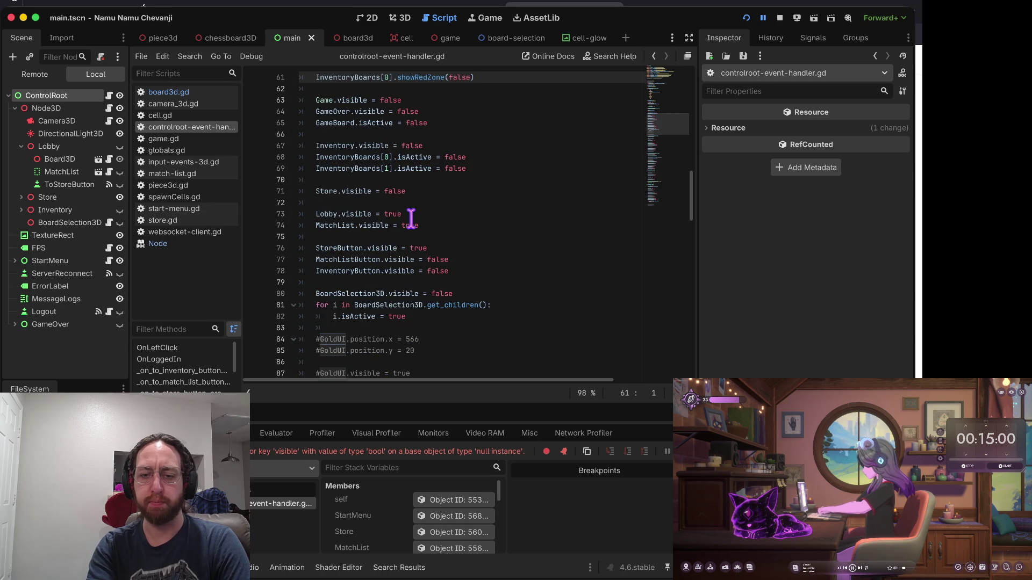
pyautogui.scroll(-7, 411, 219)
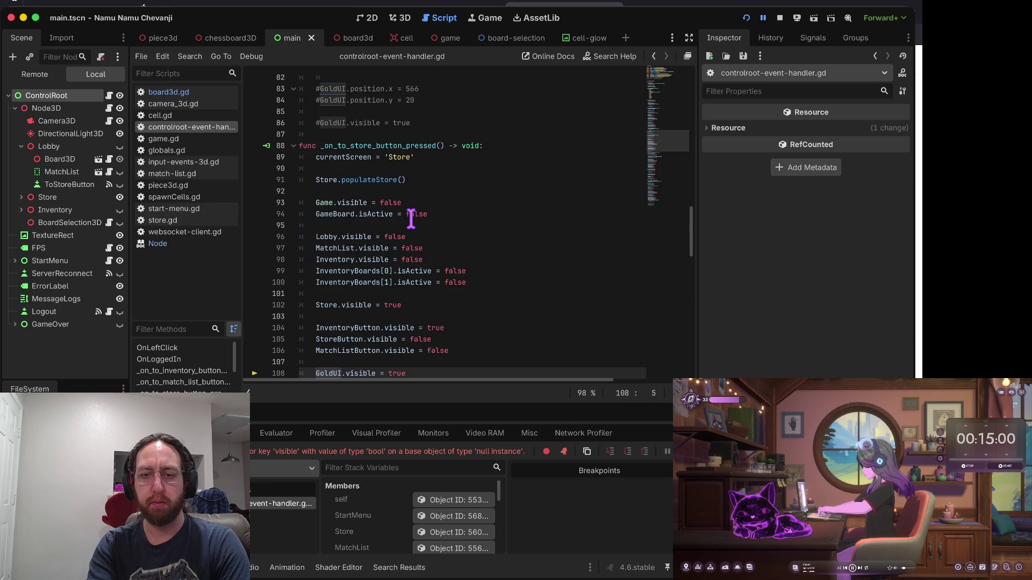
pyautogui.write('#')
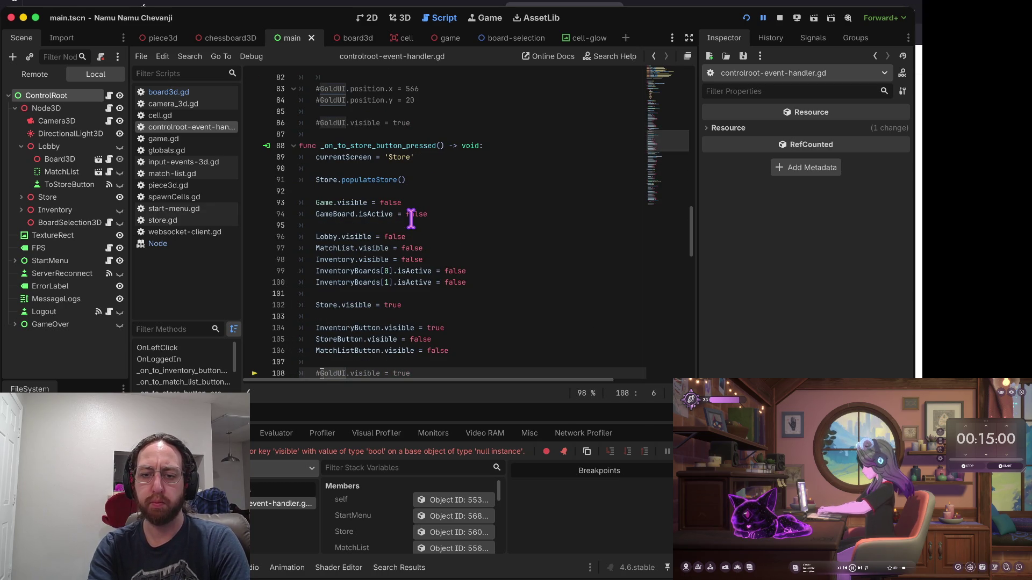
pyautogui.click(411, 223)
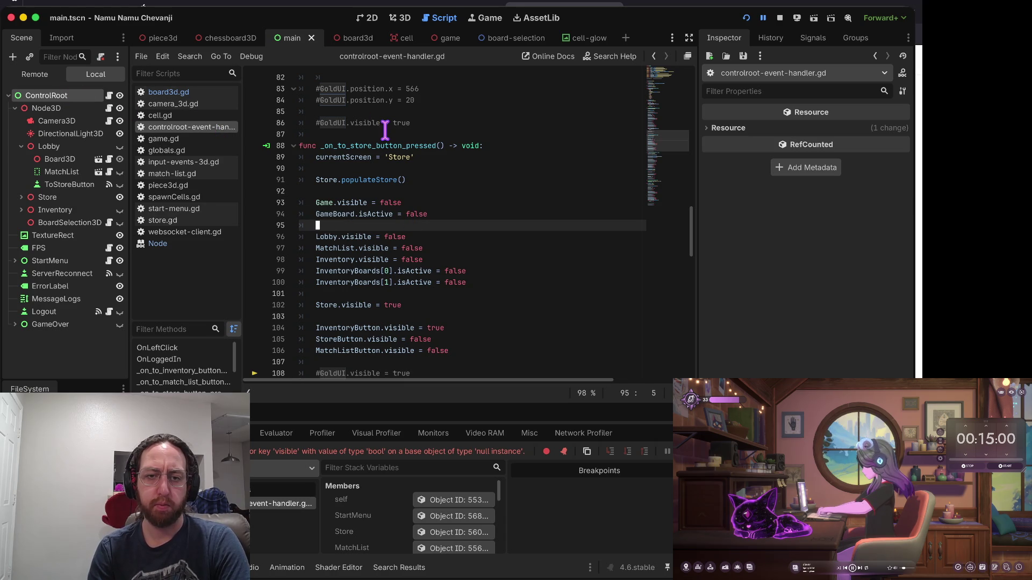
pyautogui.click(183, 92)
pyautogui.scroll(-4, 503, 253)
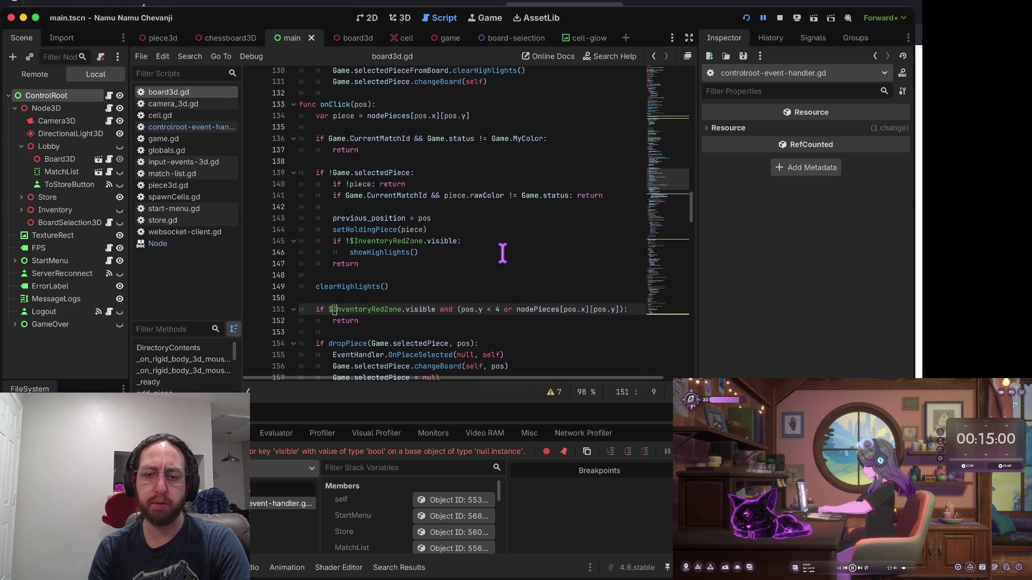
# Add a breakpoint beside line 170 of board3d.gd
pyautogui.scroll(-6, 347, 242)
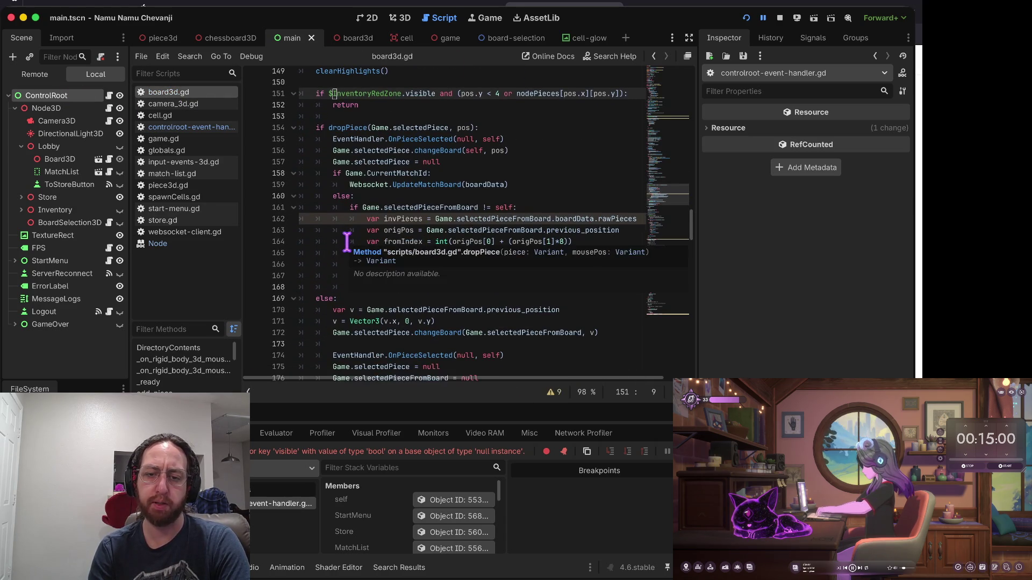
pyautogui.click(260, 228)
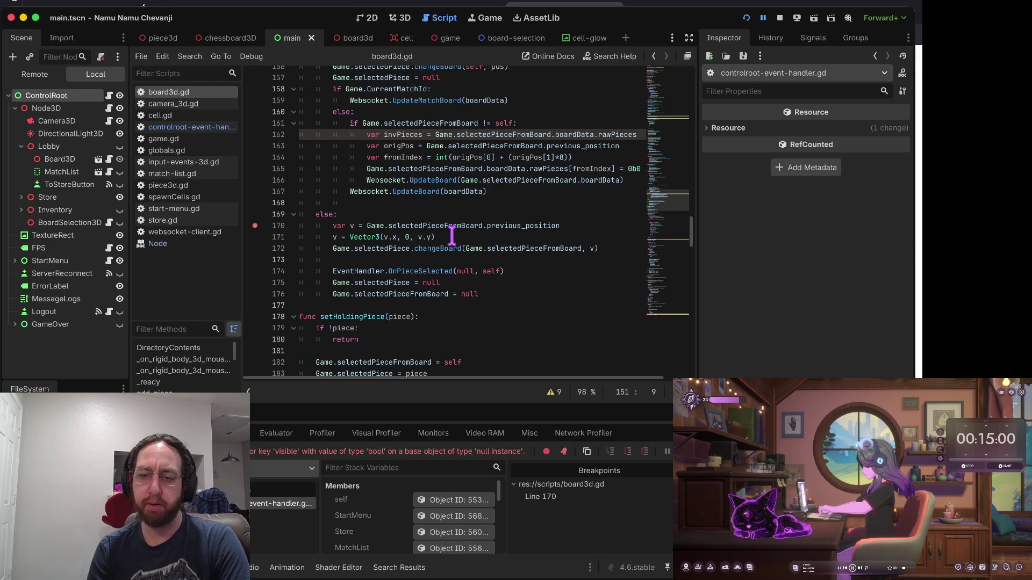
pyautogui.scroll(1, 395, 228)
pyautogui.moveTo(392, 231)
pyautogui.mouseDown()
pyautogui.moveTo(506, 231)
pyautogui.moveTo(510, 248)
pyautogui.mouseUp()
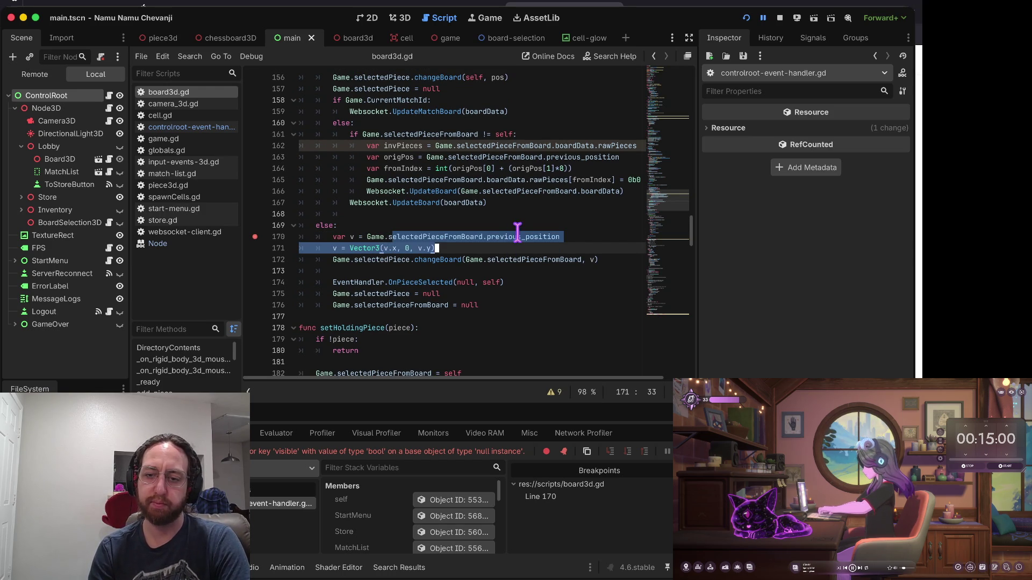
# Inspect the previous_position read on line 170 and the Vector3 and changeBoard lines below it
pyautogui.click(514, 236)
pyautogui.doubleClick(490, 236)
pyautogui.press('Right')
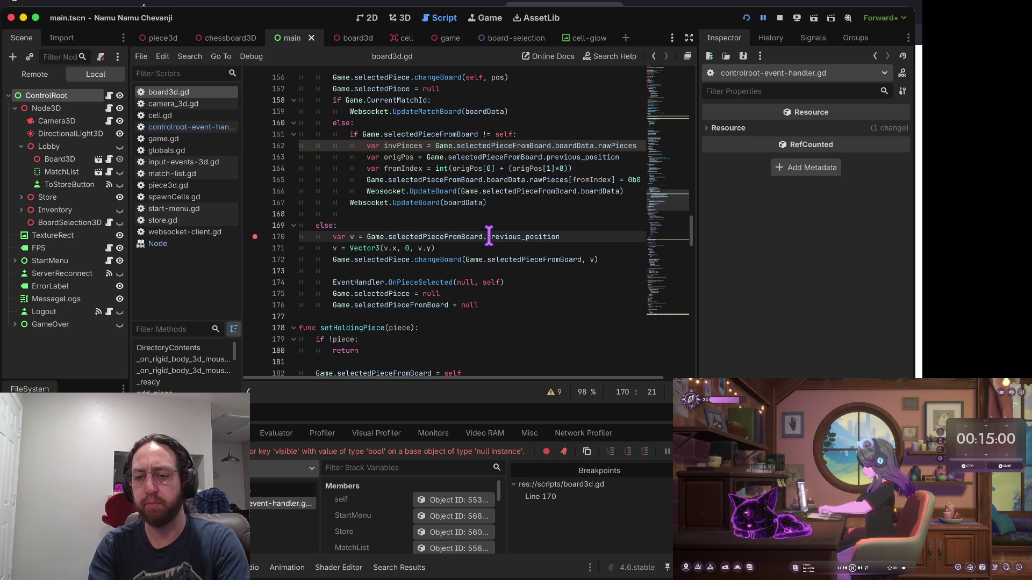
pyautogui.press('Down')
pyautogui.press('Up')
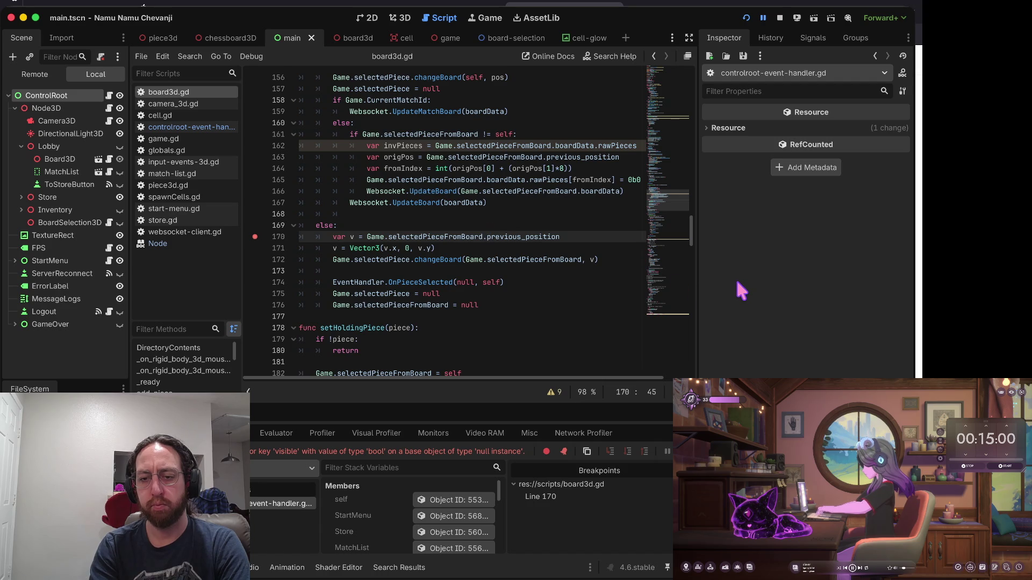
pyautogui.press('Down')
pyautogui.press('Home')
pyautogui.hotkey('alt', 'Right')
pyautogui.hotkey('alt', 'Right')
pyautogui.hotkey('alt', 'Right')
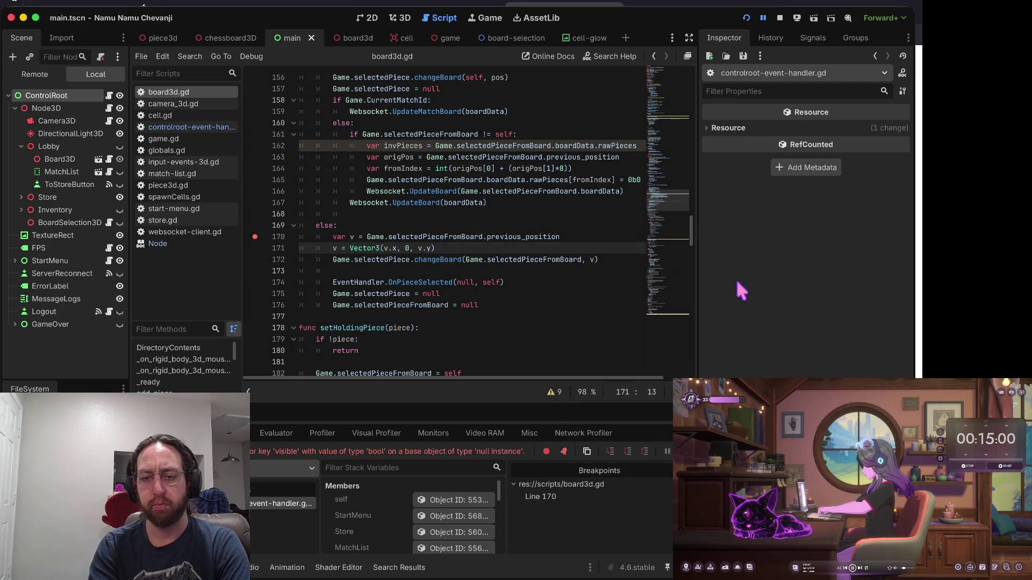
pyautogui.press('Down')
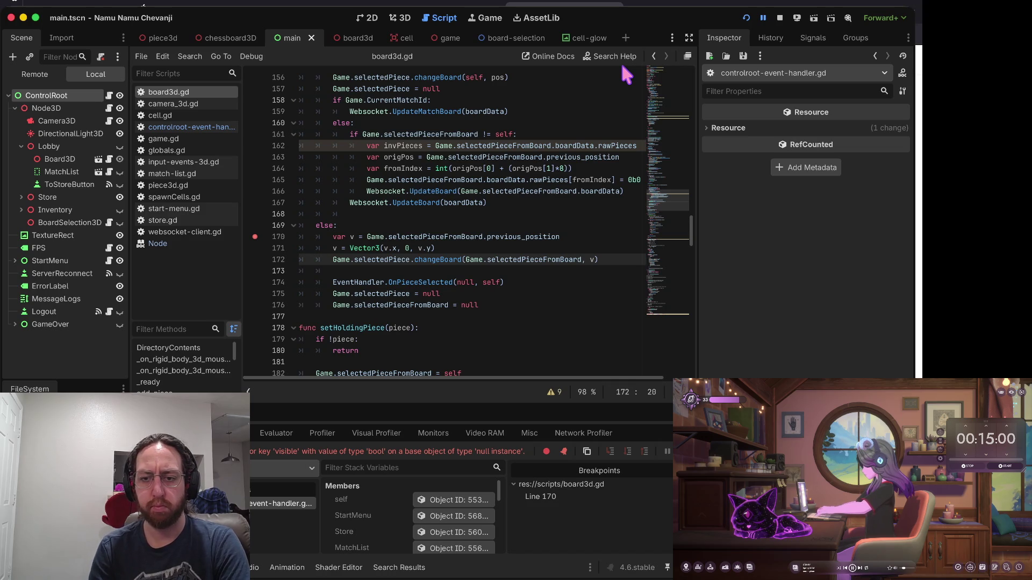
pyautogui.click(498, 237)
# Jump from previous_position on line 170 to its assignment on line 143 in onClick
pyautogui.press('Down')
pyautogui.press('Down')
pyautogui.press('Down')
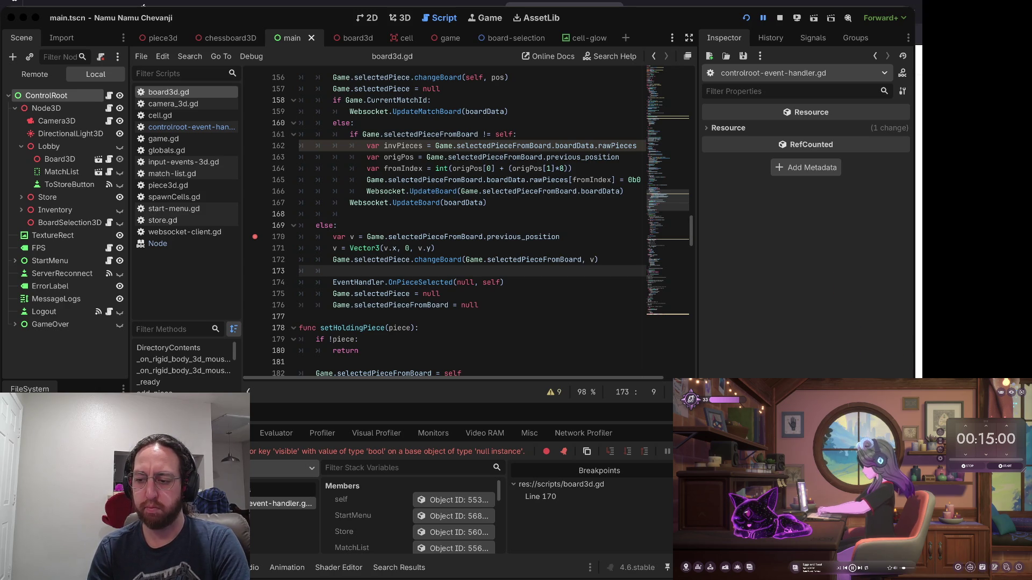
pyautogui.click(623, 476)
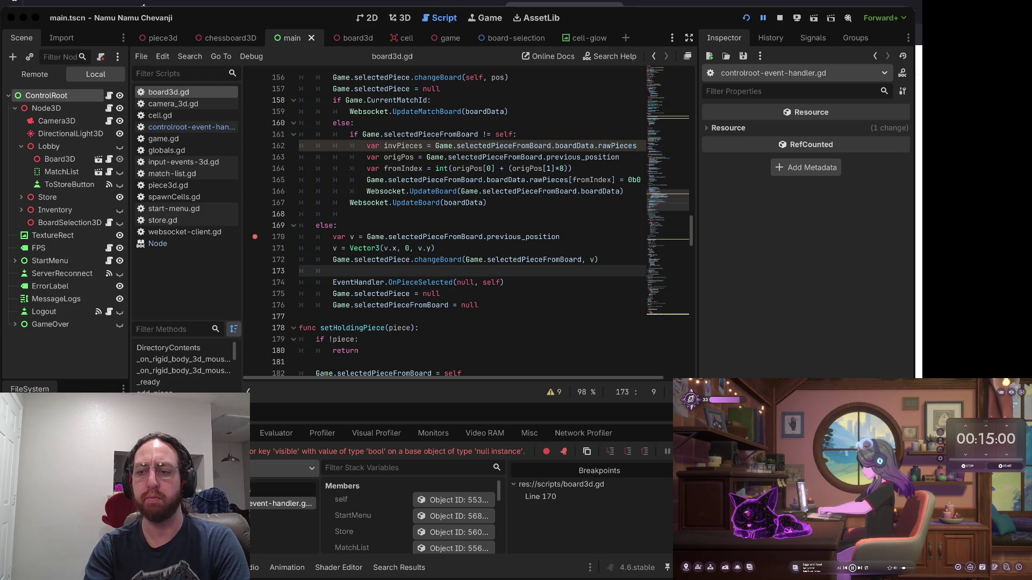
pyautogui.click(144, 5)
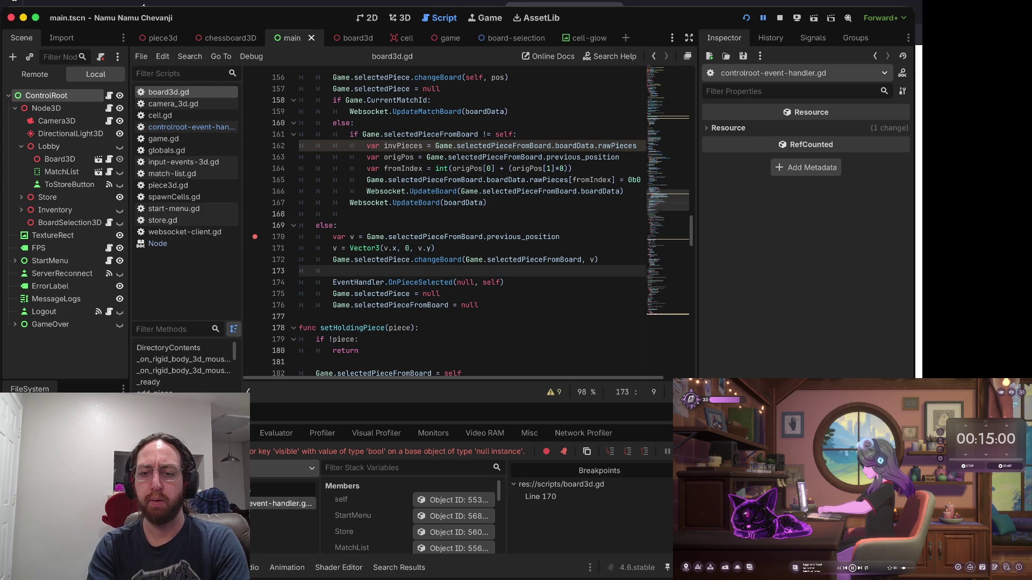
pyautogui.press('Down')
pyautogui.press('Up')
pyautogui.press('Up')
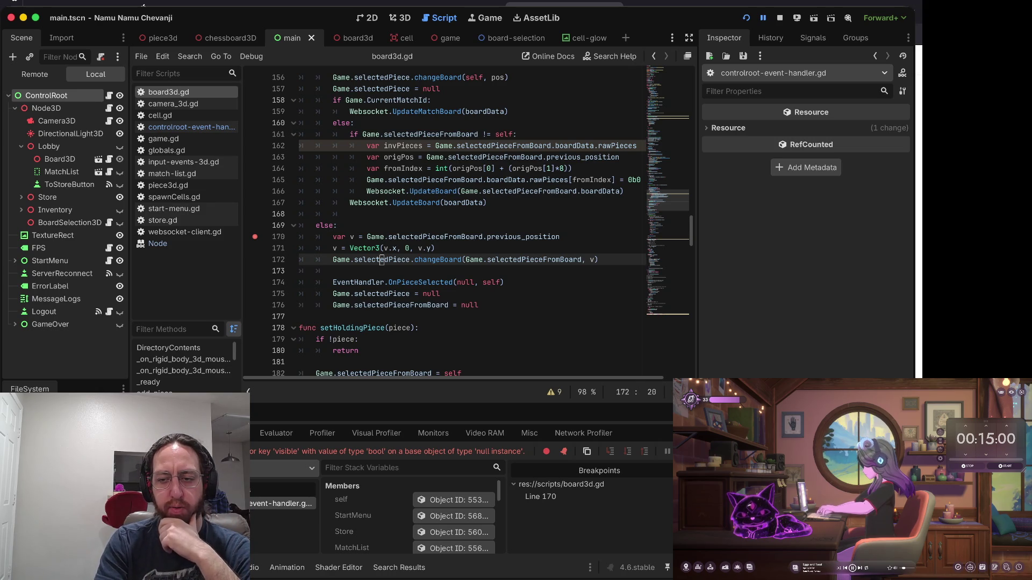
pyautogui.press('Up')
pyautogui.press('Up')
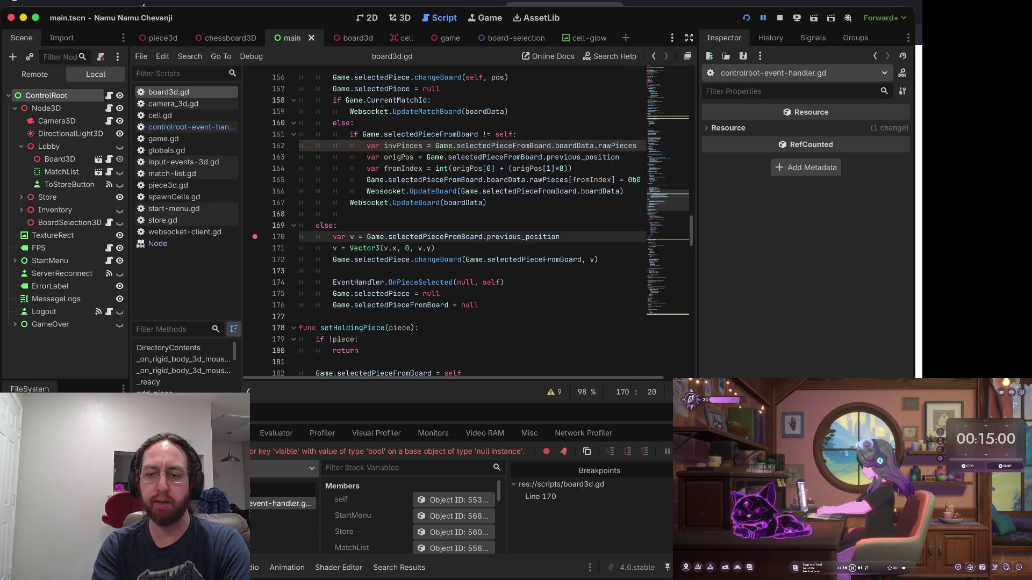
pyautogui.press('super+d')
pyautogui.press('super+d')
pyautogui.press('super+d')
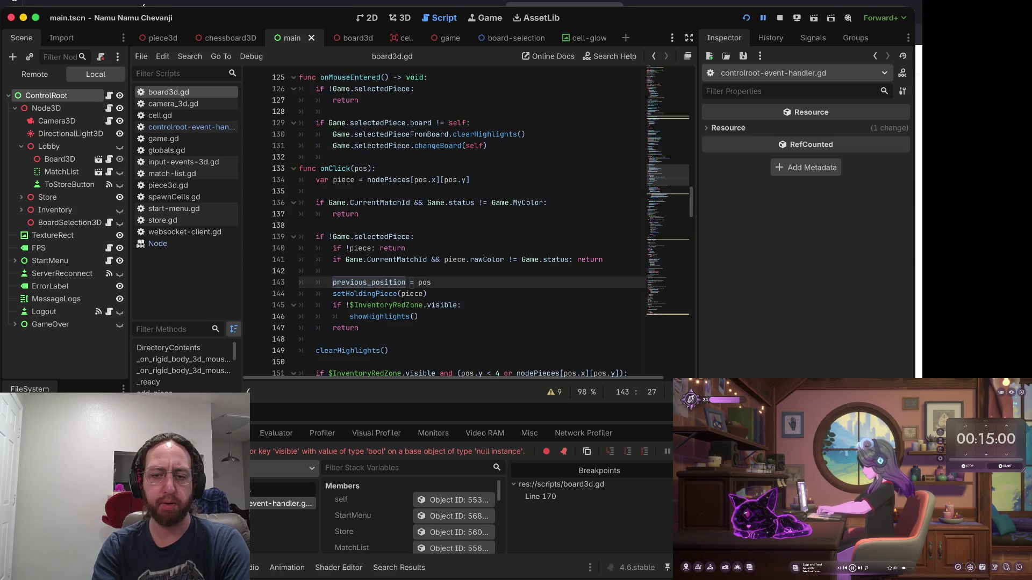
pyautogui.press('Up')
pyautogui.press('Up')
pyautogui.press('Down')
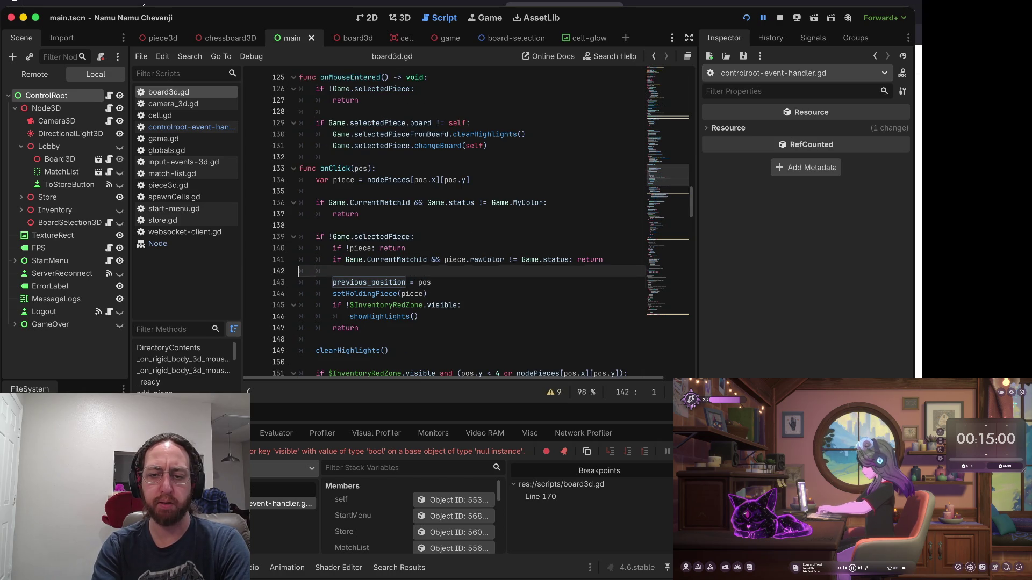
pyautogui.press('Down')
pyautogui.press('Down')
pyautogui.press('Up')
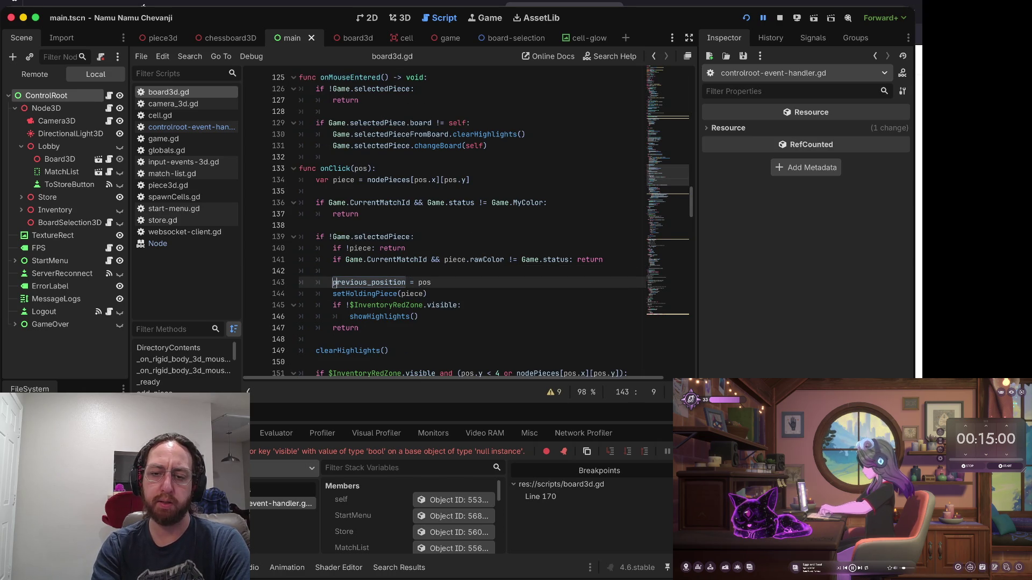
pyautogui.press('super+d')
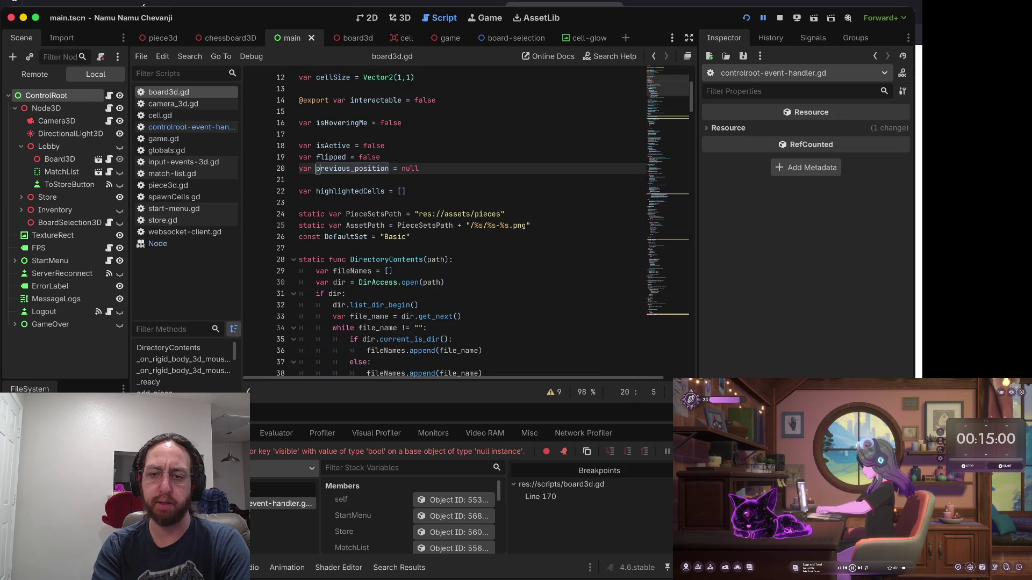
pyautogui.hotkey('alt', 'Left')
pyautogui.press('Down')
pyautogui.press('Down')
pyautogui.press('Down')
pyautogui.press('Up')
pyautogui.press('Up')
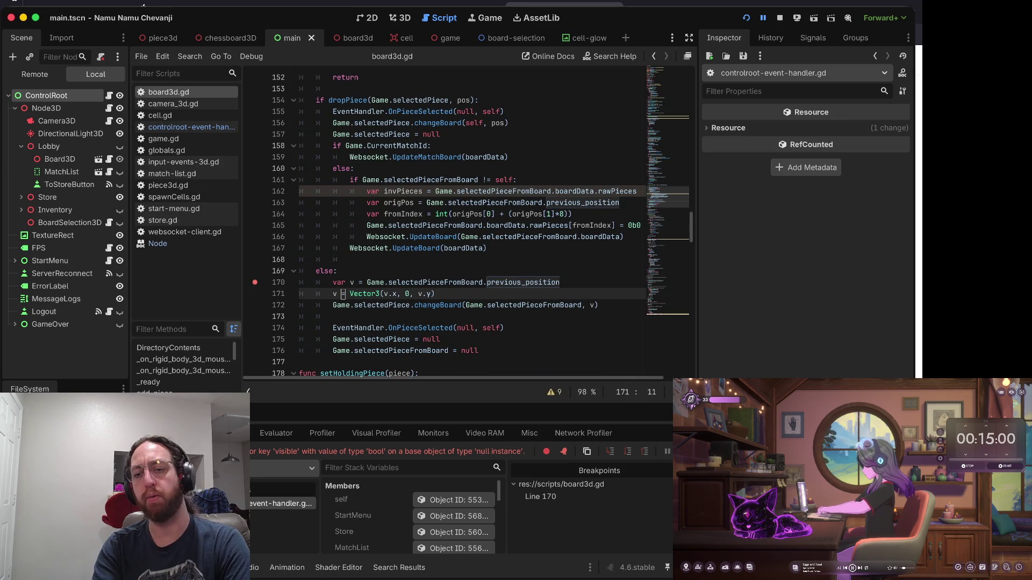
pyautogui.click(393, 293)
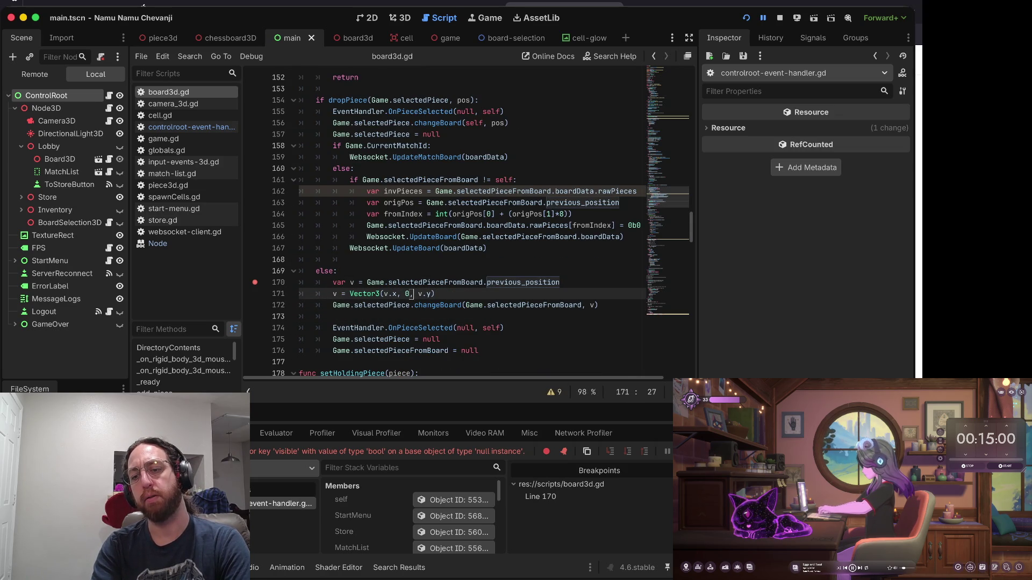
pyautogui.press('Up')
pyautogui.press('Up')
pyautogui.press('Down')
pyautogui.click(487, 282)
pyautogui.press('Down')
pyautogui.press('Up')
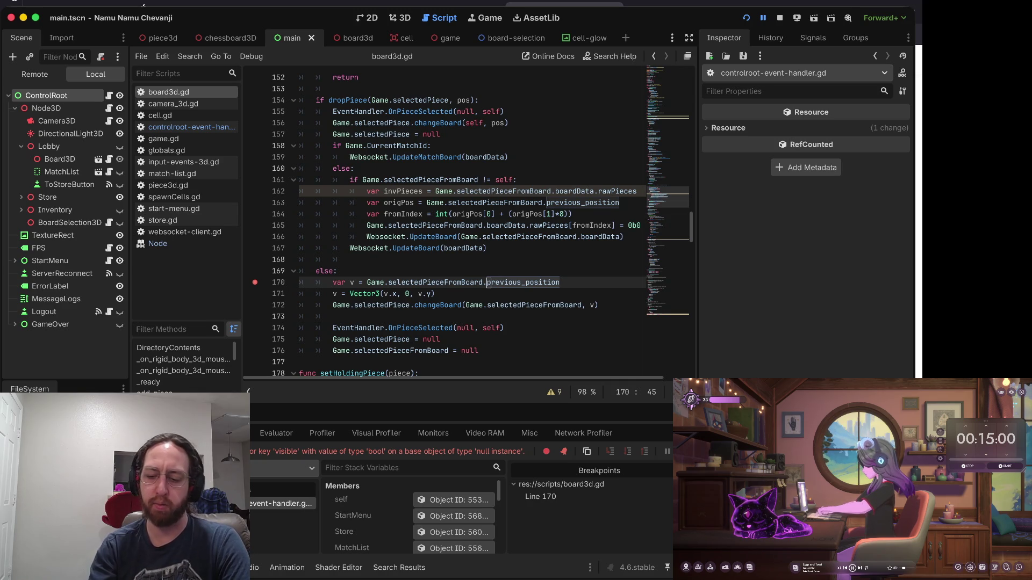
pyautogui.press('Down')
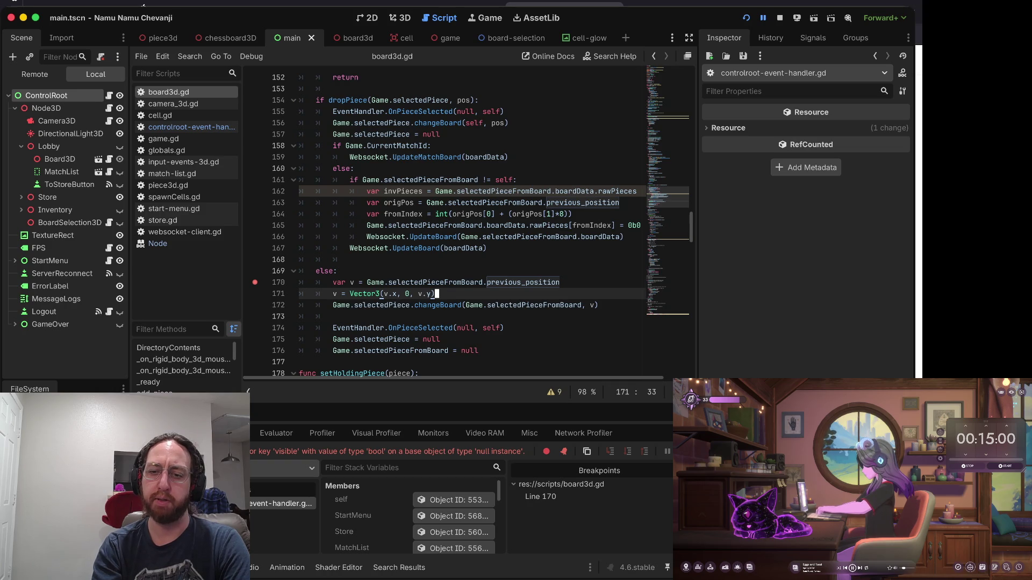
pyautogui.click(411, 305)
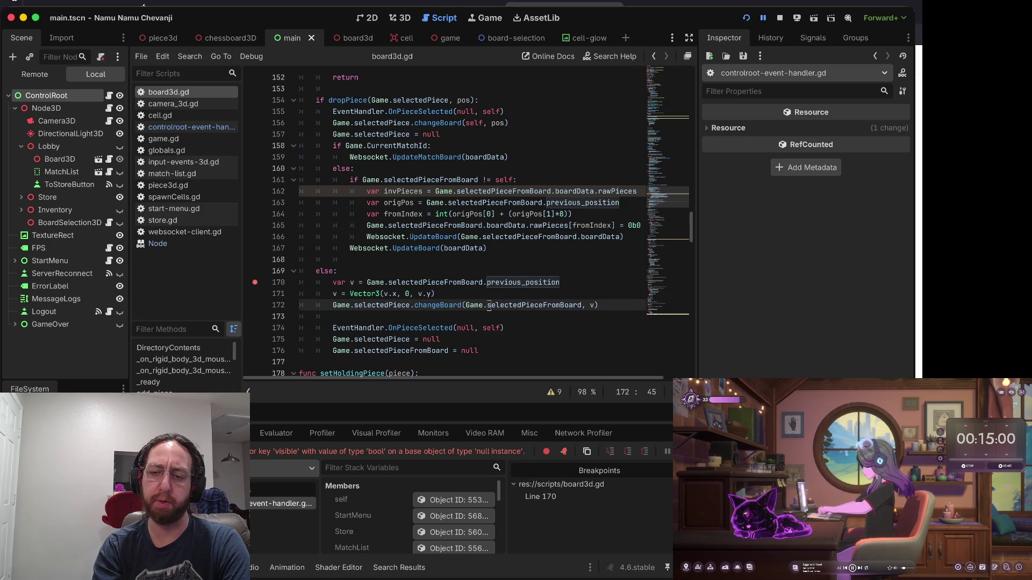
pyautogui.press('Up')
pyautogui.press('Up')
pyautogui.hotkey('alt', 'Left')
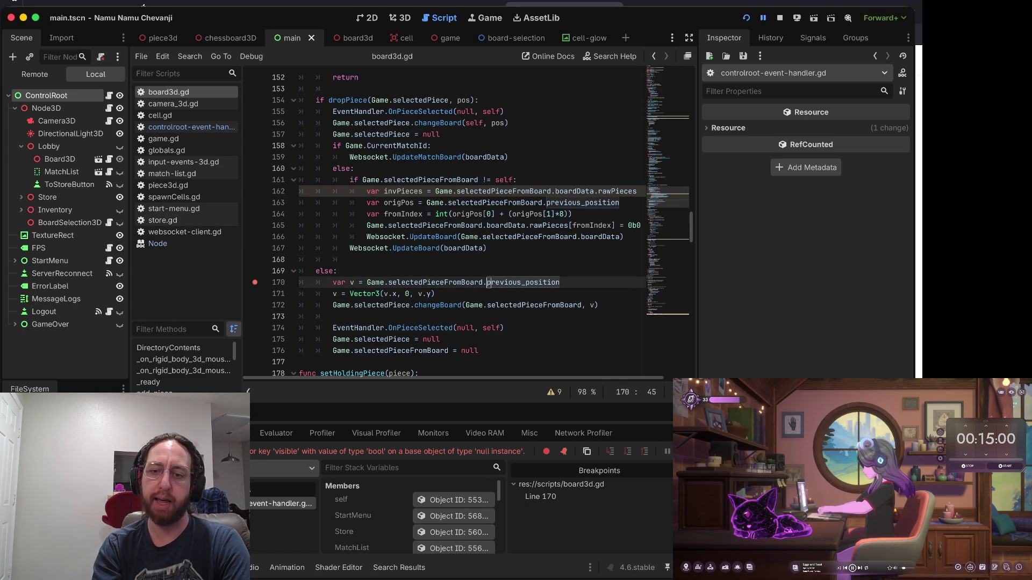
pyautogui.press('Down')
pyautogui.press('Down')
pyautogui.press('Home')
pyautogui.click(344, 293)
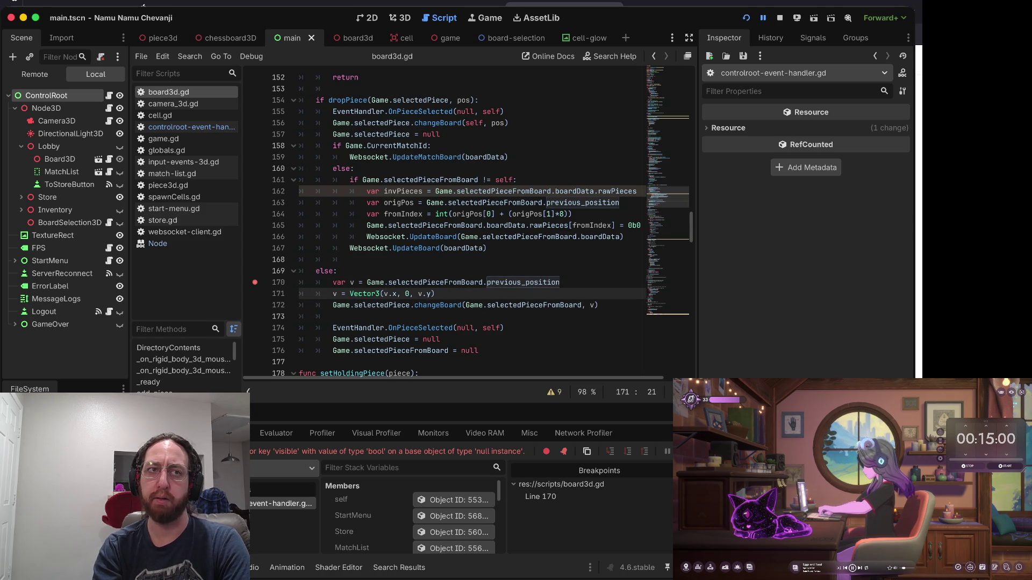
pyautogui.press('Down')
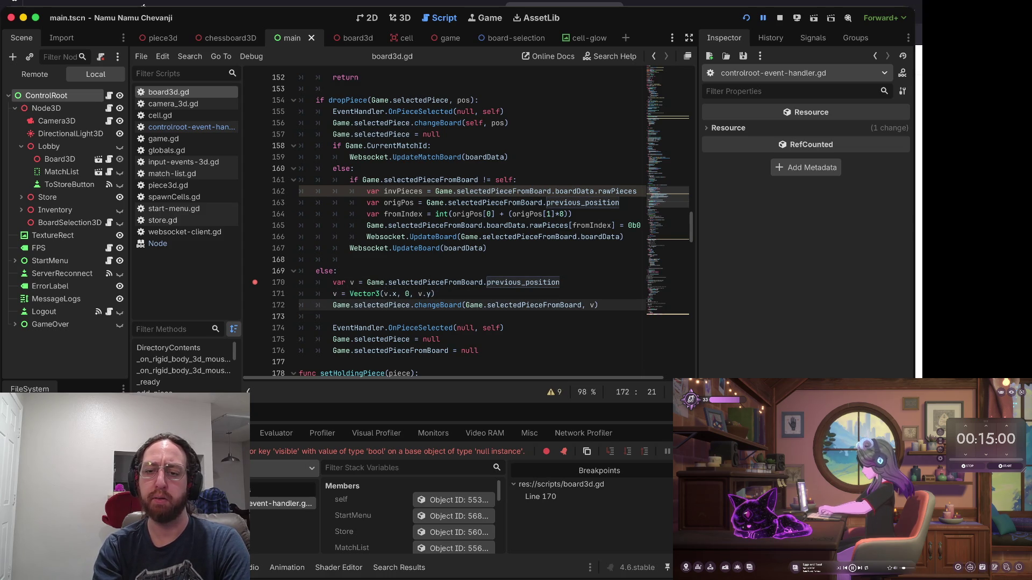
pyautogui.press('Home')
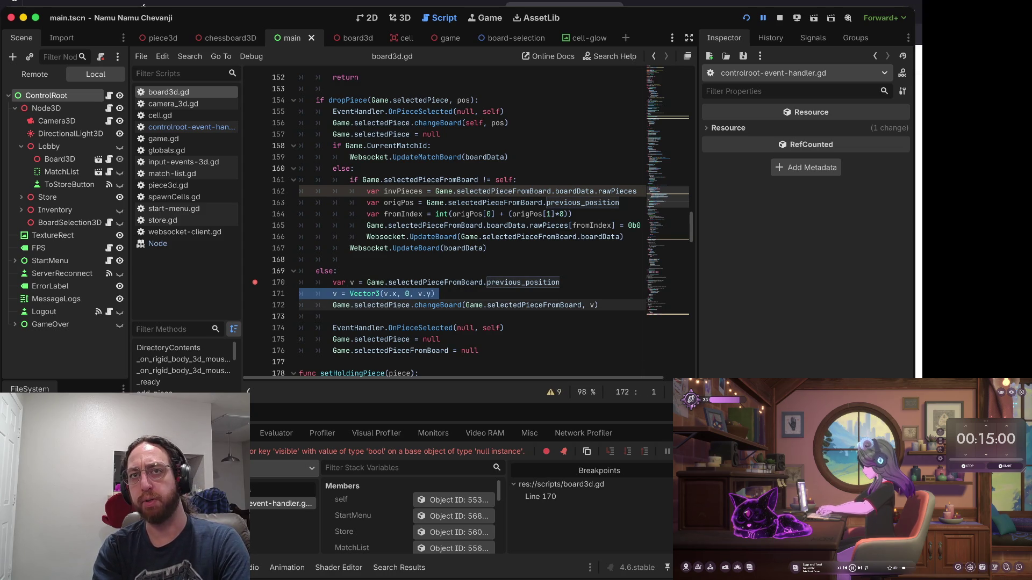
pyautogui.click(333, 317)
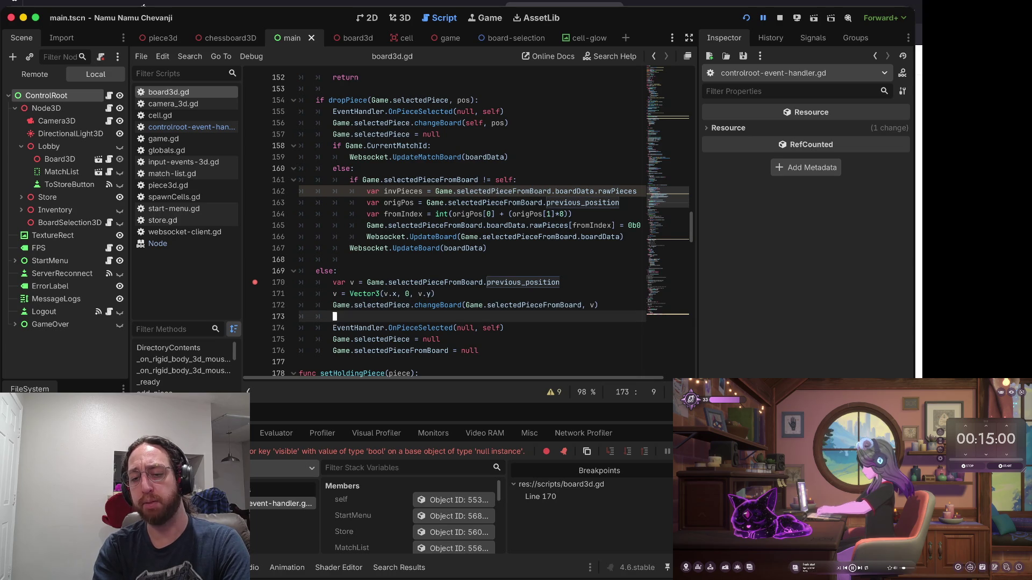
pyautogui.click(352, 305)
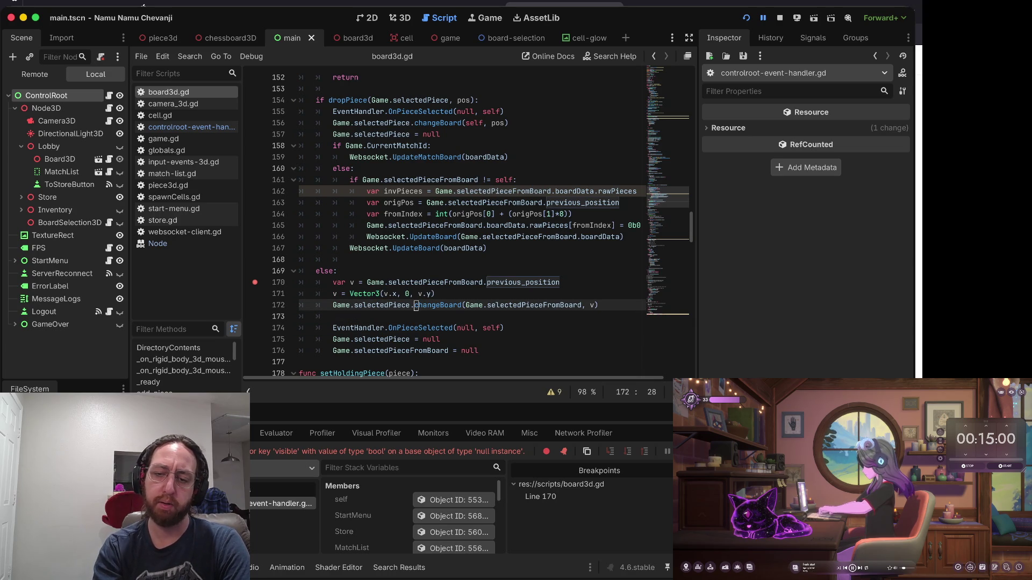
pyautogui.click(414, 294)
pyautogui.click(420, 304)
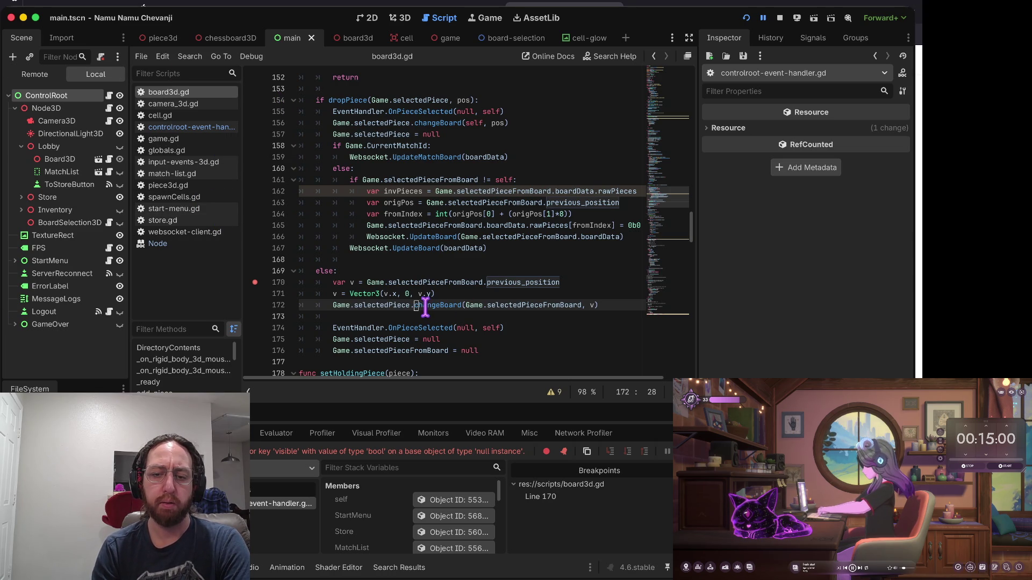
pyautogui.press('Left')
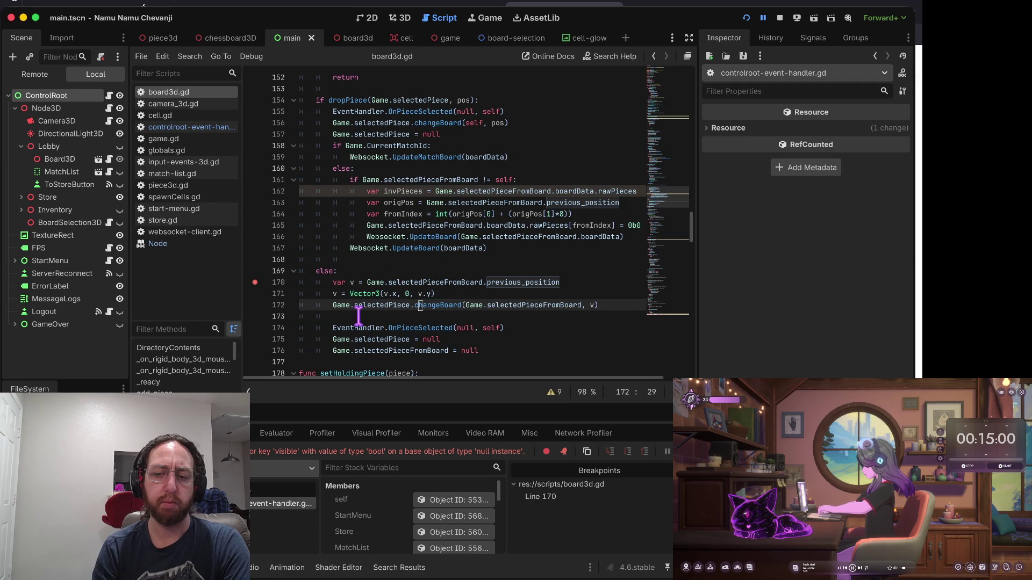
pyautogui.doubleClick(376, 305)
pyautogui.click(388, 285)
pyautogui.doubleClick(387, 305)
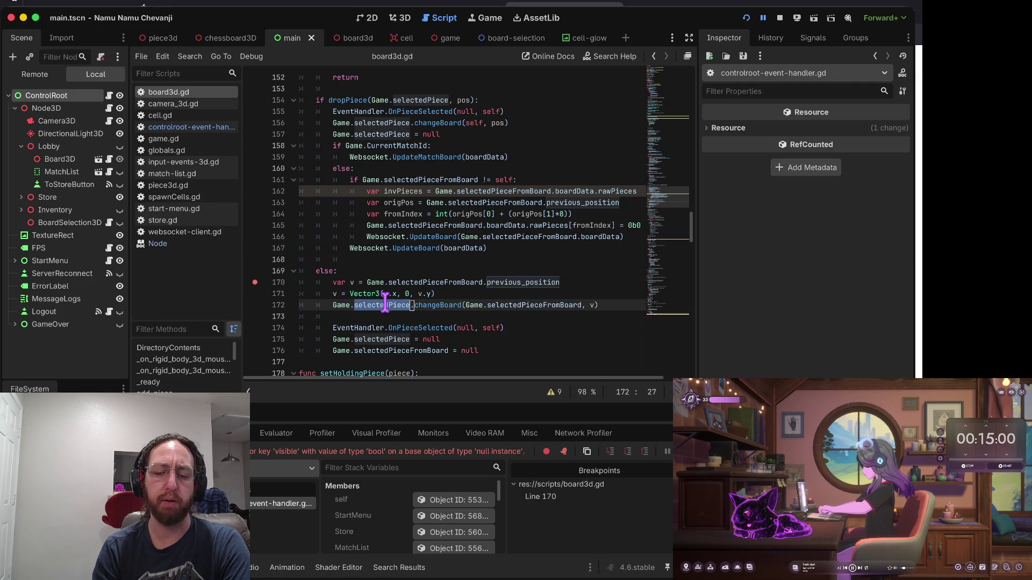
pyautogui.doubleClick(430, 305)
pyautogui.click(430, 305)
pyautogui.doubleClick(430, 304)
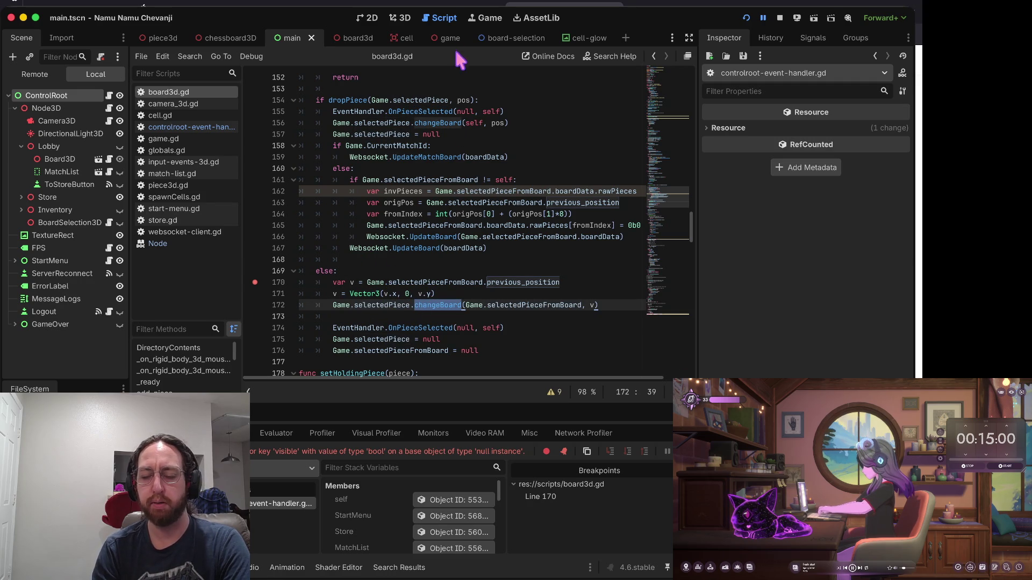
pyautogui.click(370, 303)
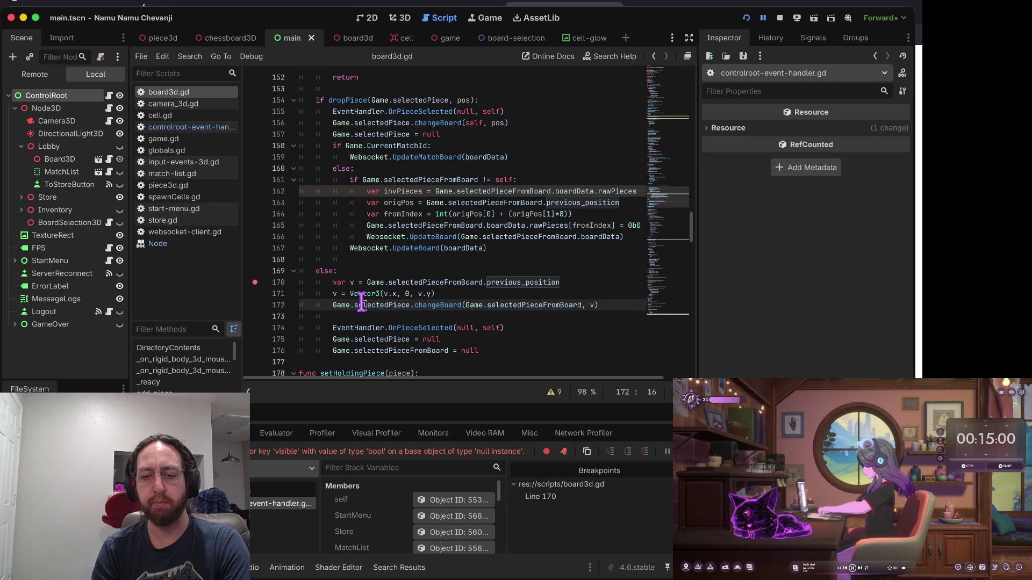
pyautogui.doubleClick(370, 305)
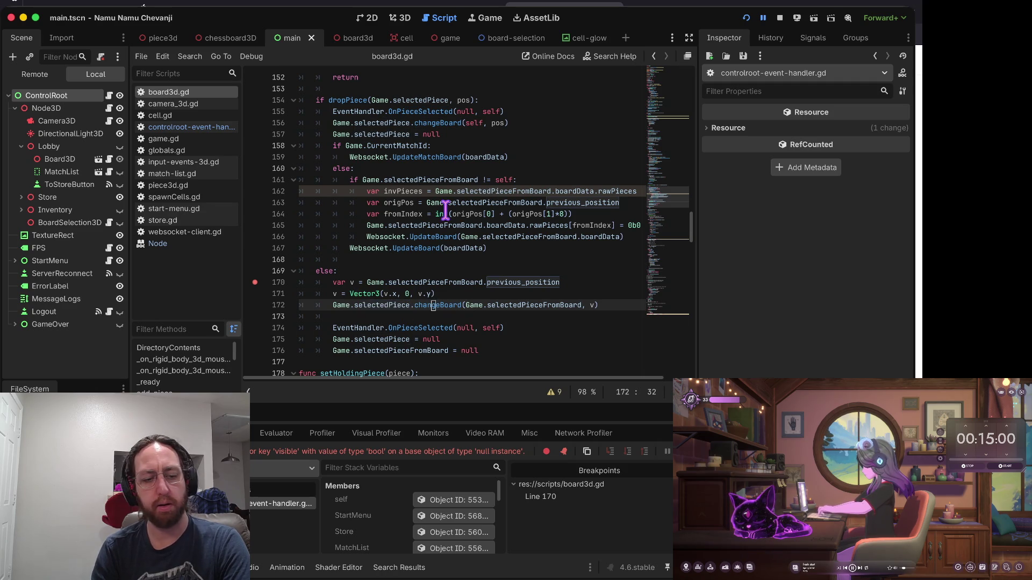
pyautogui.doubleClick(392, 282)
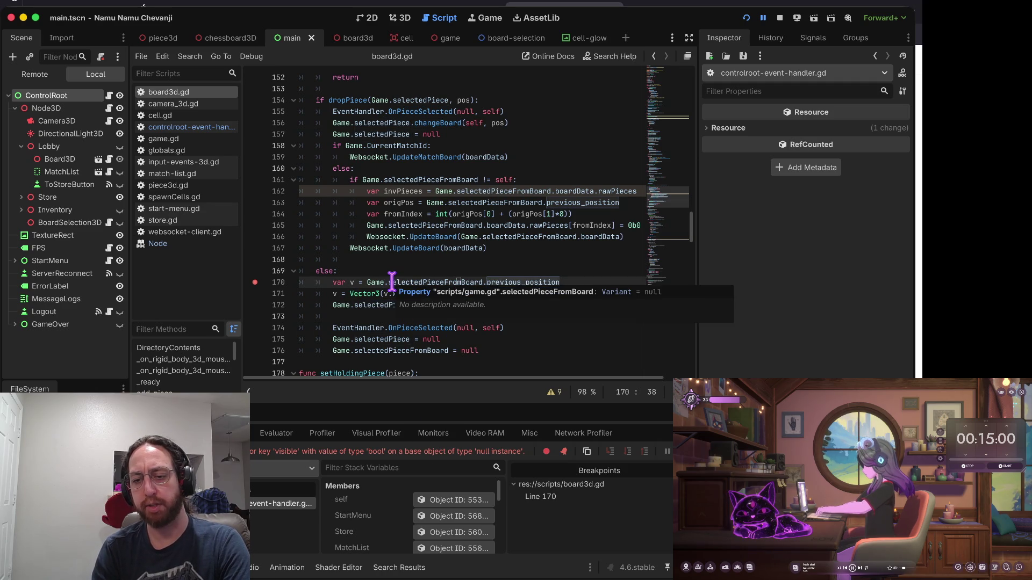
pyautogui.tripleClick(361, 293)
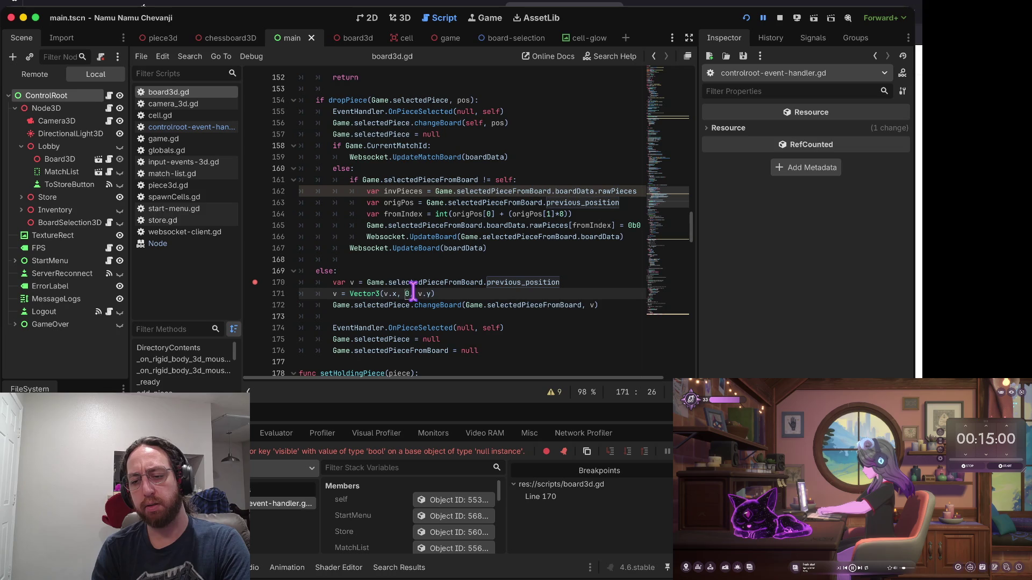
pyautogui.click(551, 305)
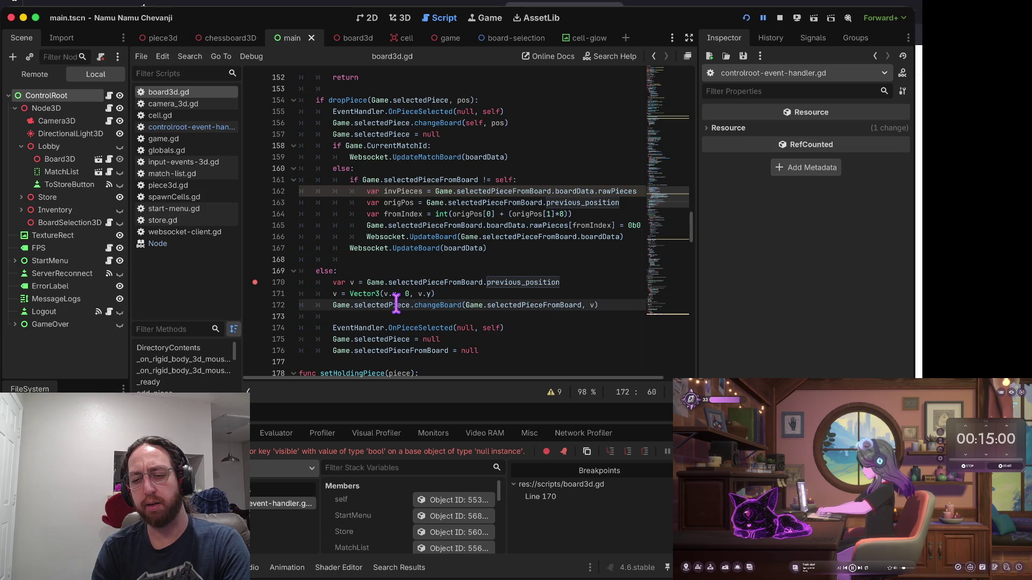
pyautogui.moveTo(350, 293); pyautogui.dragTo(448, 295)
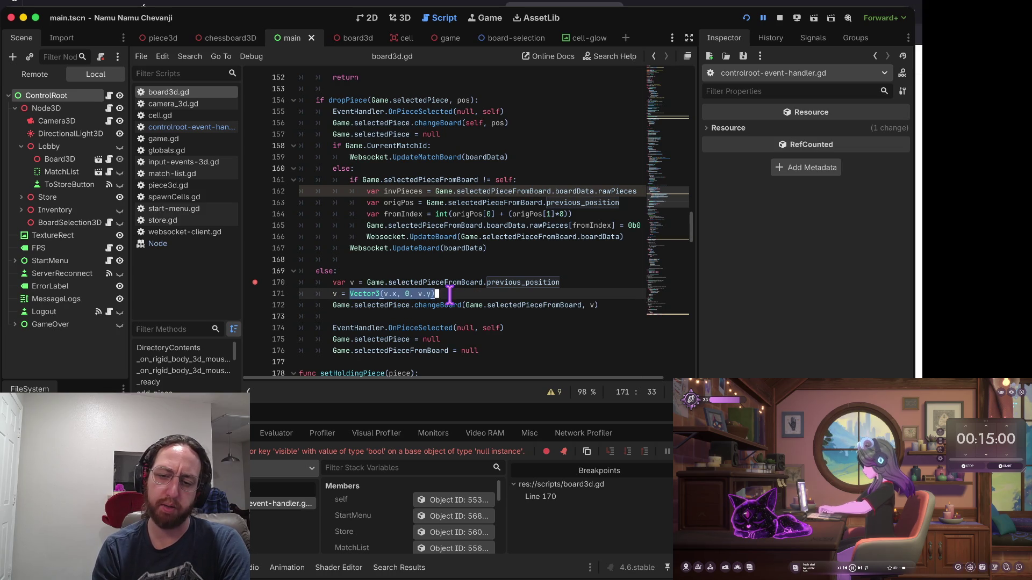
pyautogui.doubleClick(407, 294)
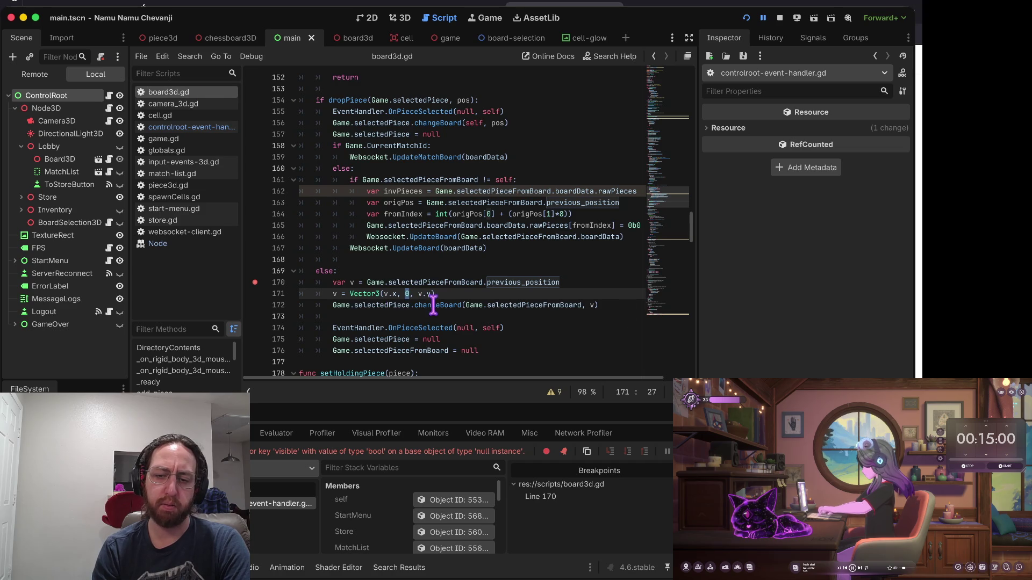
pyautogui.click(433, 305)
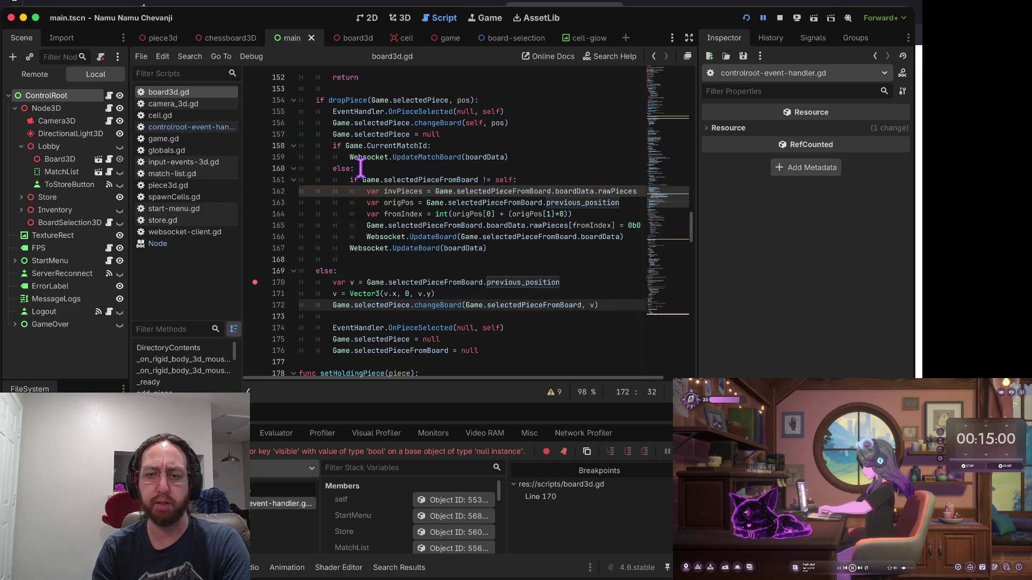
pyautogui.scroll(5, 415, 132)
pyautogui.scroll(2, 481, 295)
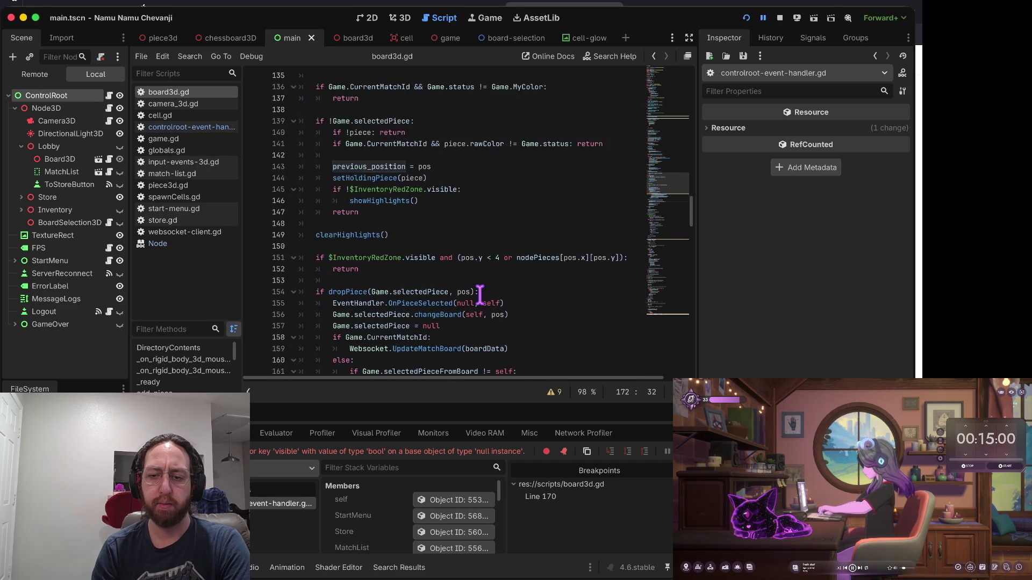
pyautogui.click(492, 339)
pyautogui.scroll(-2, 483, 323)
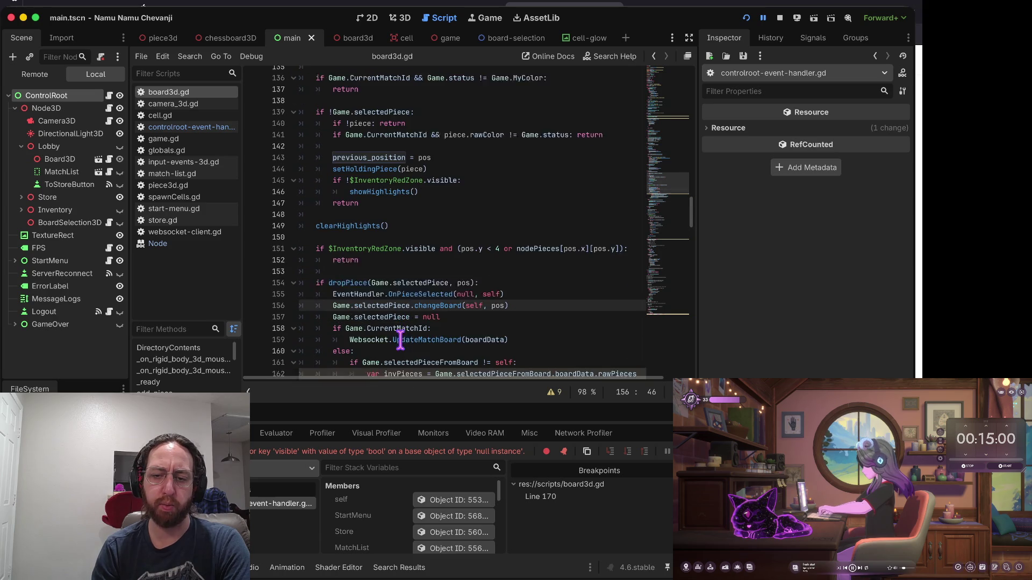
pyautogui.scroll(2, 462, 279)
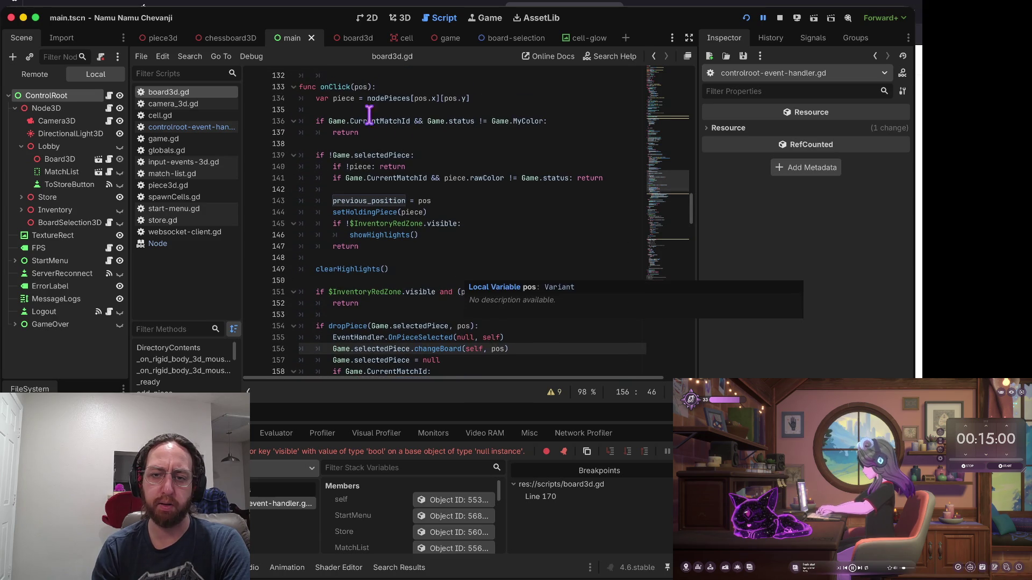
pyautogui.click(355, 88)
# Search all project files for onClick and open its call inside cell.gd
pyautogui.press('super+shift+f')
pyautogui.write('onClick')
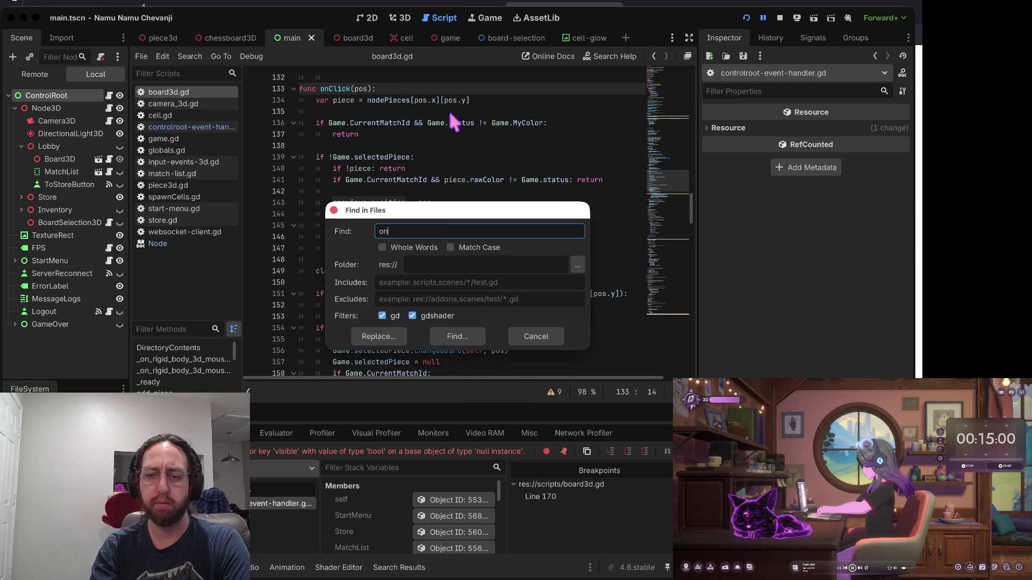
pyautogui.press('Return')
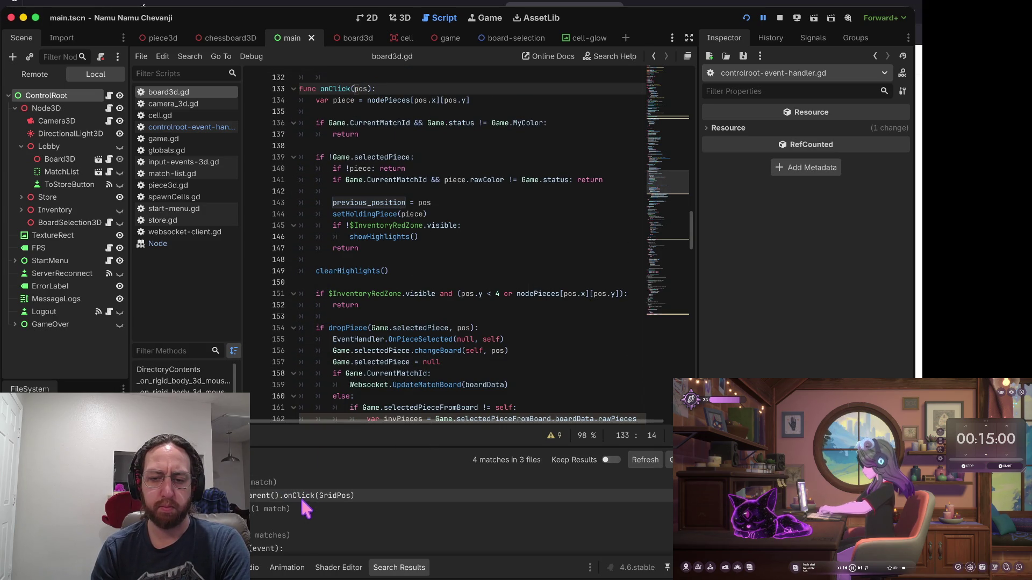
pyautogui.click(301, 498)
pyautogui.scroll(1, 460, 192)
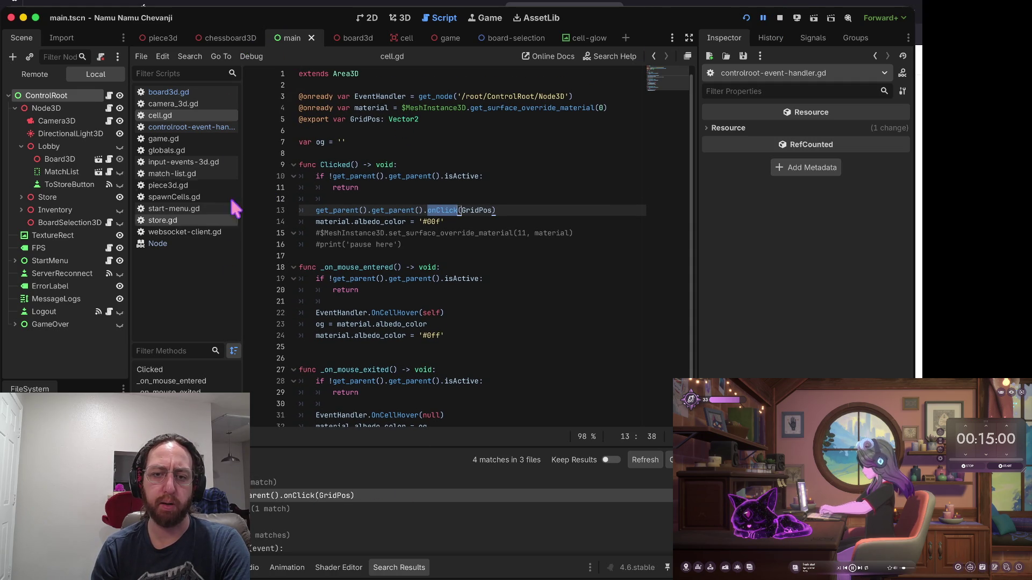
# Return to board3d.gd, select the changeBoard call on line 156, then jump to piece3d.gd
pyautogui.click(207, 94)
pyautogui.scroll(-3, 503, 252)
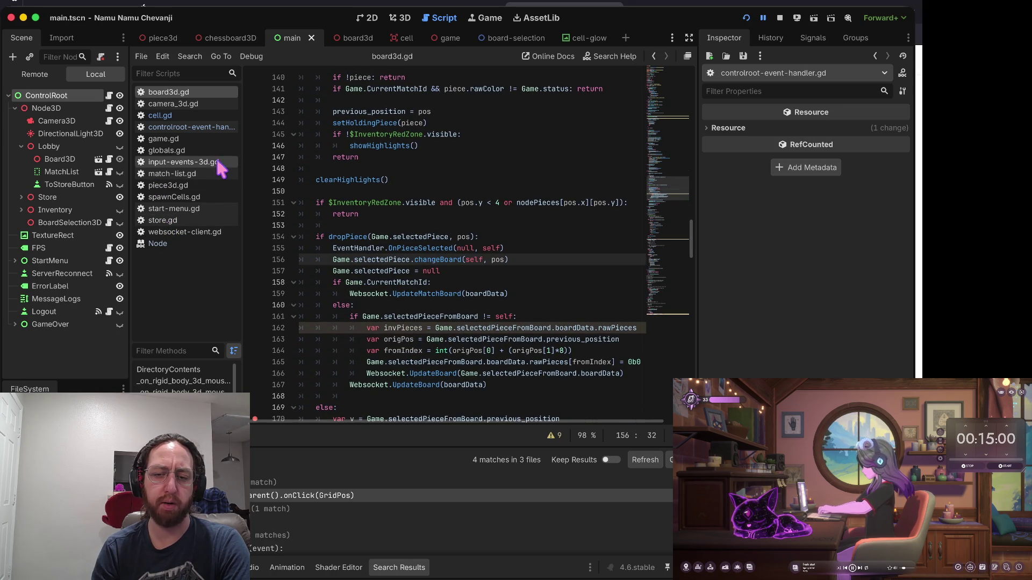
pyautogui.moveTo(330, 259)
pyautogui.mouseDown()
pyautogui.moveTo(504, 259)
pyautogui.moveTo(306, 259)
pyautogui.moveTo(536, 263)
pyautogui.moveTo(303, 259)
pyautogui.mouseUp()
pyautogui.click(306, 259)
pyautogui.click(524, 261)
pyautogui.click(521, 259)
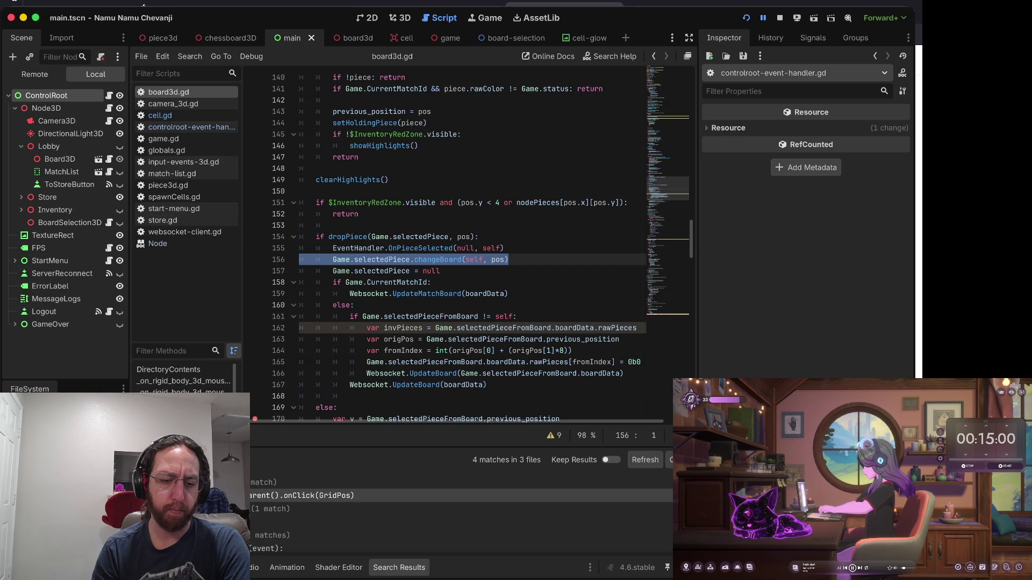
pyautogui.hotkey('alt', 'Left')
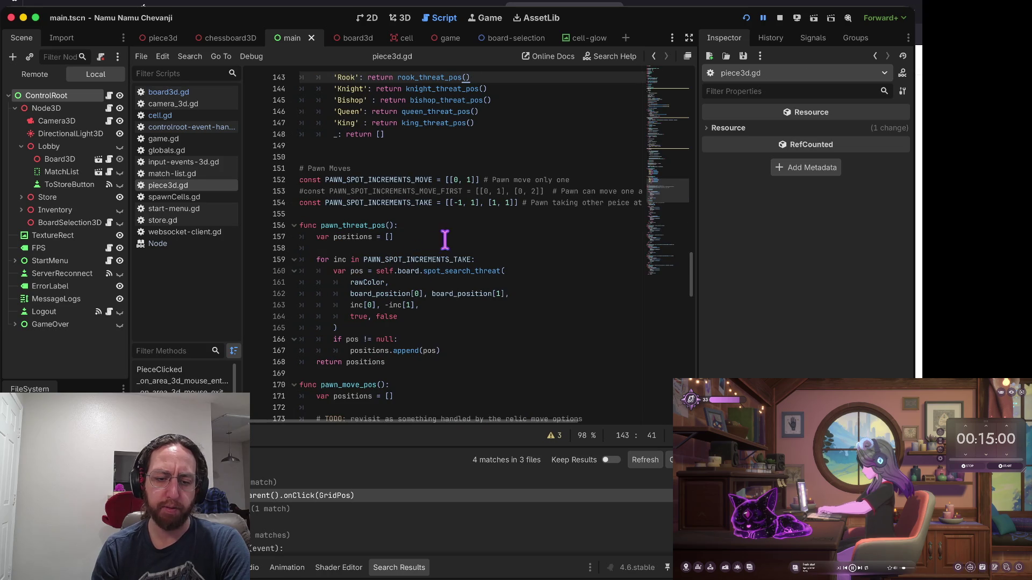
pyautogui.scroll(6, 480, 168)
pyautogui.scroll(-2, 480, 169)
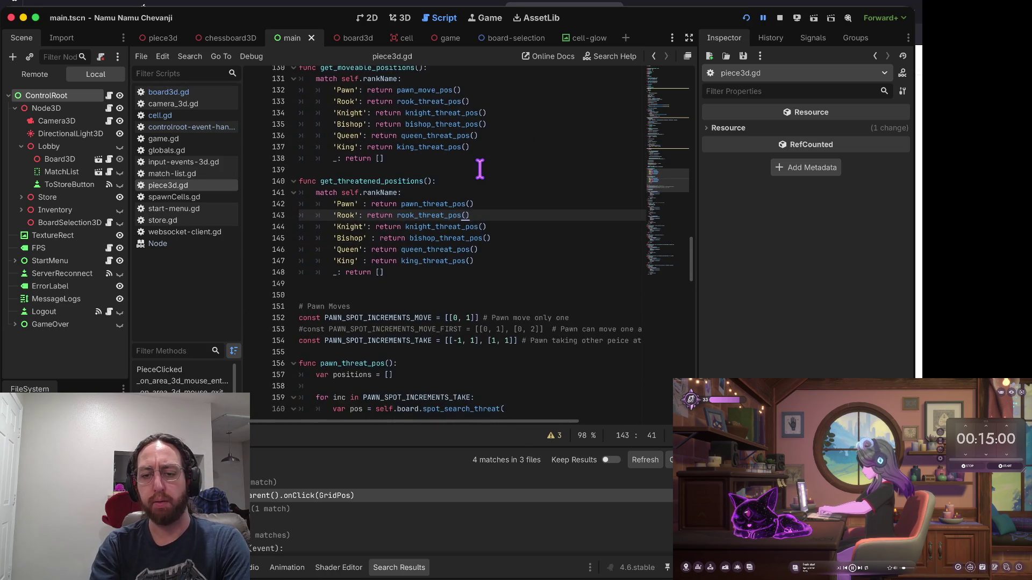
pyautogui.hotkey('ctrl', 'f')
pyautogui.write('changeP')
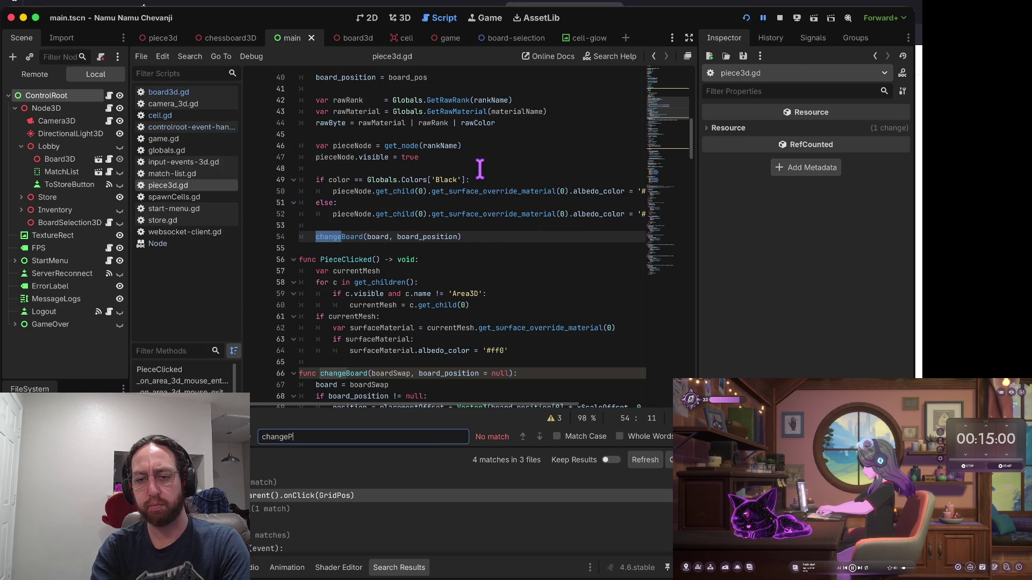
pyautogui.press('Return')
pyautogui.write('b')
pyautogui.press('Return')
pyautogui.press('Escape')
pyautogui.hotkey('ctrl', 'Right')
pyautogui.hotkey('ctrl', 'Right')
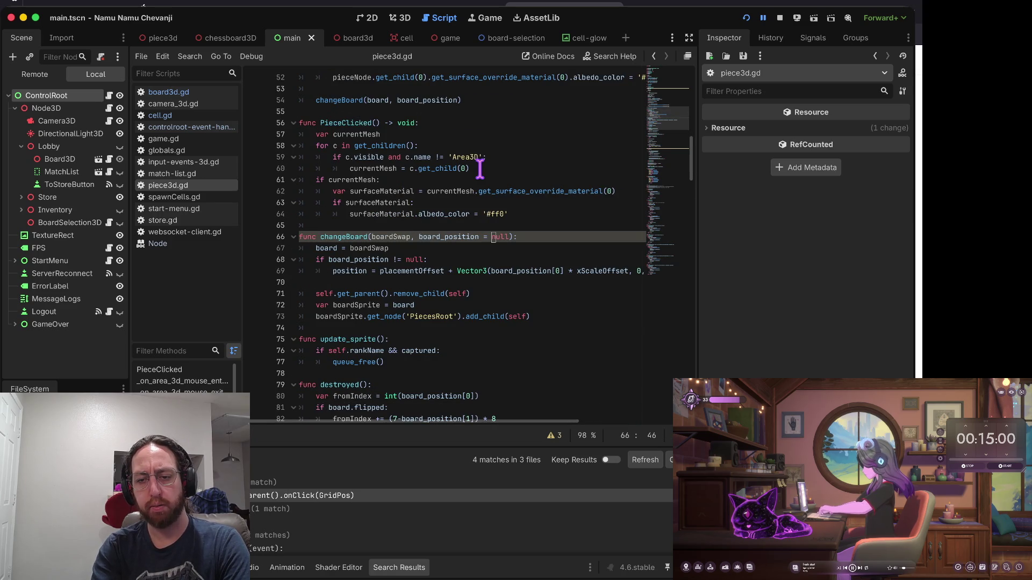
pyautogui.press('Down')
pyautogui.press('Down')
pyautogui.press('Down')
pyautogui.press('End')
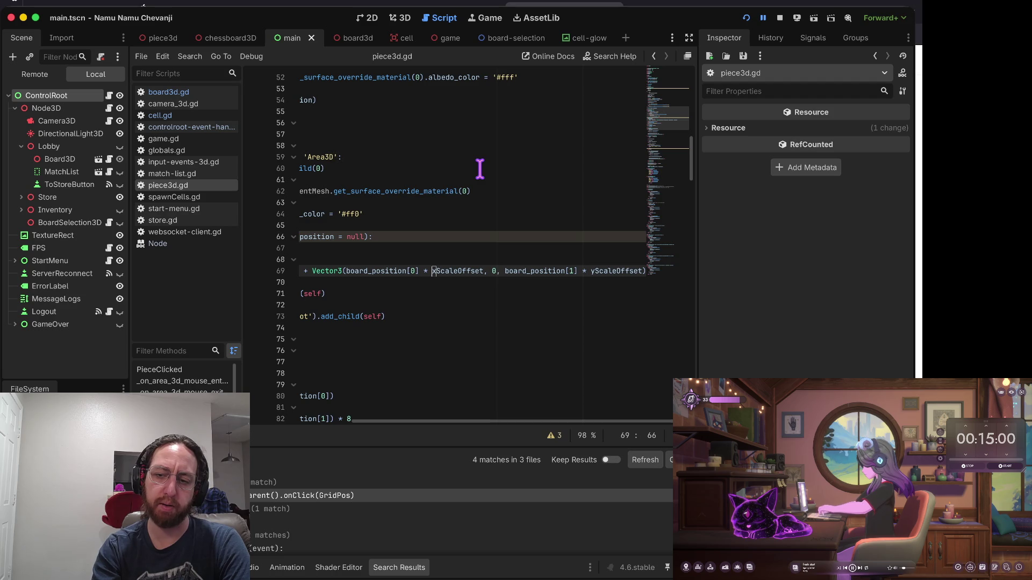
pyautogui.press('Home')
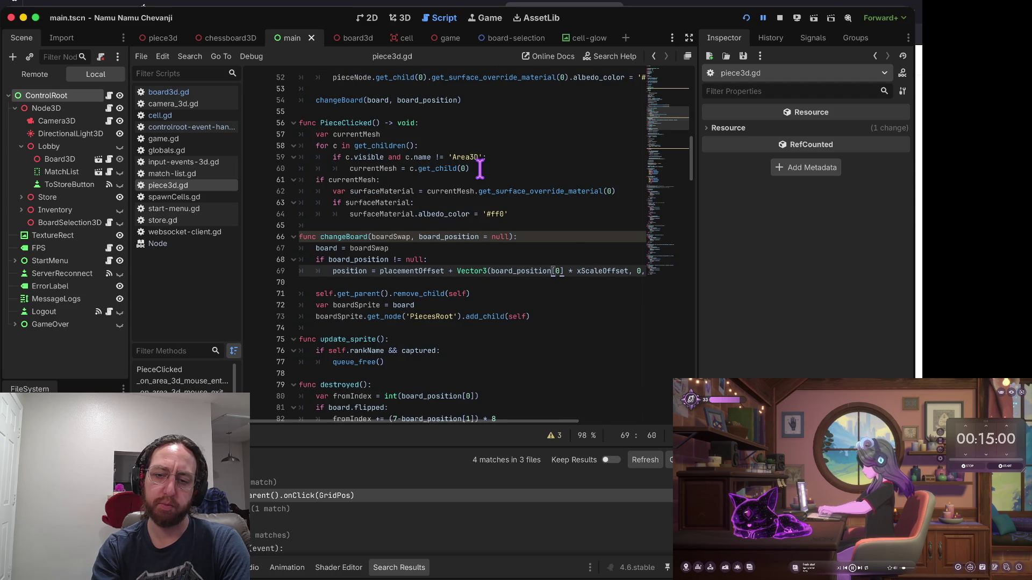
pyautogui.press('Up')
pyautogui.press('Up')
pyautogui.press('Up')
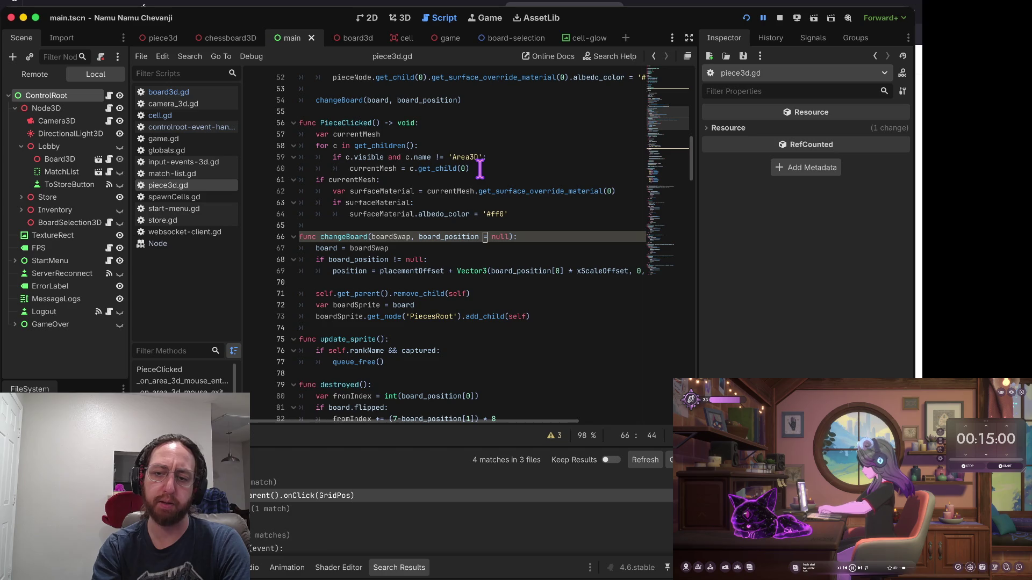
pyautogui.write(': Vector2')
pyautogui.press('Right')
pyautogui.press('Right')
pyautogui.press('Right')
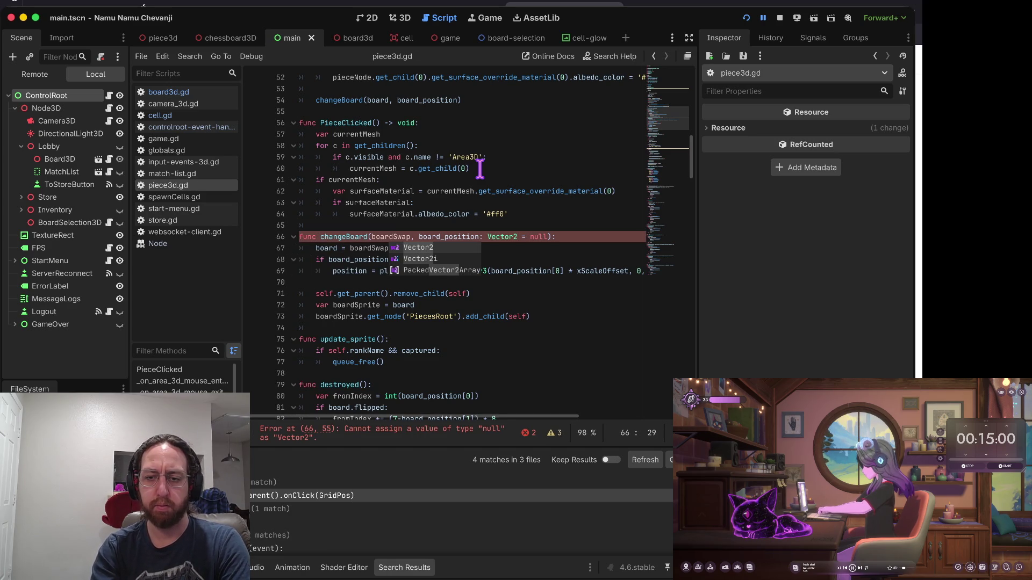
pyautogui.press('Escape')
pyautogui.click(491, 238)
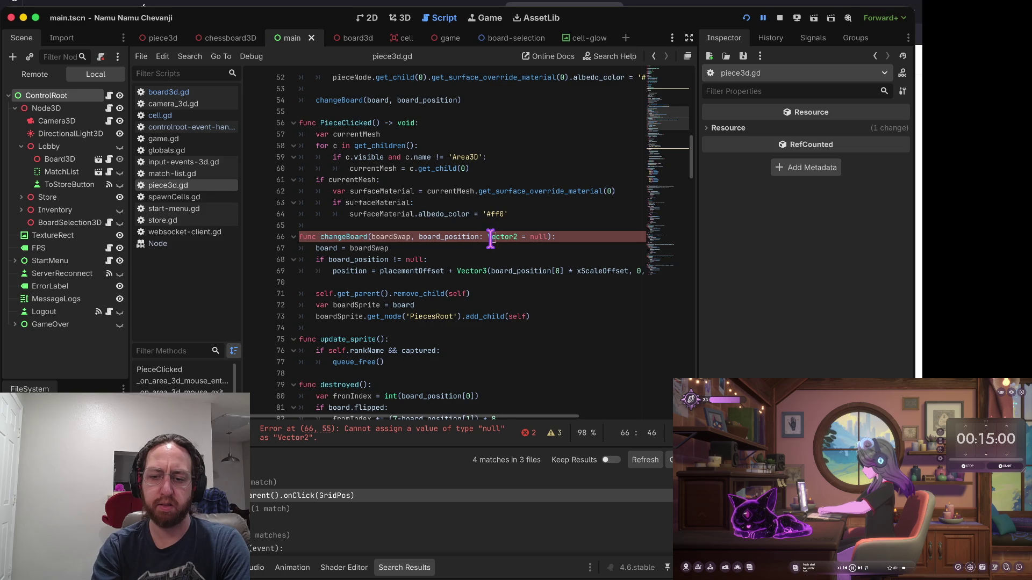
pyautogui.moveTo(491, 238)
pyautogui.press('Right')
pyautogui.press('Right')
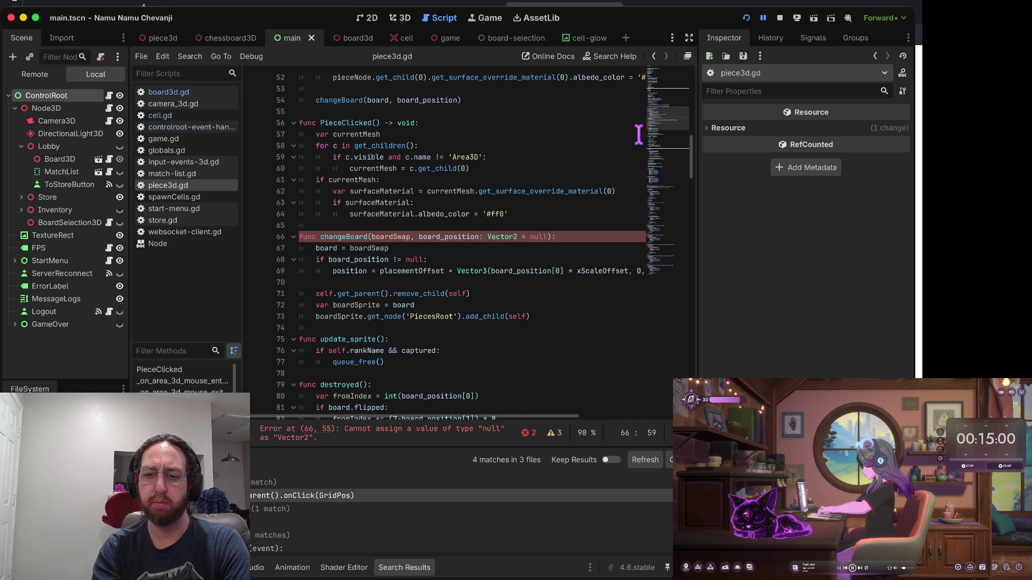
pyautogui.hotkey('ctrl', 'z')
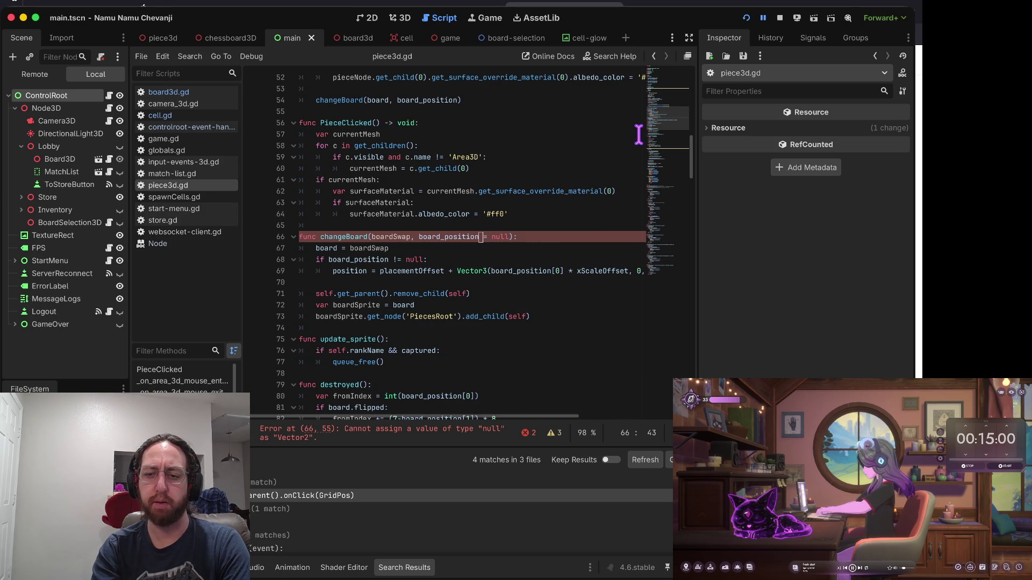
# In board3d.gd, delete the 0 argument from the vector on line 171 and save
pyautogui.click(194, 93)
pyautogui.click(506, 248)
pyautogui.click(507, 258)
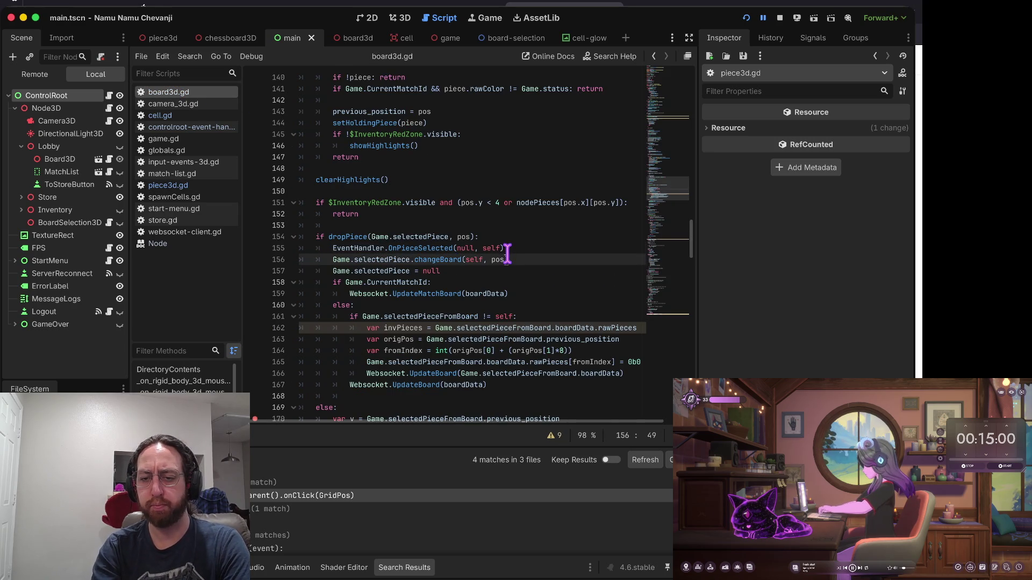
pyautogui.scroll(-3, 508, 254)
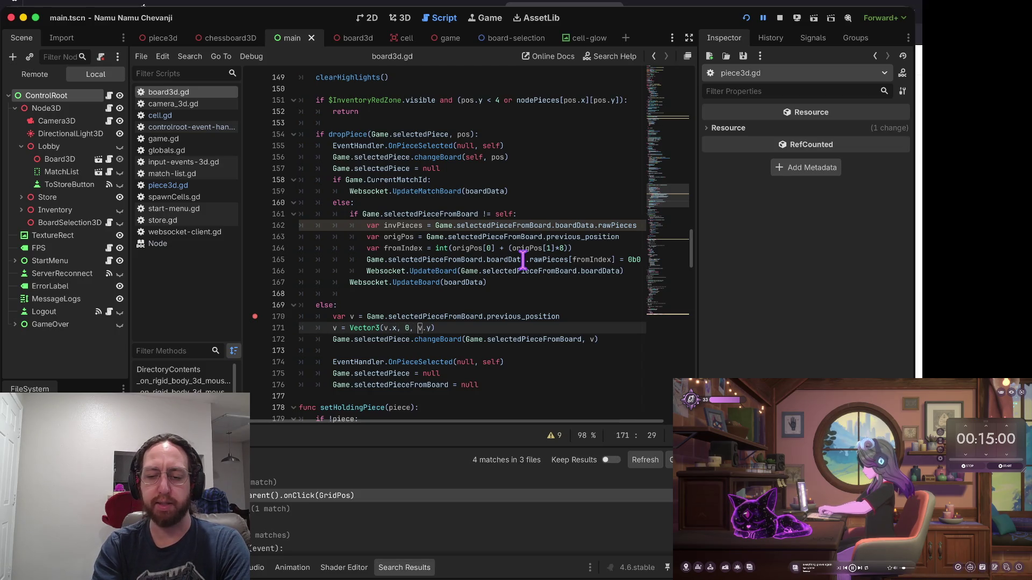
pyautogui.press('BackSpace')
pyautogui.press('Left')
pyautogui.press('Left')
pyautogui.press('Left')
pyautogui.hotkey('ctrl', 's')
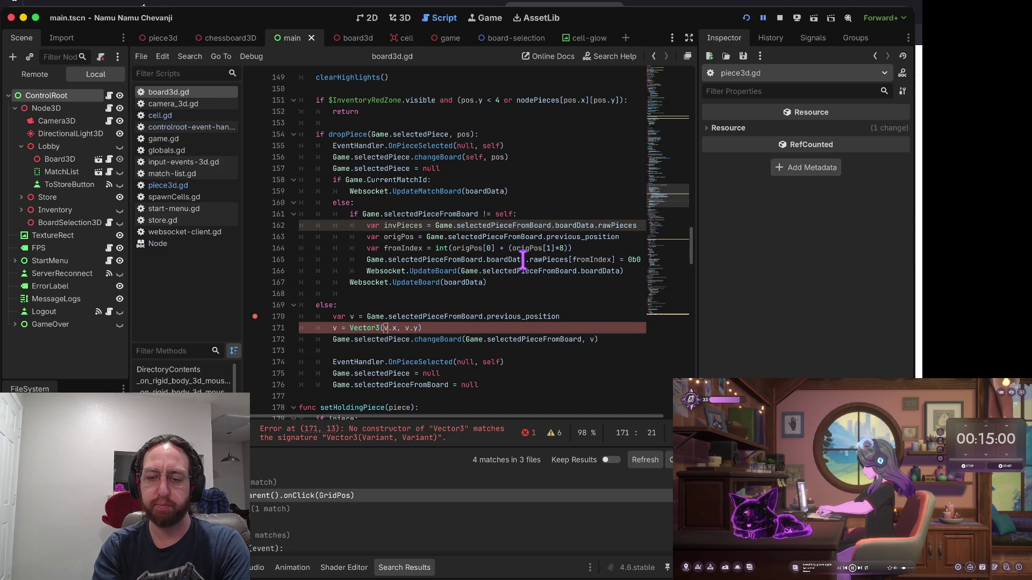
# Change Vector3 to Vector2 on line 171, save, and run the project
pyautogui.press('BackSpace')
pyautogui.write('2')
pyautogui.hotkey('ctrl', 's')
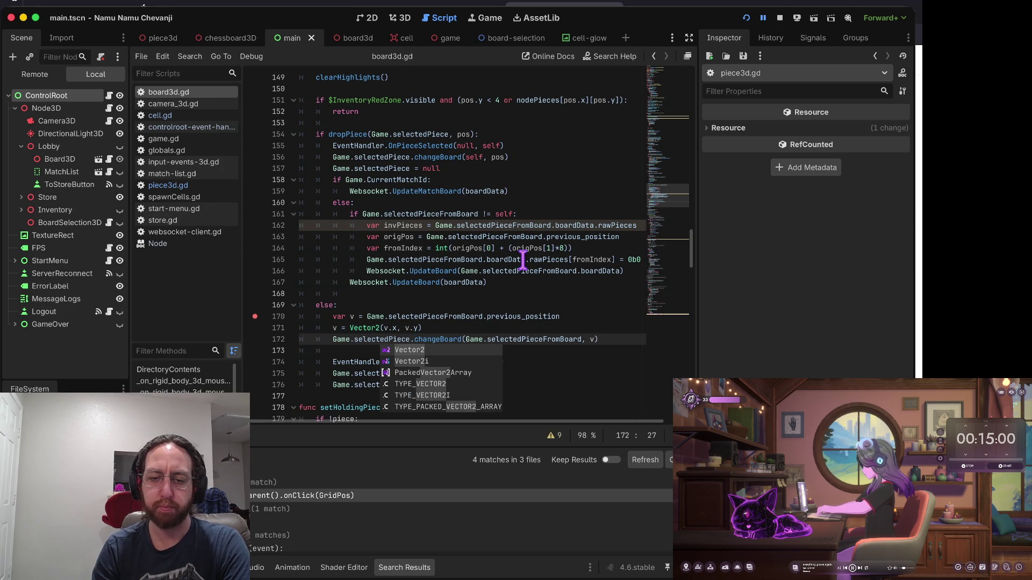
pyautogui.press('super+b')
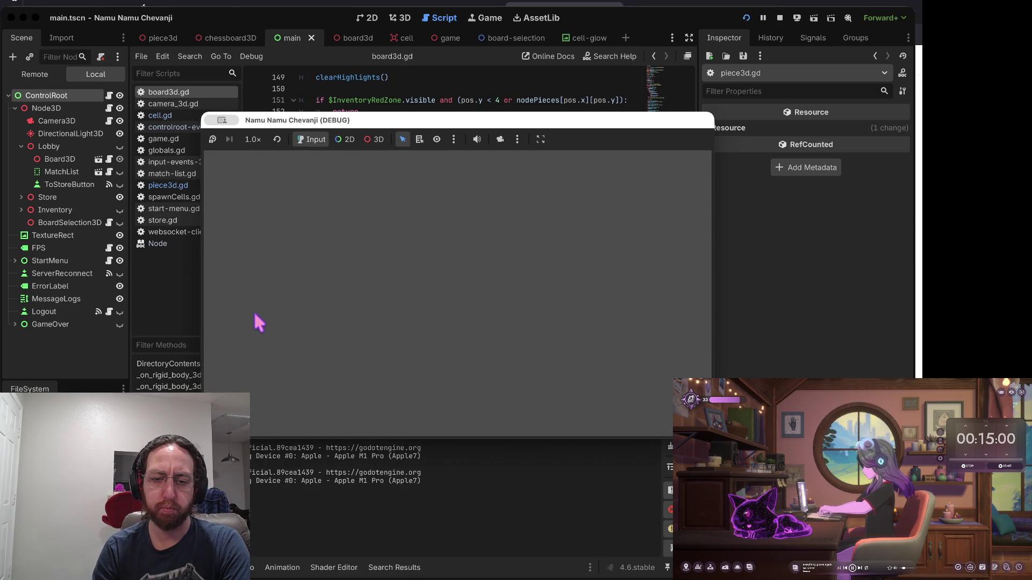
# Return the game to its main menu, stop it, and run the project again
pyautogui.press('Escape')
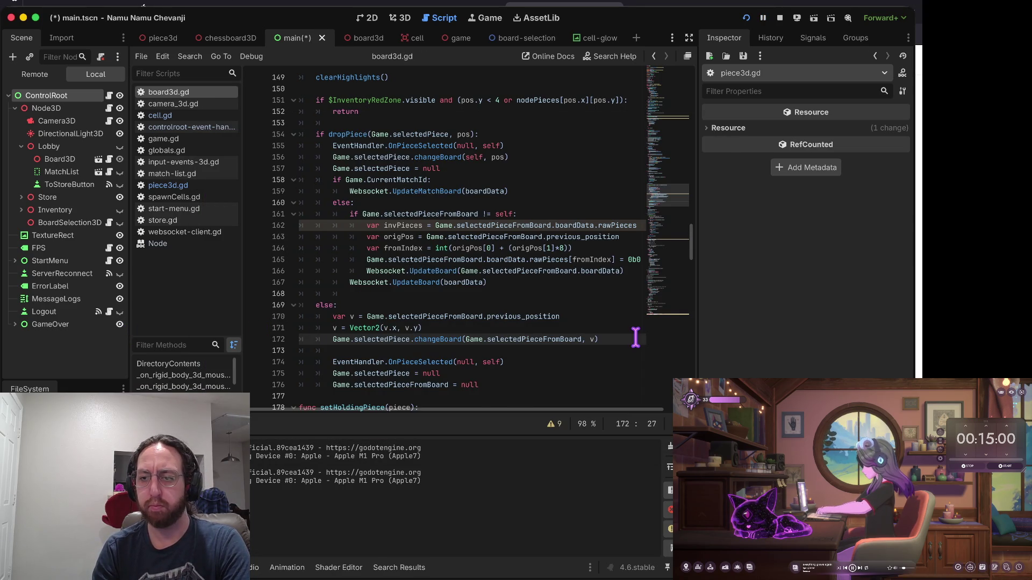
pyautogui.press('super+Tab')
pyautogui.press('super+Tab')
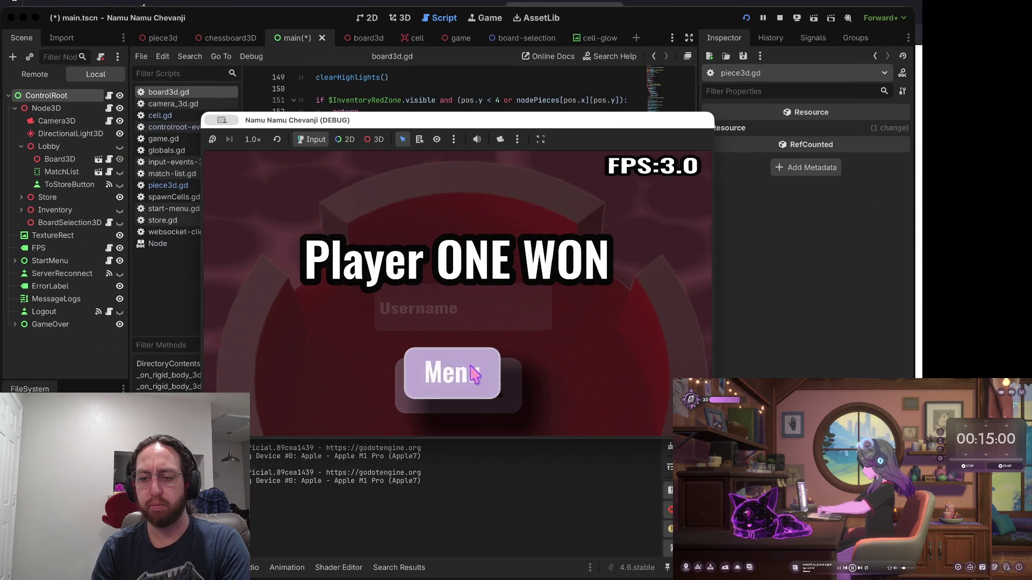
pyautogui.click(473, 375)
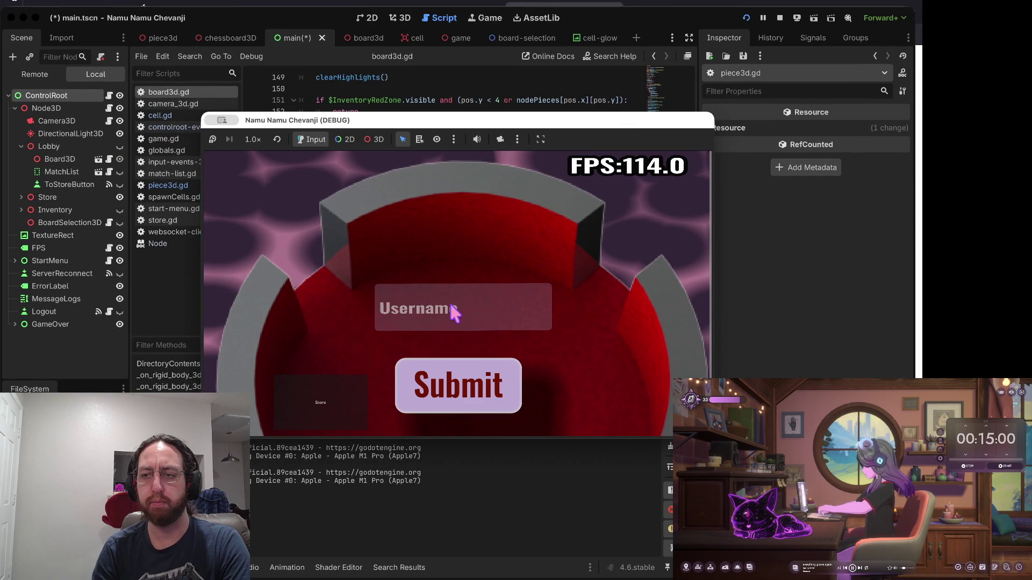
pyautogui.click(779, 19)
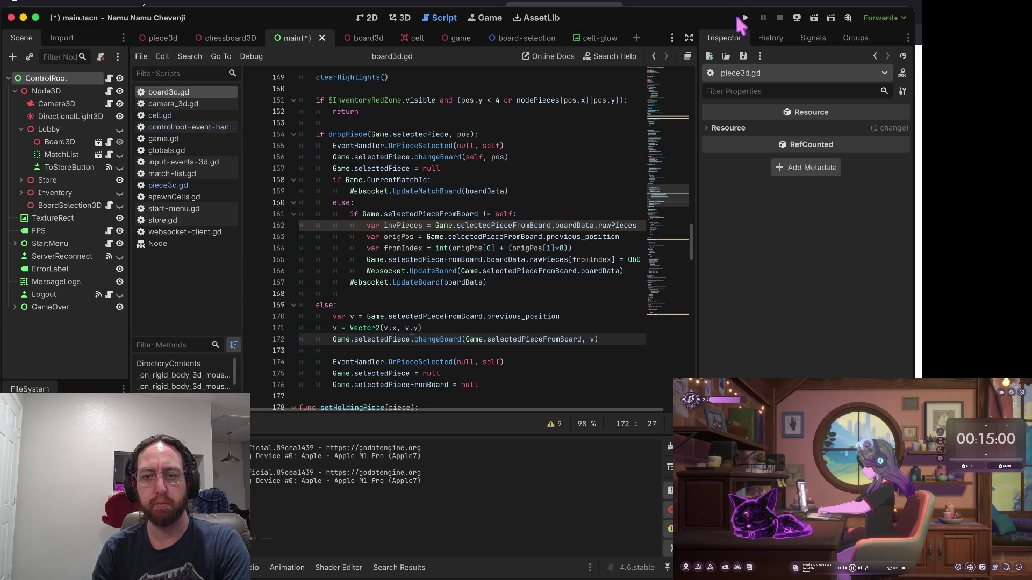
pyautogui.click(745, 18)
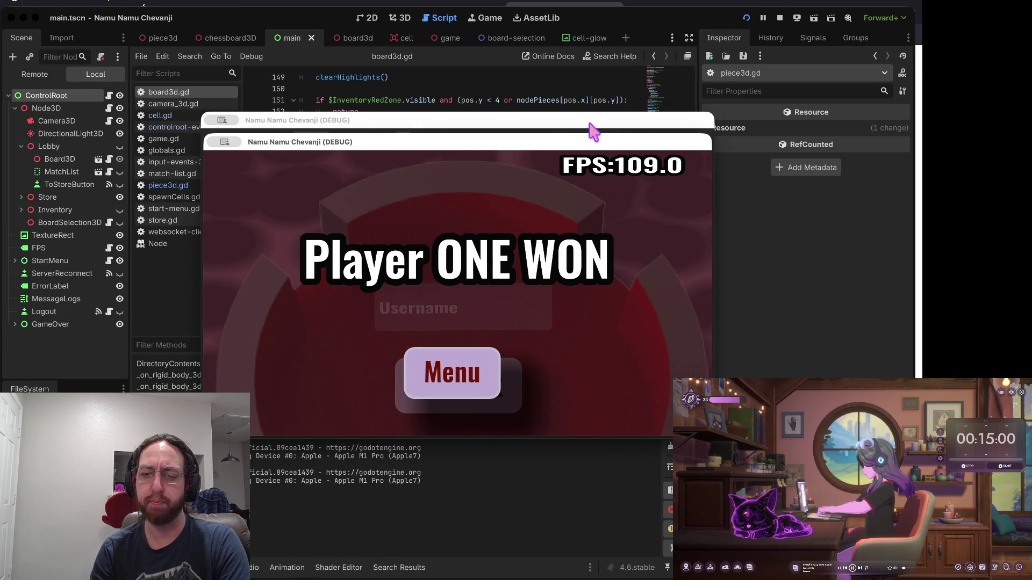
# Close both game windows and return to board3d.gd's drop logic near line 162
pyautogui.moveTo(583, 142); pyautogui.dragTo(522, 323)
pyautogui.click(539, 265)
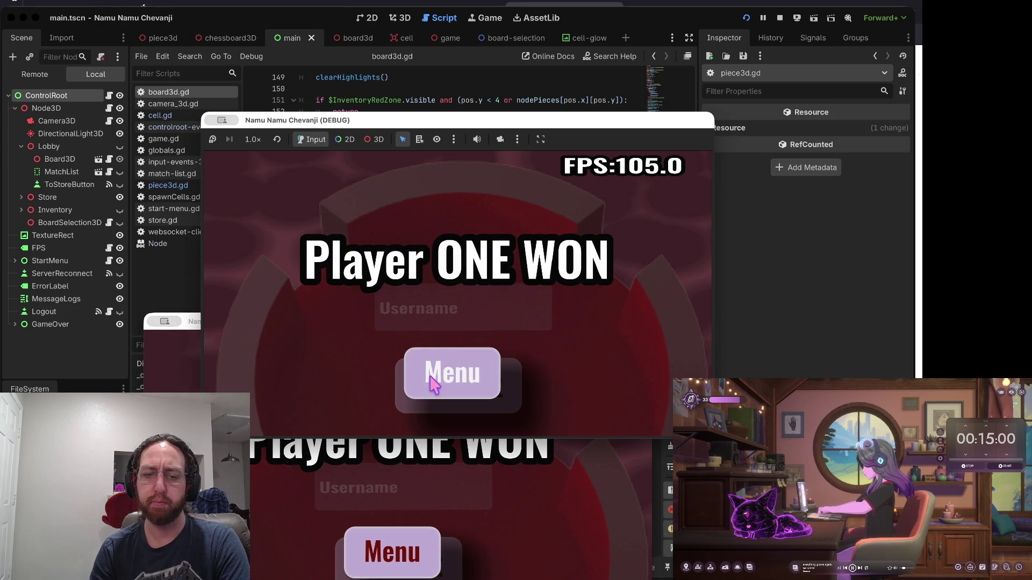
pyautogui.press('super+period')
pyautogui.click(429, 226)
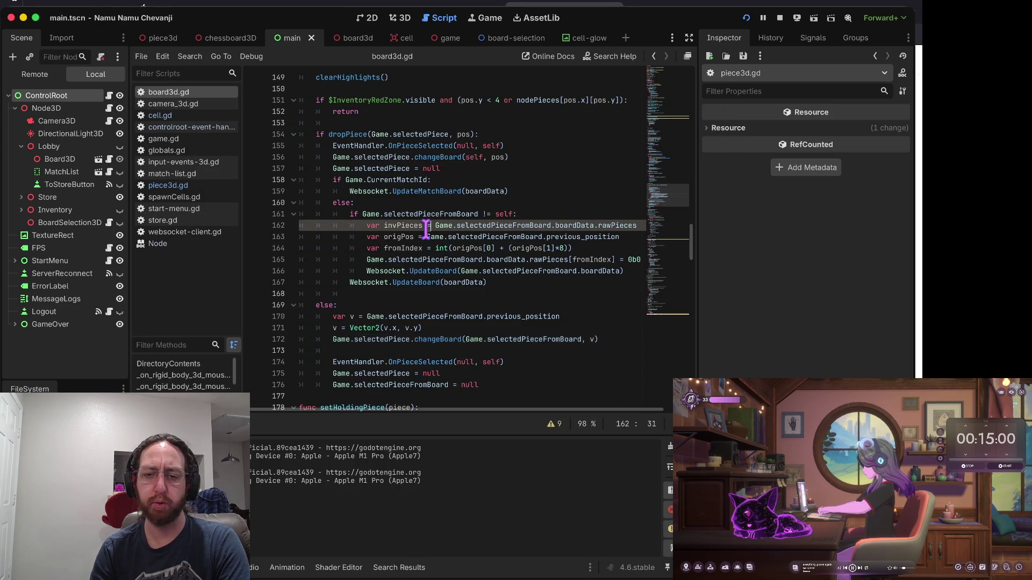
pyautogui.scroll(-2, 428, 228)
# In the terminal, run git status with the s alias
pyautogui.hotkey('ctrl', 'Right')
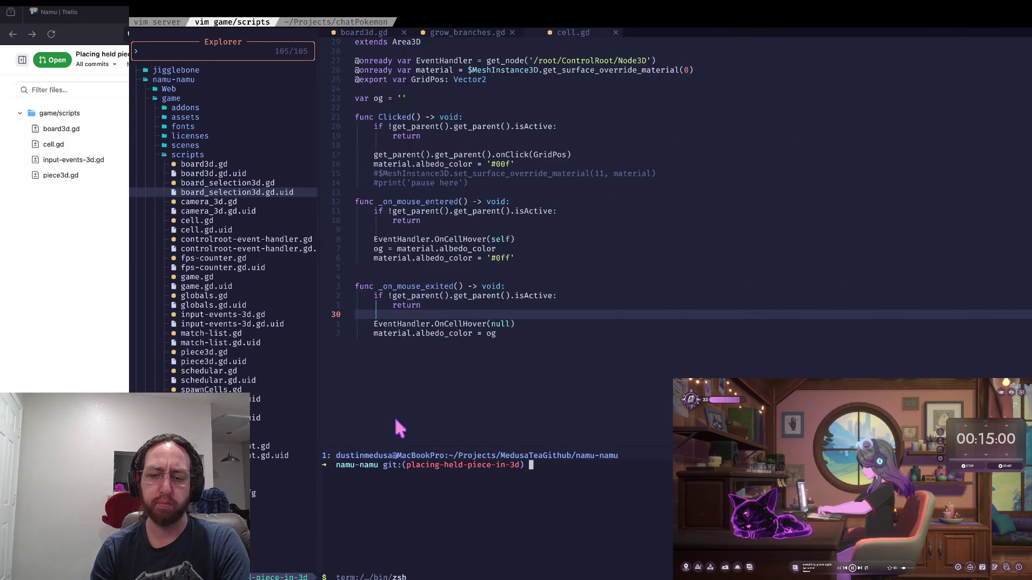
pyautogui.write('s')
pyautogui.press('Return')
# Review the whitespace-insensitive diff with the d alias, quit it, and return to Godot
pyautogui.write('d')
pyautogui.press('Return')
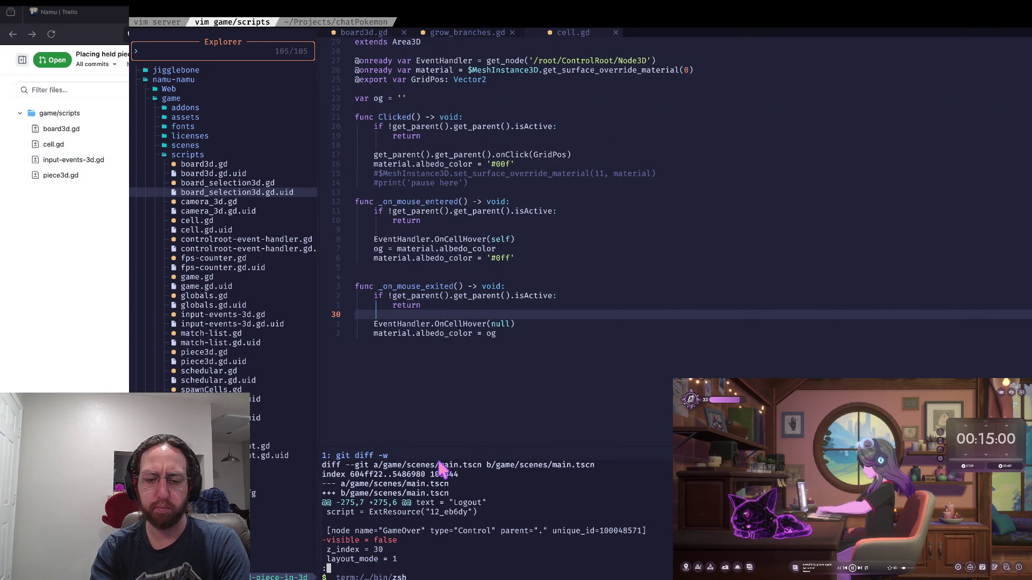
pyautogui.scroll(-5, 439, 469)
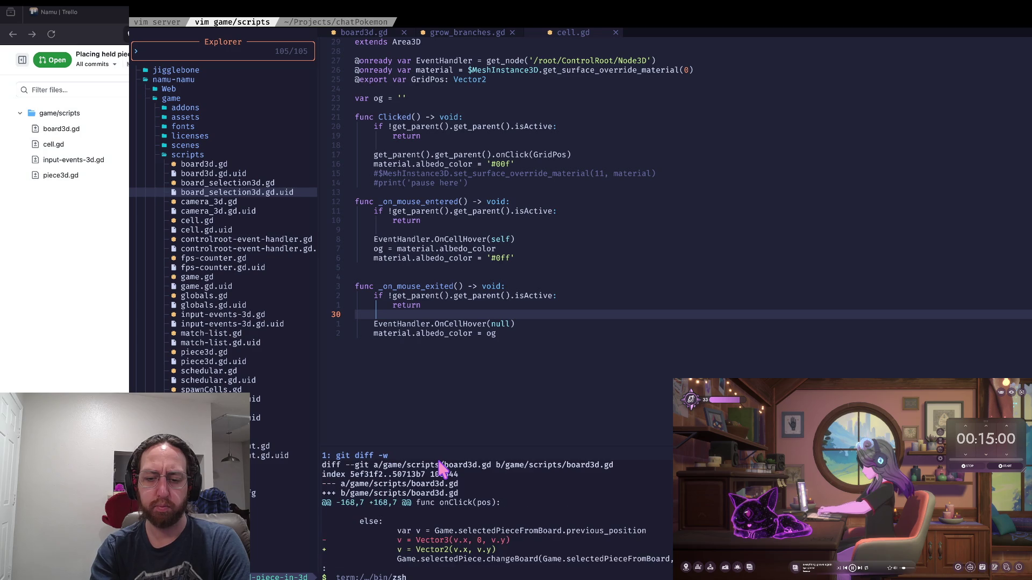
pyautogui.scroll(-1, 439, 469)
pyautogui.scroll(4, 439, 468)
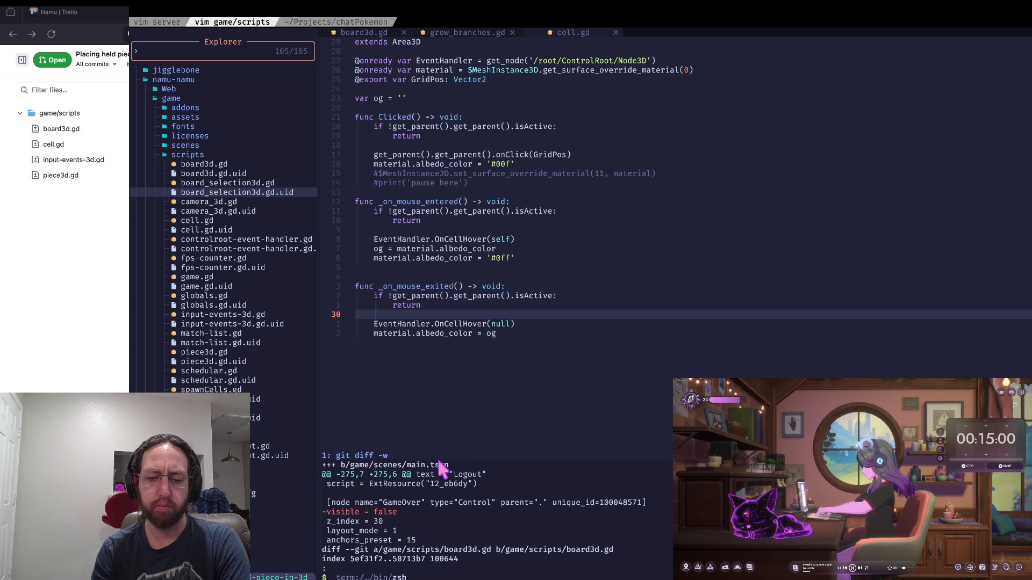
pyautogui.press('q')
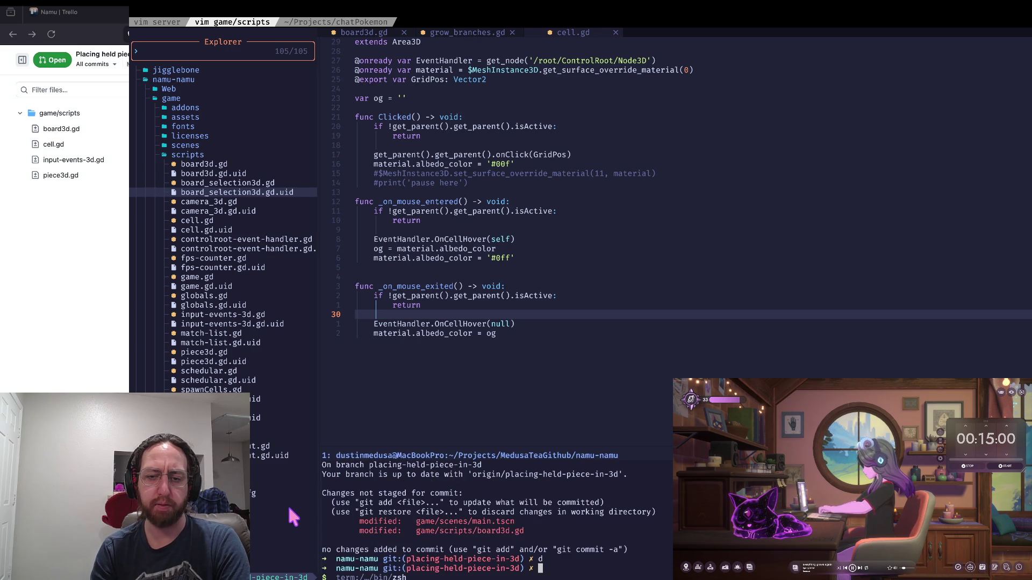
pyautogui.press('super+Tab')
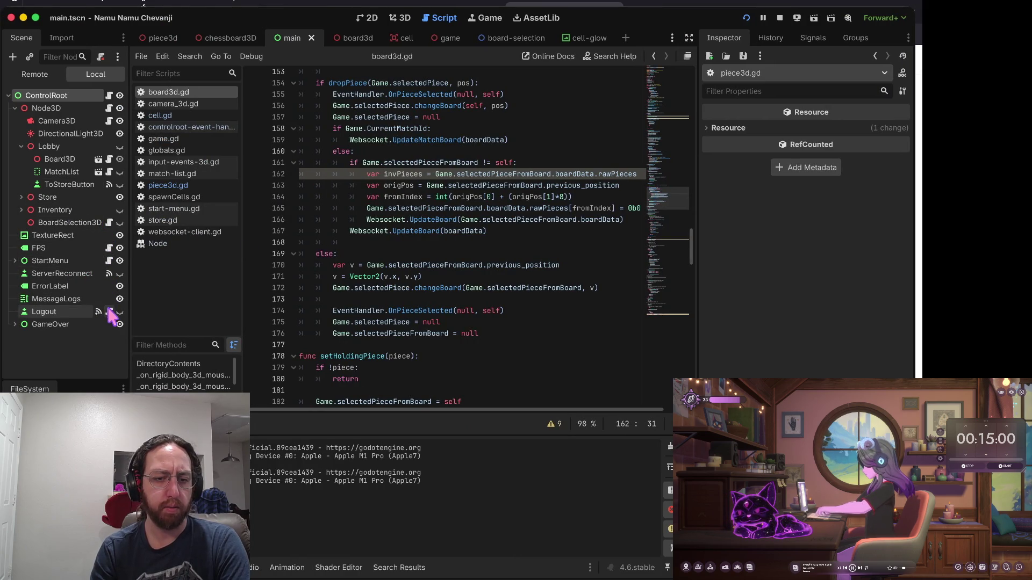
# Hide the GameOver node, run the game, log in, open the middle board, and pick up the A8 piece
pyautogui.click(119, 324)
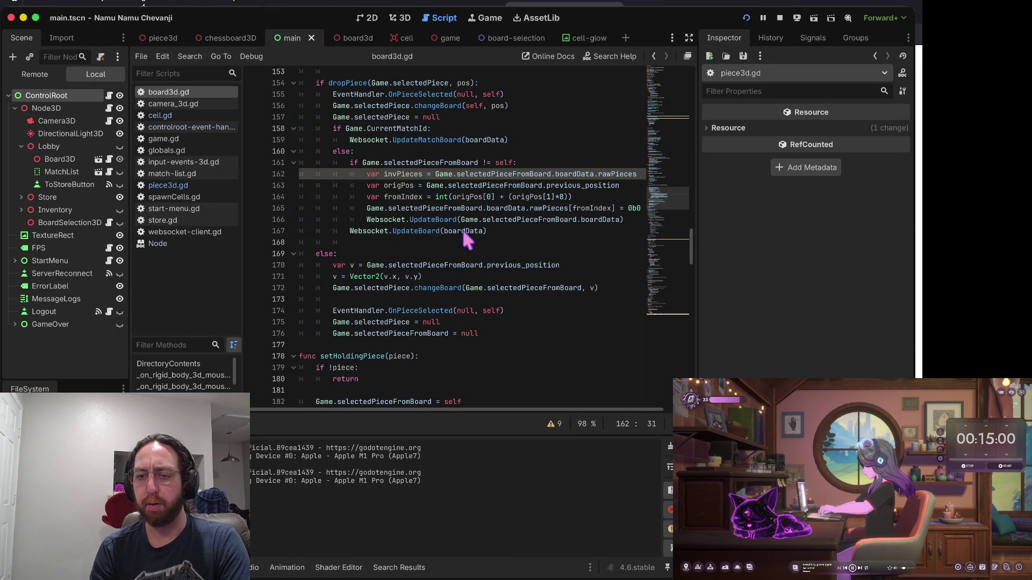
pyautogui.press('super+b')
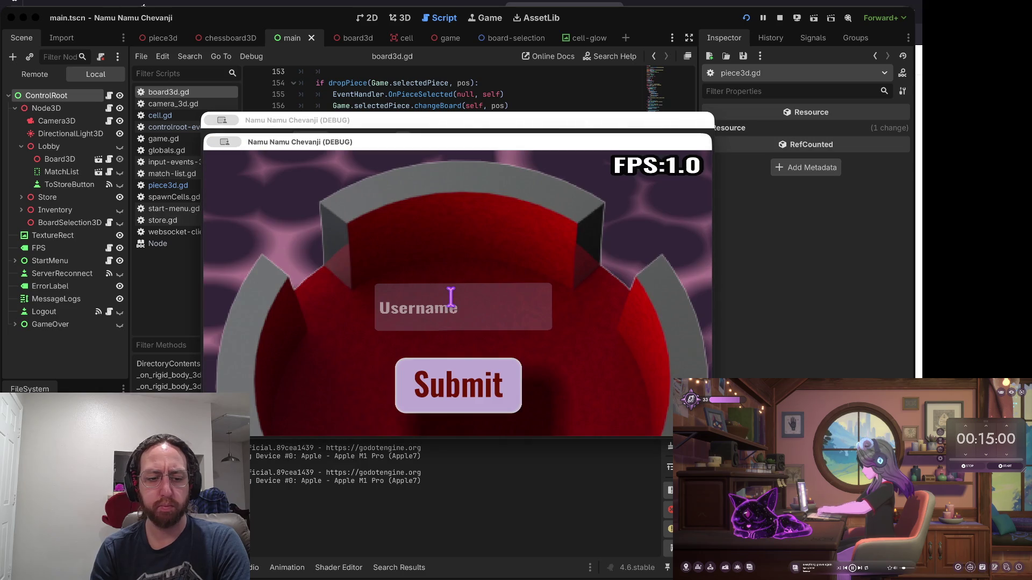
pyautogui.click(430, 396)
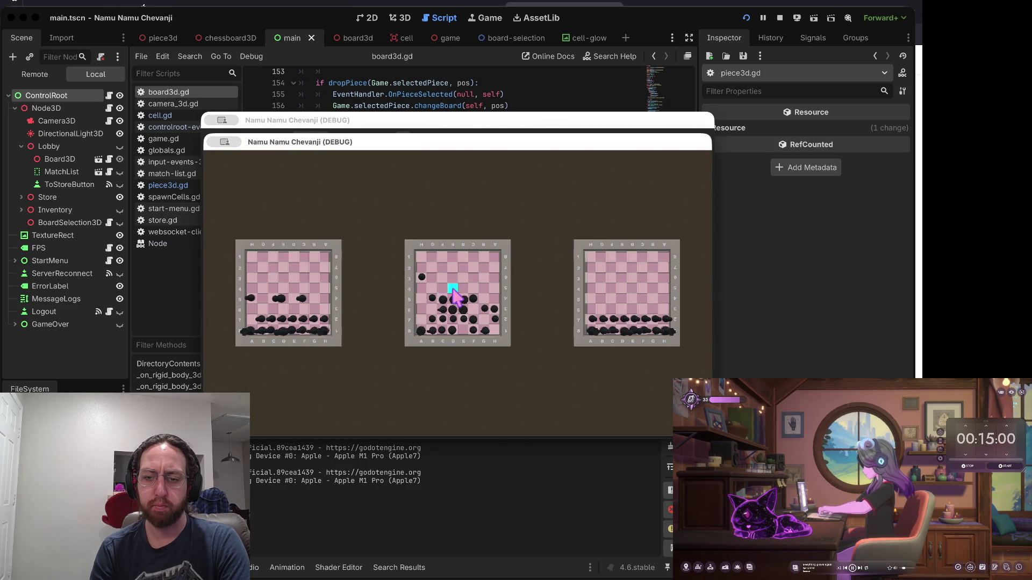
pyautogui.click(413, 306)
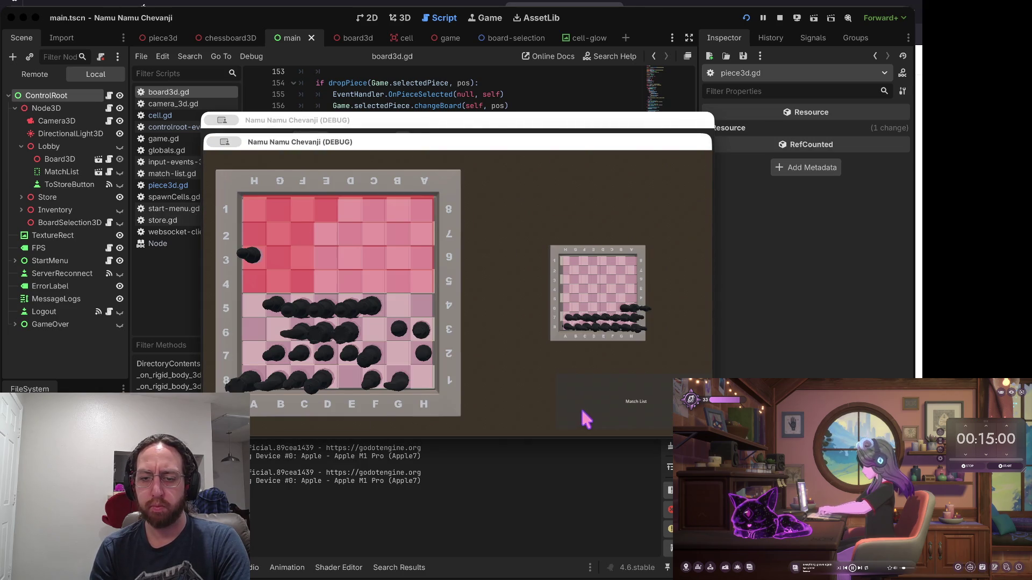
pyautogui.moveTo(249, 380)
pyautogui.mouseDown()
pyautogui.moveTo(277, 308)
pyautogui.moveTo(323, 237)
pyautogui.moveTo(253, 354)
pyautogui.moveTo(253, 379)
pyautogui.moveTo(342, 221)
pyautogui.moveTo(520, 341)
pyautogui.moveTo(349, 269)
pyautogui.moveTo(272, 279)
pyautogui.moveTo(352, 277)
pyautogui.moveTo(301, 301)
pyautogui.moveTo(328, 322)
pyautogui.moveTo(349, 228)
pyautogui.moveTo(291, 220)
pyautogui.moveTo(376, 220)
pyautogui.moveTo(422, 285)
pyautogui.moveTo(352, 236)
pyautogui.moveTo(323, 244)
pyautogui.moveTo(307, 279)
pyautogui.moveTo(348, 235)
pyautogui.moveTo(323, 263)
pyautogui.moveTo(242, 220)
pyautogui.moveTo(239, 245)
pyautogui.moveTo(280, 269)
pyautogui.moveTo(352, 258)
pyautogui.moveTo(348, 283)
pyautogui.moveTo(422, 305)
pyautogui.moveTo(424, 330)
pyautogui.moveTo(398, 328)
pyautogui.moveTo(398, 303)
pyautogui.moveTo(355, 325)
pyautogui.moveTo(378, 348)
pyautogui.moveTo(420, 338)
pyautogui.moveTo(422, 244)
pyautogui.moveTo(595, 235)
pyautogui.moveTo(419, 331)
pyautogui.mouseUp()
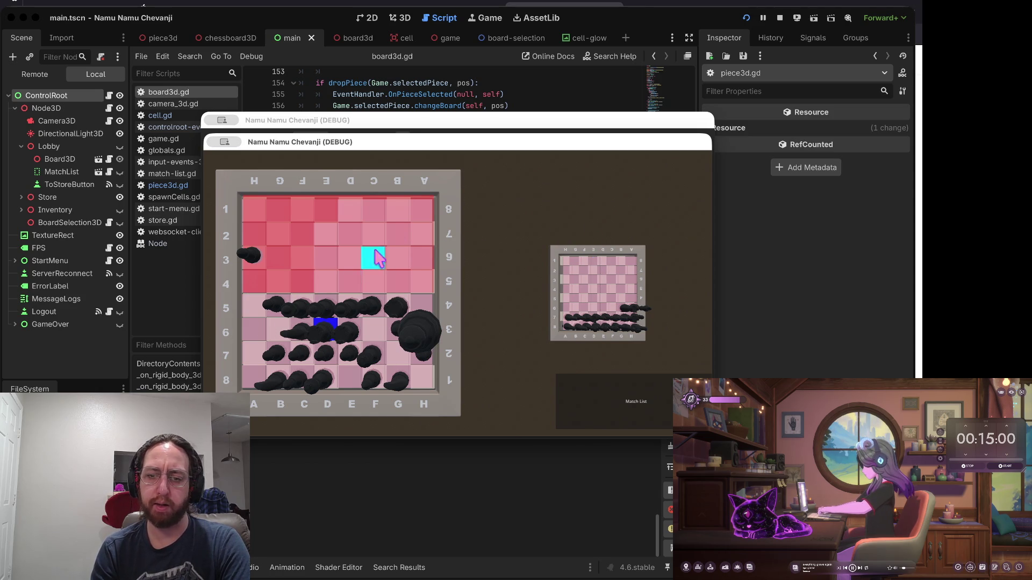
pyautogui.moveTo(480, 89); pyautogui.dragTo(484, 99)
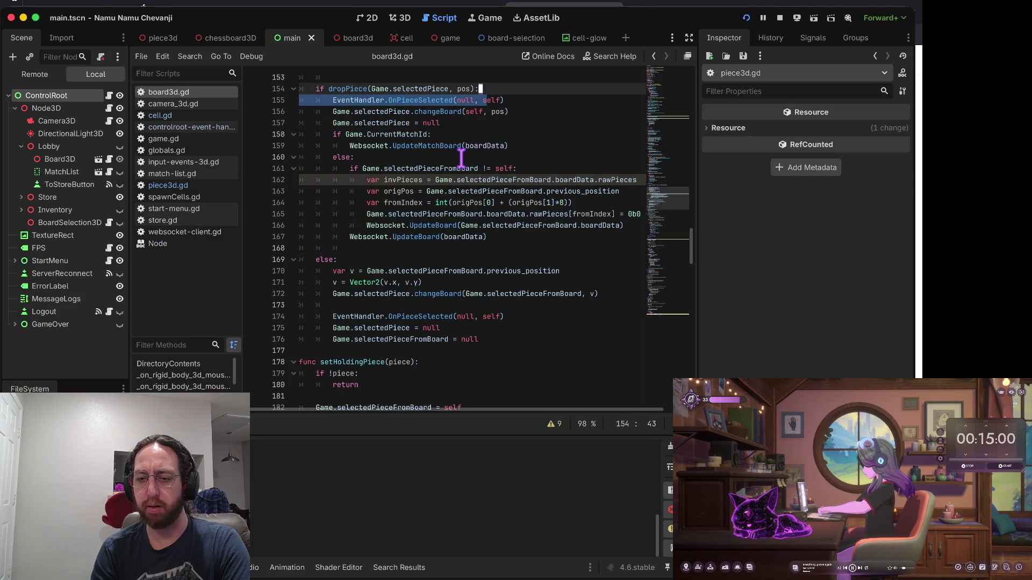
# Set a breakpoint on line 172 and drop the held piece onto A6 in the game
pyautogui.scroll(-1, 463, 172)
pyautogui.moveTo(384, 282); pyautogui.dragTo(387, 273)
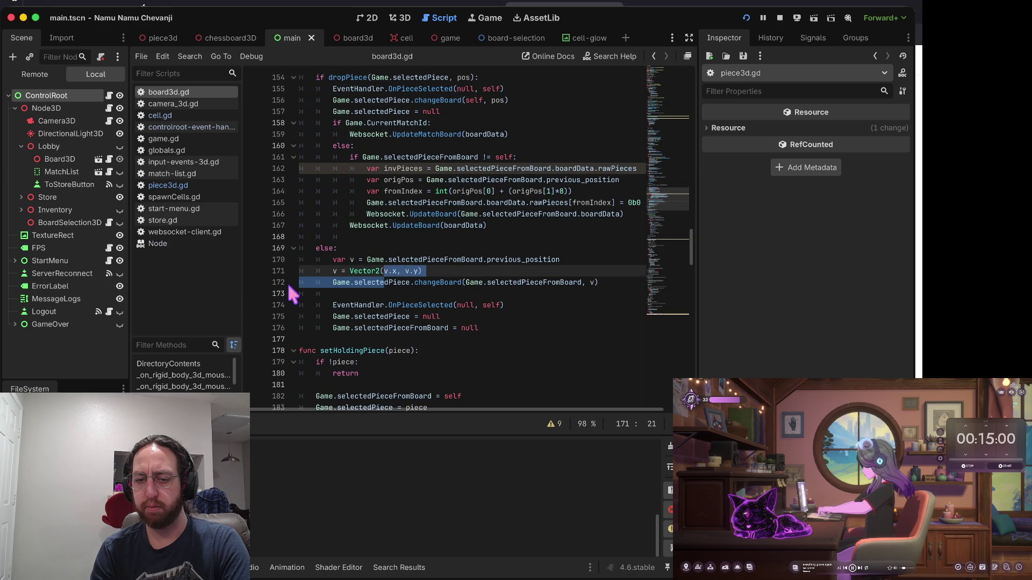
pyautogui.click(255, 282)
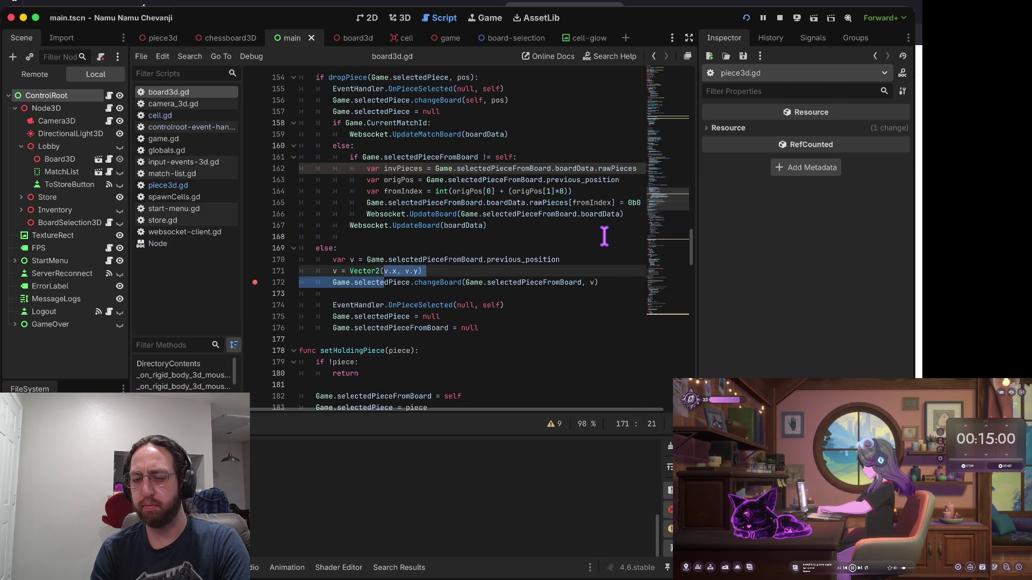
pyautogui.press('super+Tab')
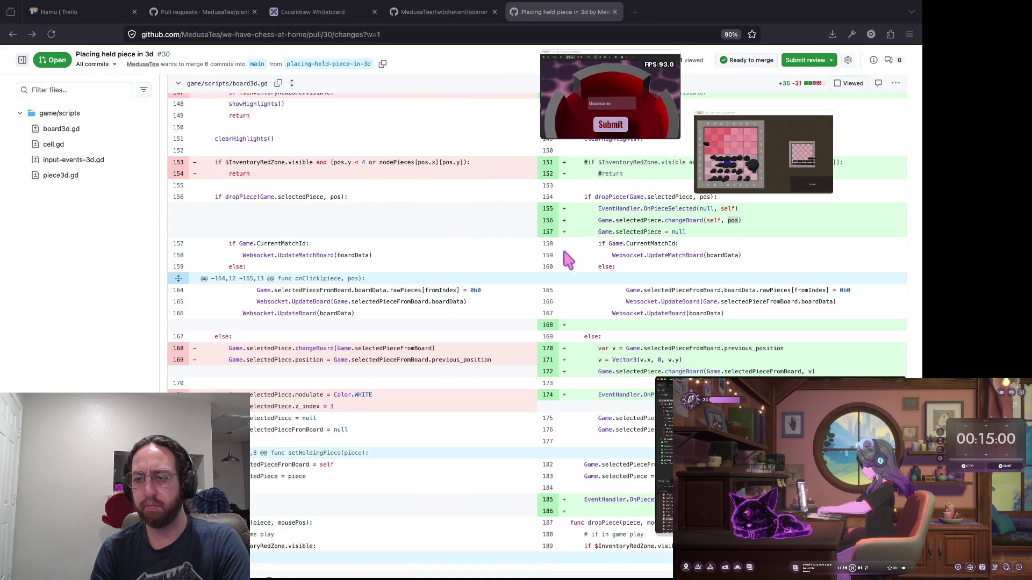
pyautogui.press('super+Tab')
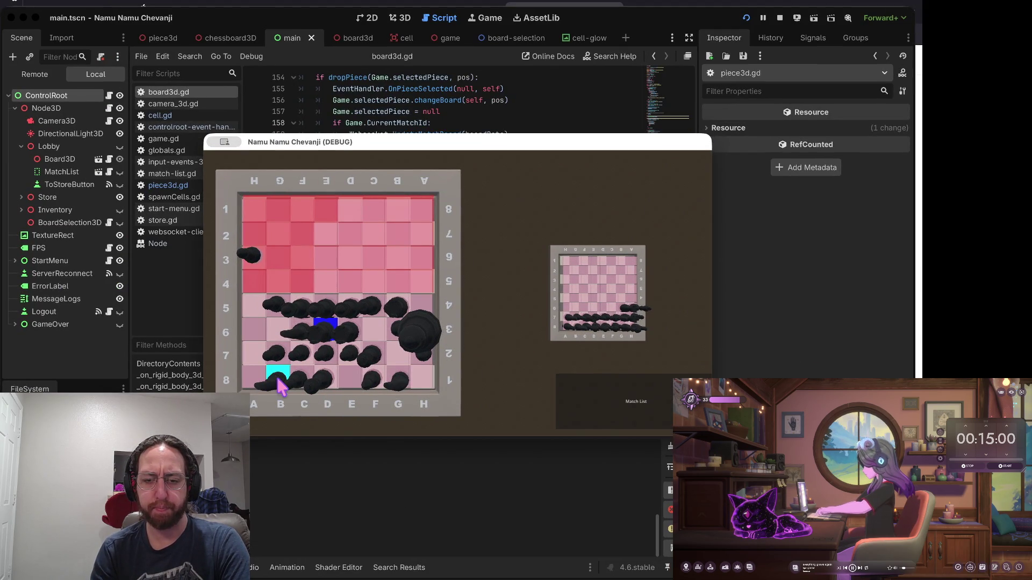
pyautogui.click(250, 332)
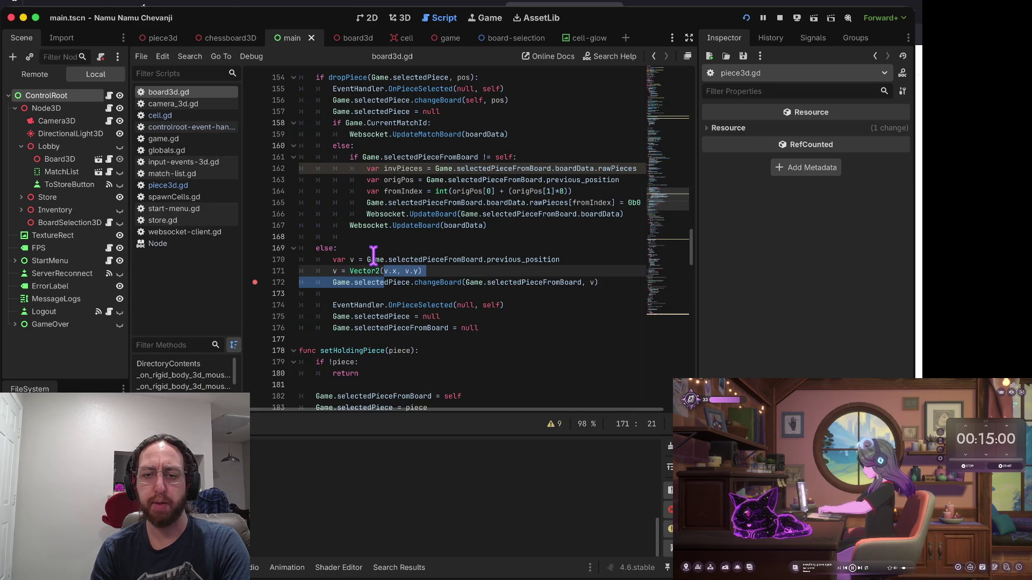
# Review the onClick code in board3d.gd around line 148
pyautogui.scroll(4, 317, 284)
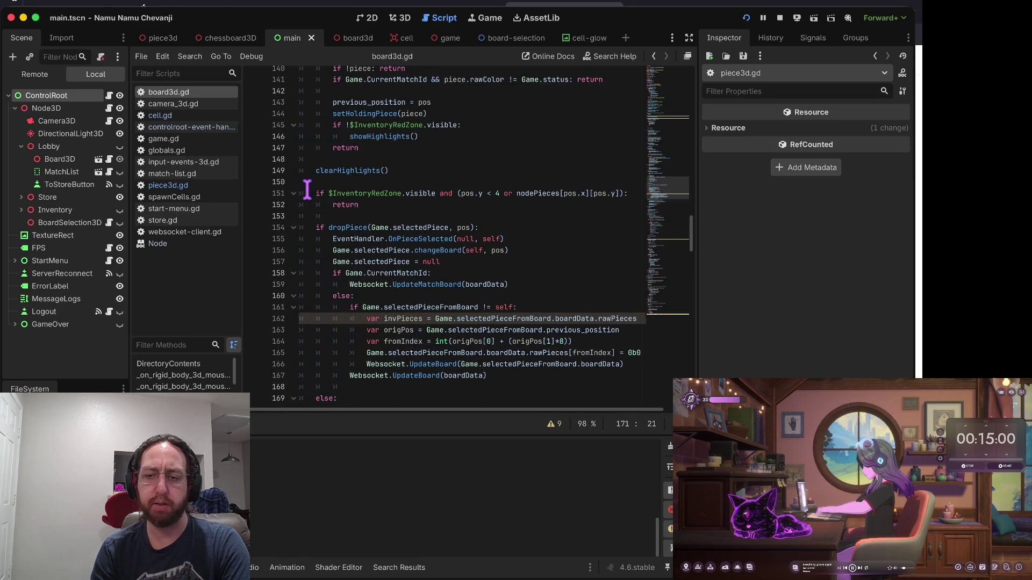
pyautogui.moveTo(315, 203); pyautogui.dragTo(430, 232)
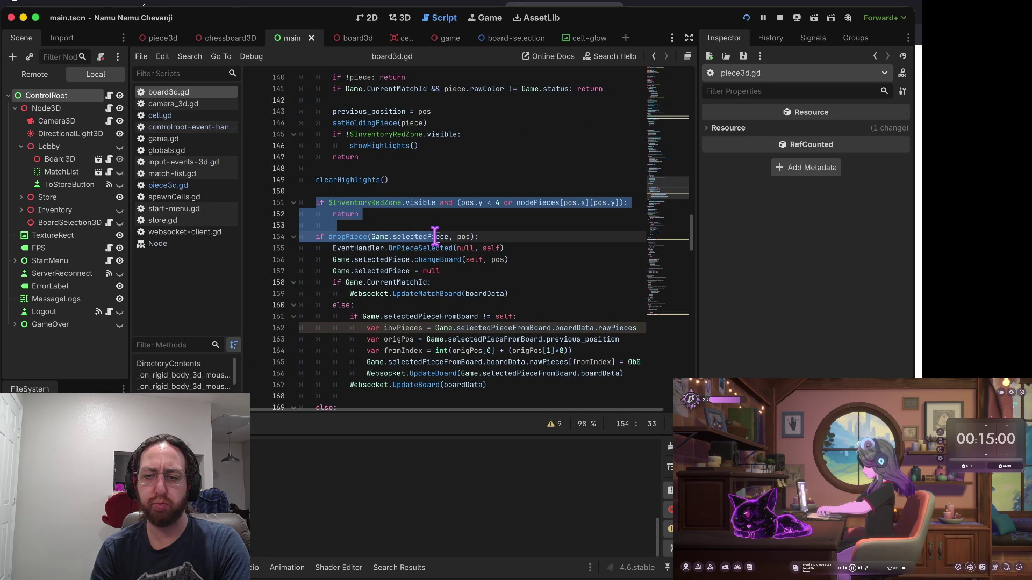
pyautogui.click(436, 236)
pyautogui.scroll(3, 434, 236)
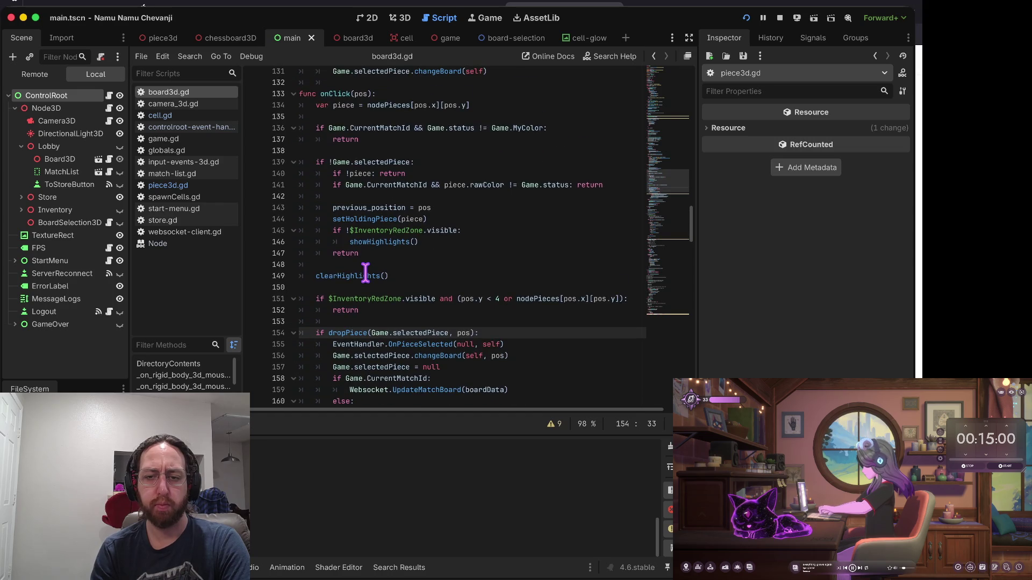
pyautogui.scroll(1, 365, 272)
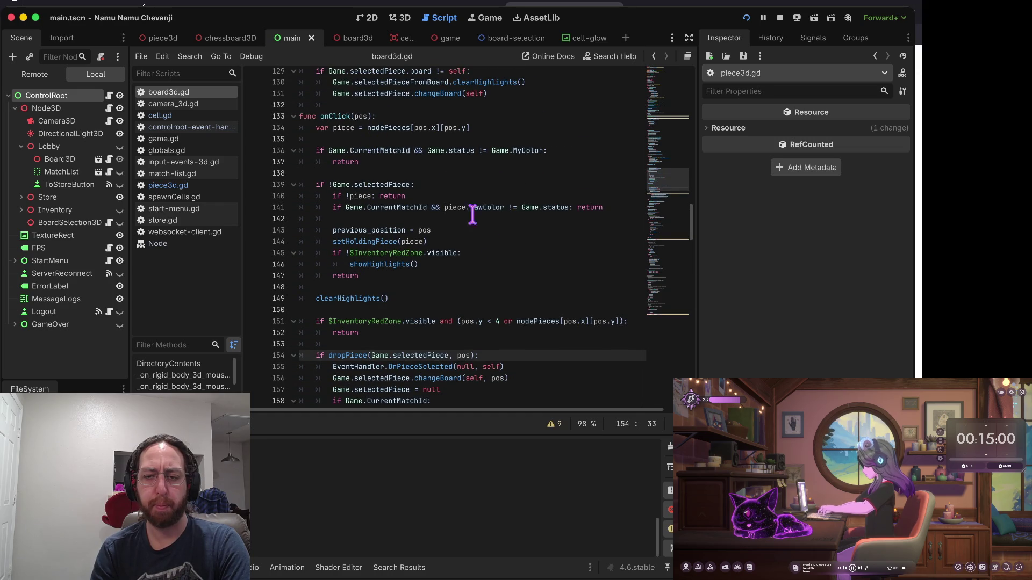
pyautogui.scroll(-2, 477, 269)
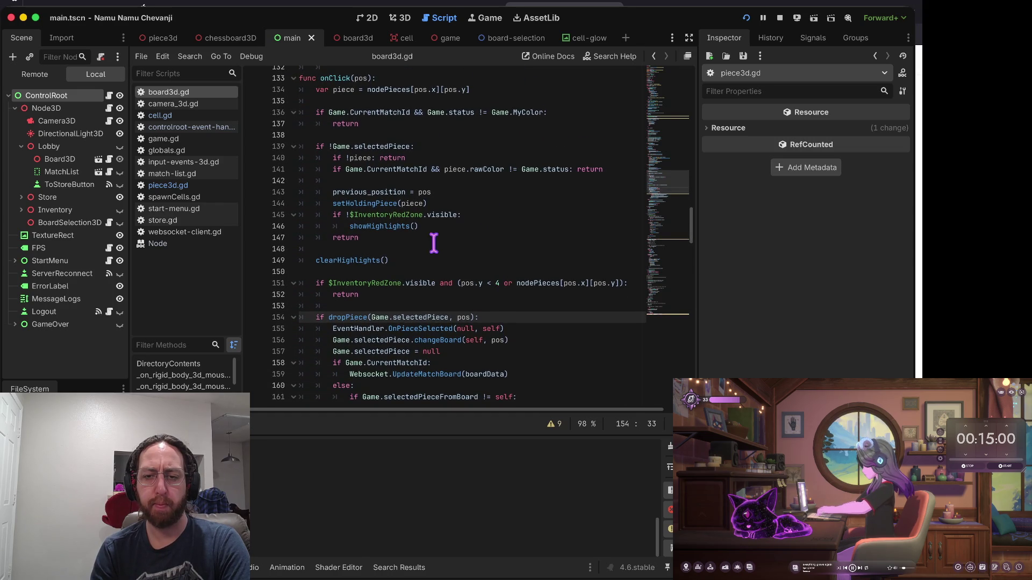
pyautogui.moveTo(314, 151); pyautogui.dragTo(519, 257)
pyautogui.click(511, 252)
pyautogui.scroll(-2, 512, 255)
pyautogui.scroll(-5, 511, 254)
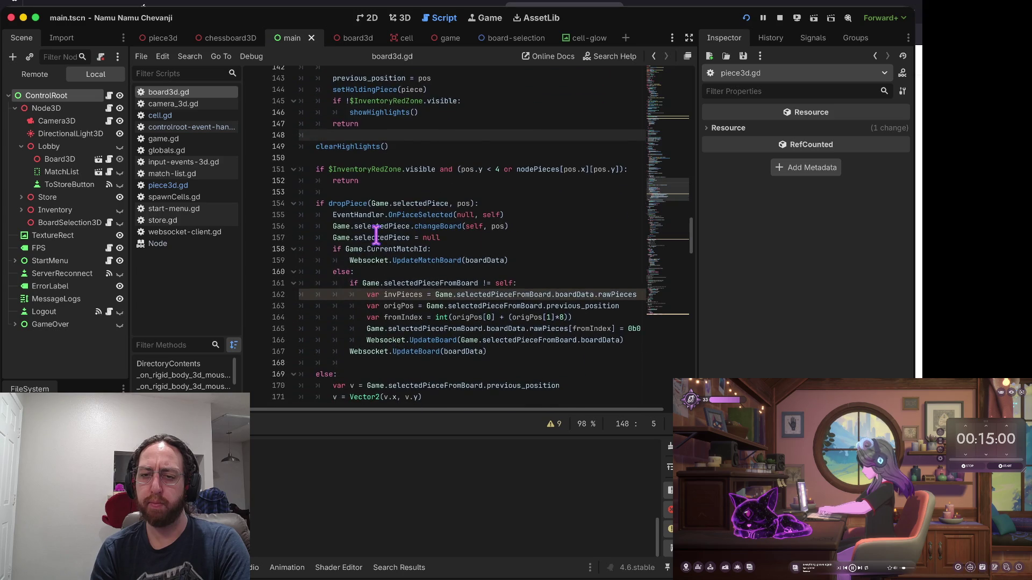
pyautogui.scroll(-4, 372, 231)
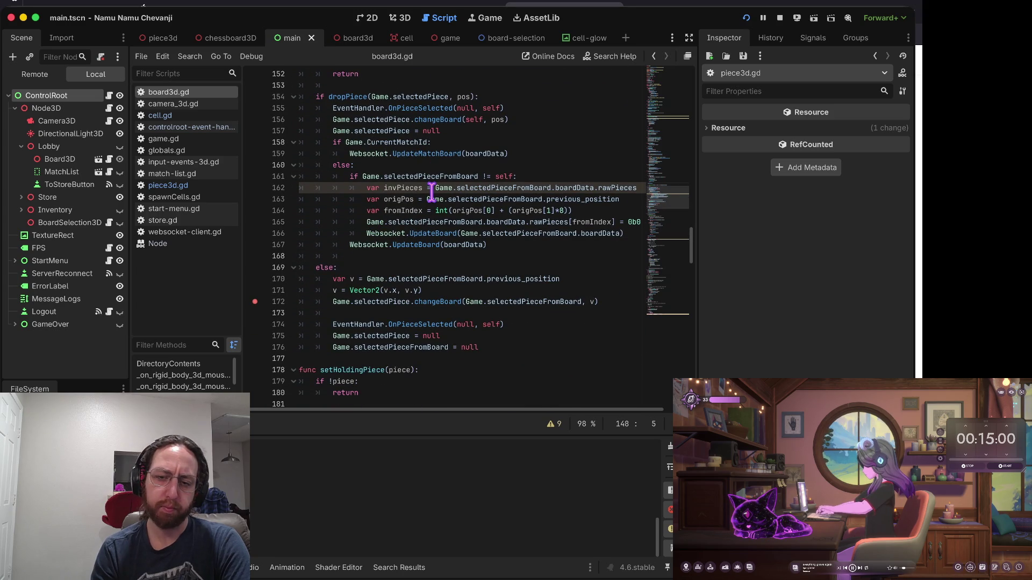
pyautogui.scroll(-1, 340, 235)
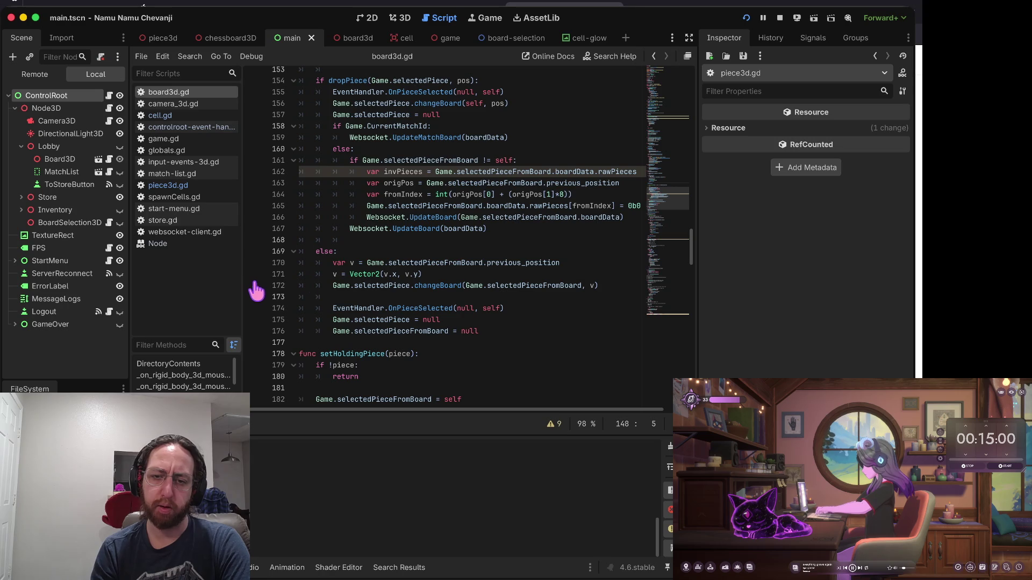
# In the game, switch to the other board and open the store's SELL screen
pyautogui.press('super+Tab')
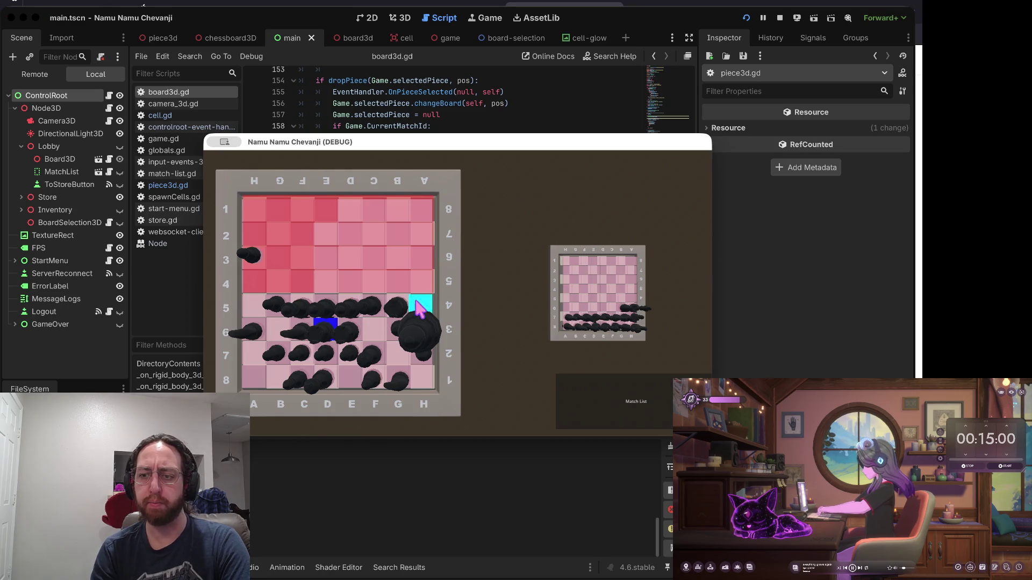
pyautogui.click(571, 379)
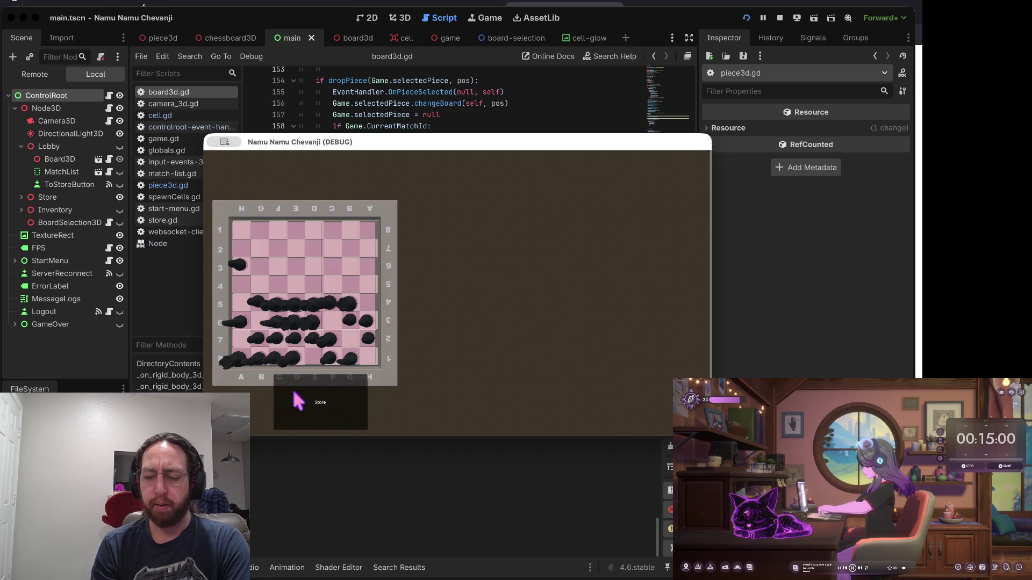
pyautogui.click(295, 403)
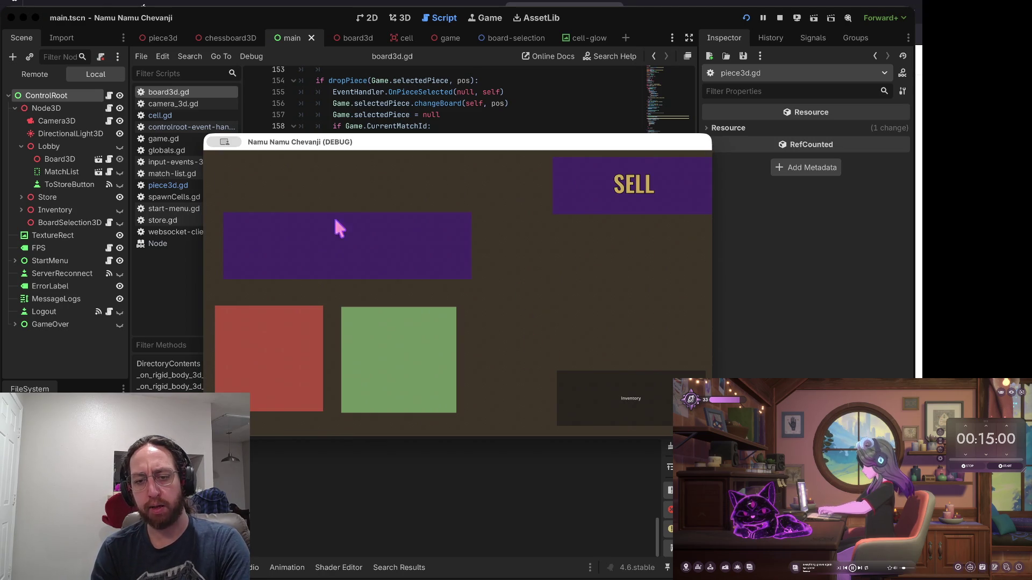
pyautogui.click(450, 264)
# In the terminal, stage the changes with the a alias and check status with s
pyautogui.hotkey('ctrl', 'Right')
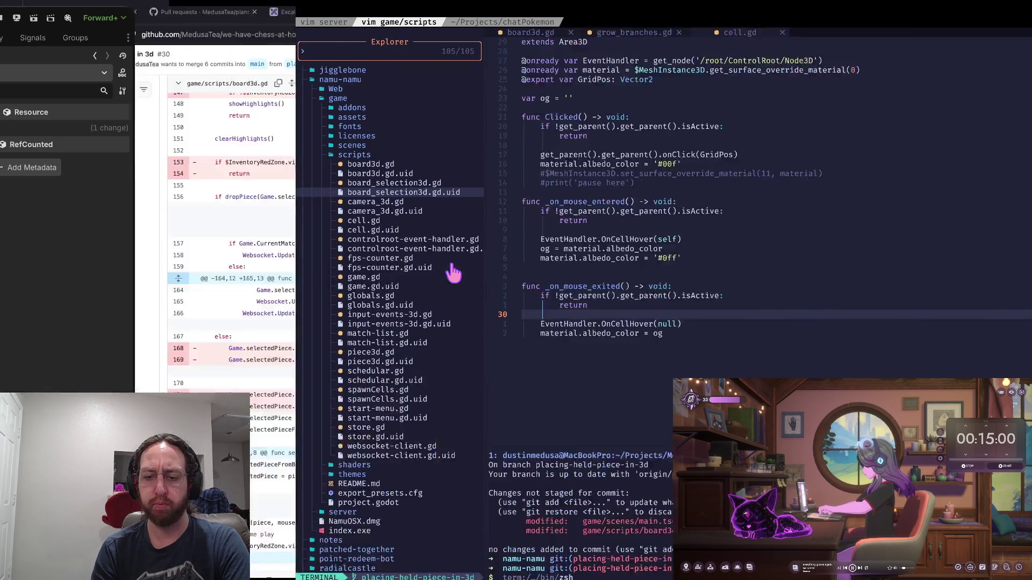
pyautogui.write('a')
pyautogui.press('Return')
pyautogui.write('s')
pyautogui.press('Return')
# Commit as "drag and drop mostly working", push it, and clear the terminal
pyautogui.write('git commit -m "')
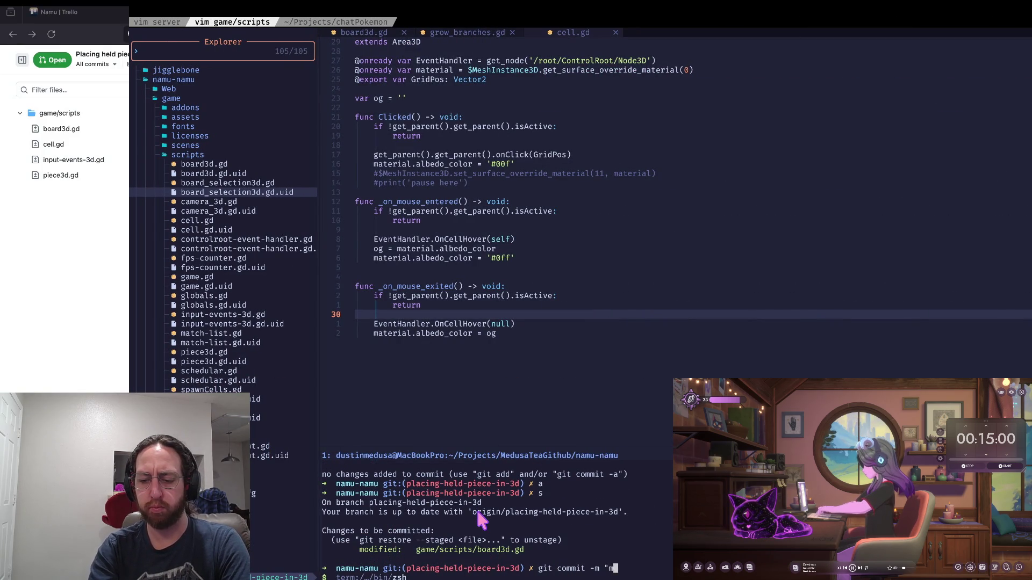
pyautogui.write('drag and drop mostly working"')
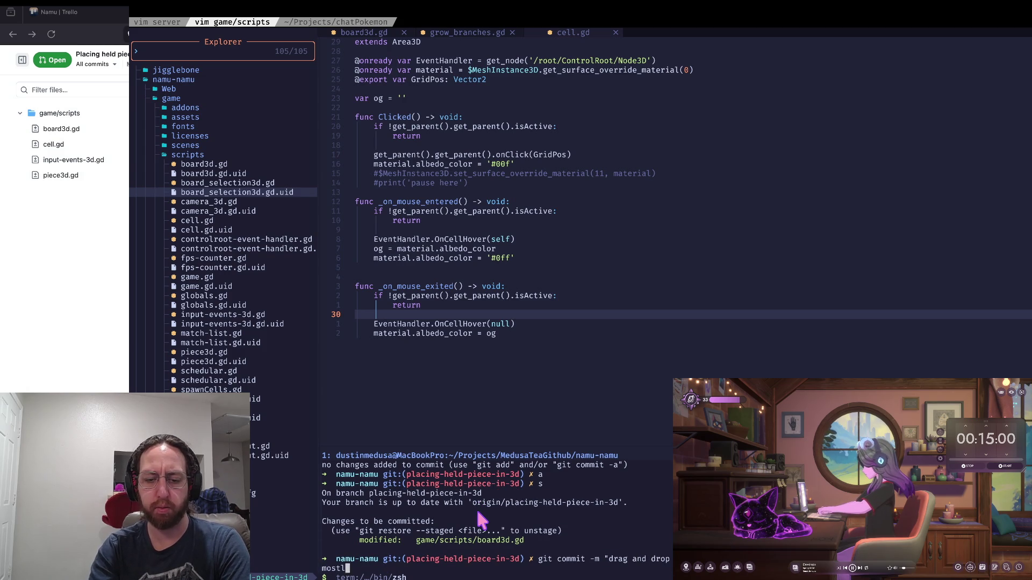
pyautogui.press('Return')
pyautogui.write('git push')
pyautogui.press('Return')
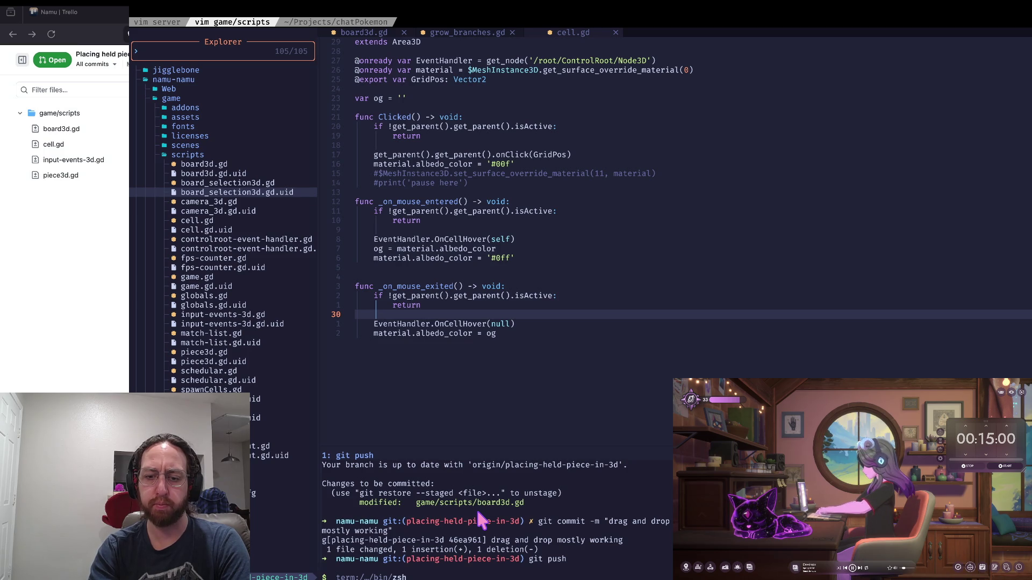
pyautogui.hotkey('ctrl', 'l')
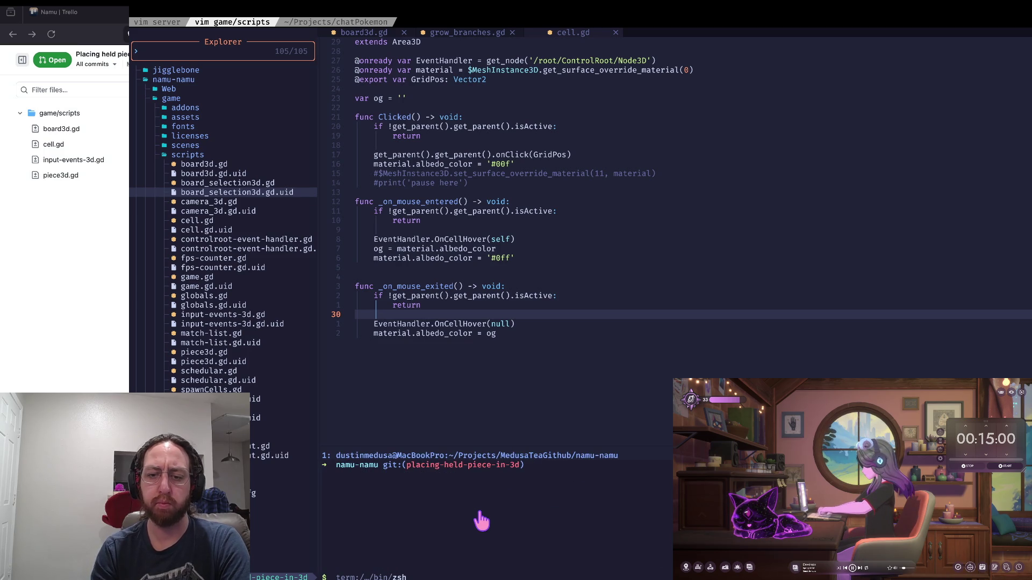
pyautogui.press('super+Tab')
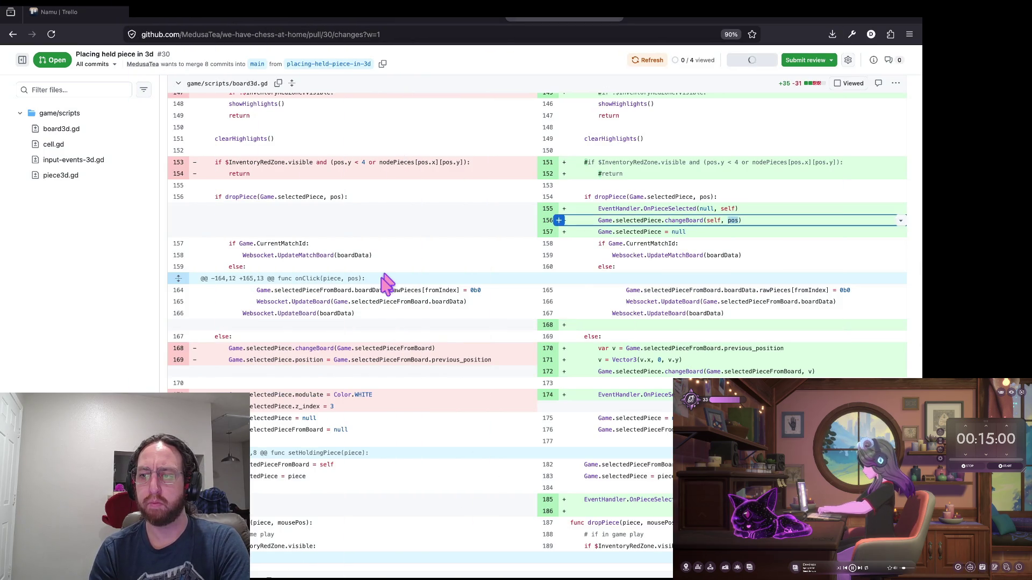
# Reload PR #30's Files changed page and inspect the chessboard3D.tscn additions, including the PlaneMesh lines
pyautogui.hotkey('ctrl', 'r')
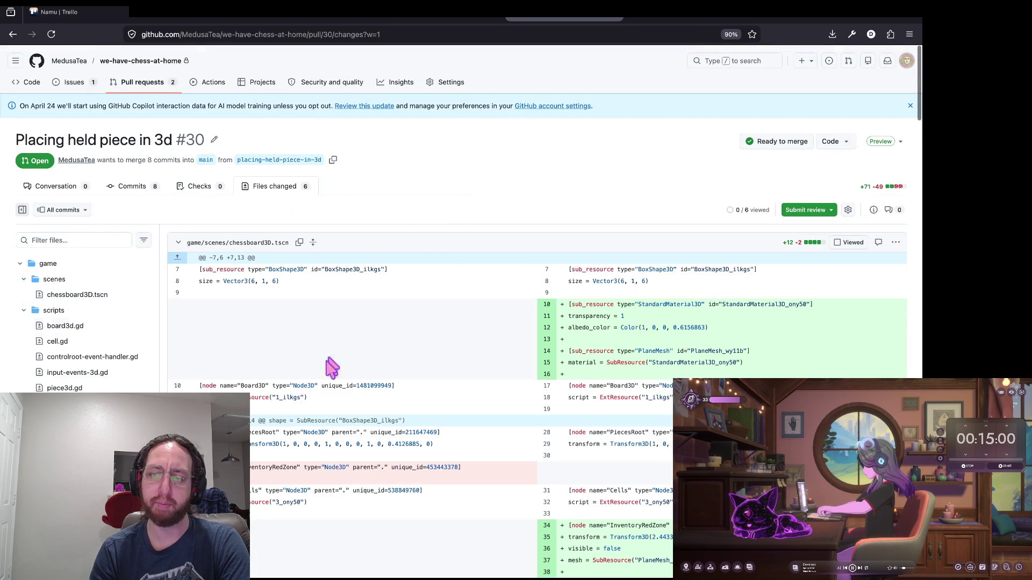
pyautogui.scroll(-15, 515, 340)
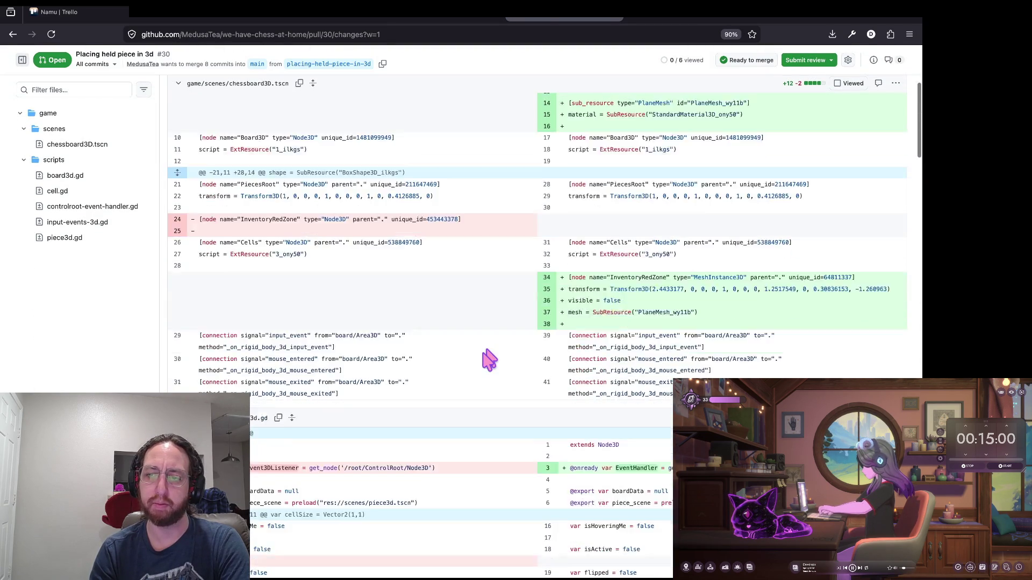
pyautogui.scroll(7, 489, 360)
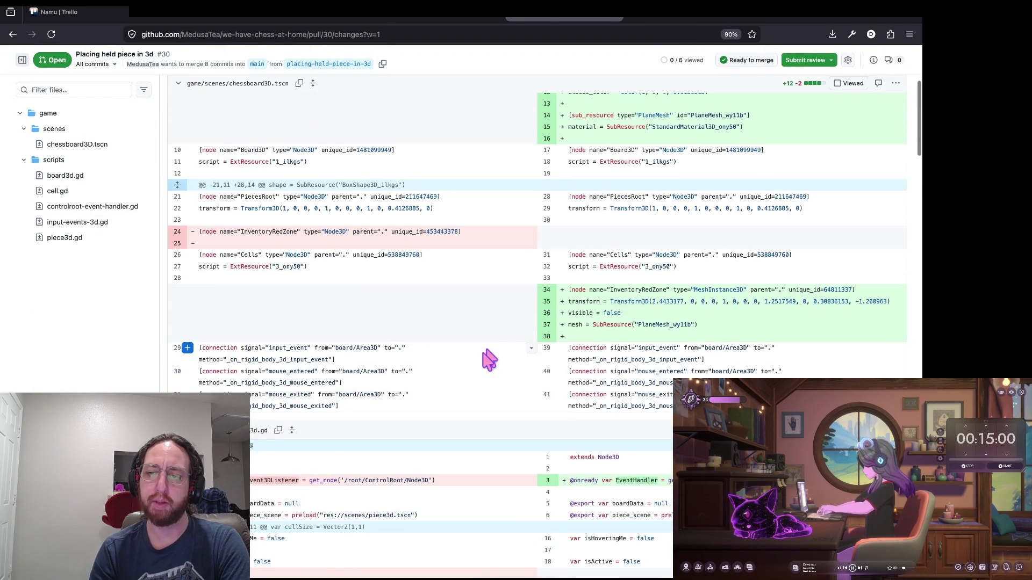
pyautogui.moveTo(744, 219)
pyautogui.mouseDown()
pyautogui.moveTo(652, 202)
pyautogui.moveTo(562, 156)
pyautogui.mouseUp()
pyautogui.click(669, 172)
pyautogui.moveTo(752, 224); pyautogui.dragTo(704, 204)
pyautogui.click(697, 195)
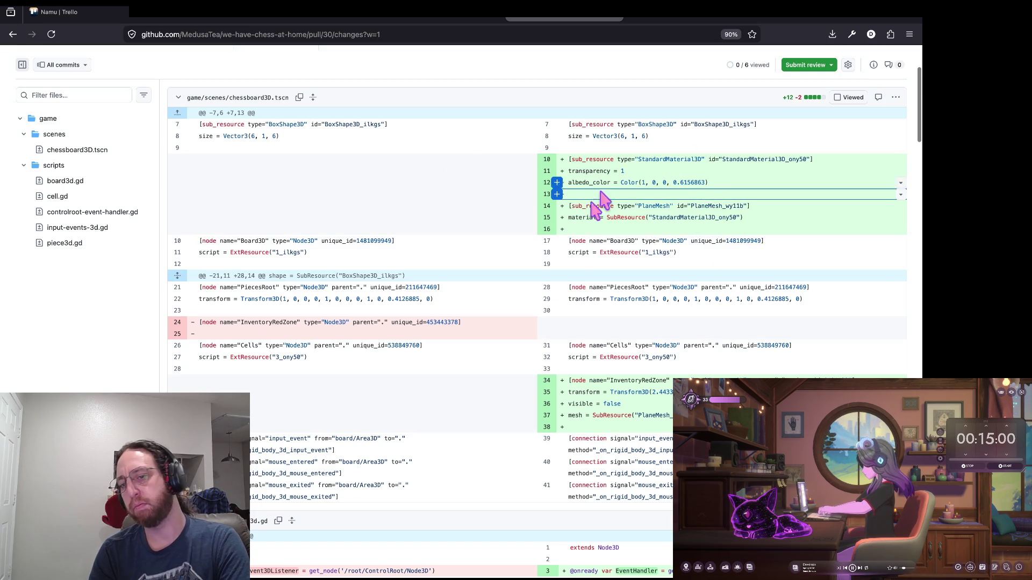
pyautogui.click(491, 223)
pyautogui.scroll(1, 680, 207)
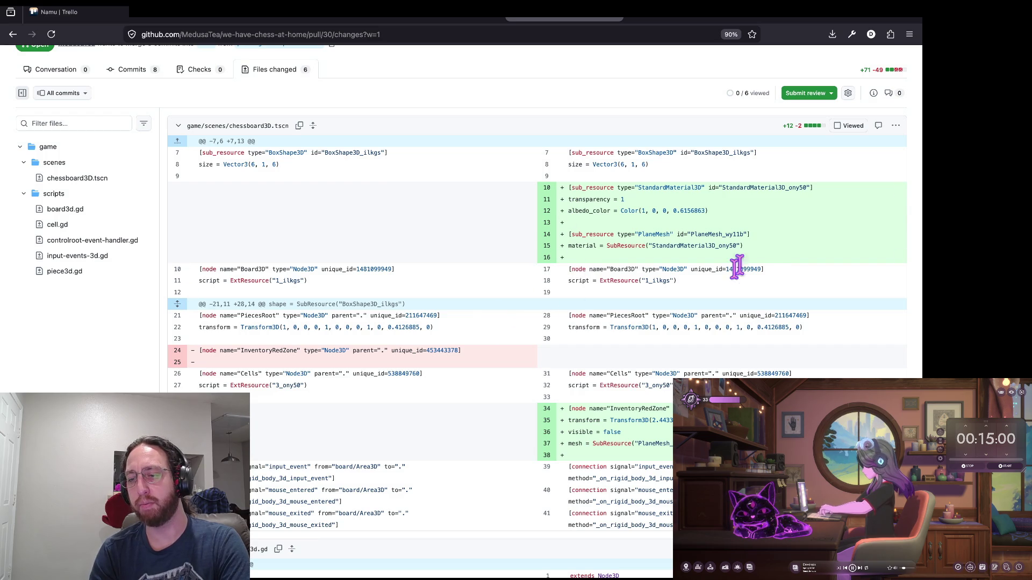
pyautogui.scroll(-1, 758, 258)
pyautogui.moveTo(753, 240); pyautogui.dragTo(569, 226)
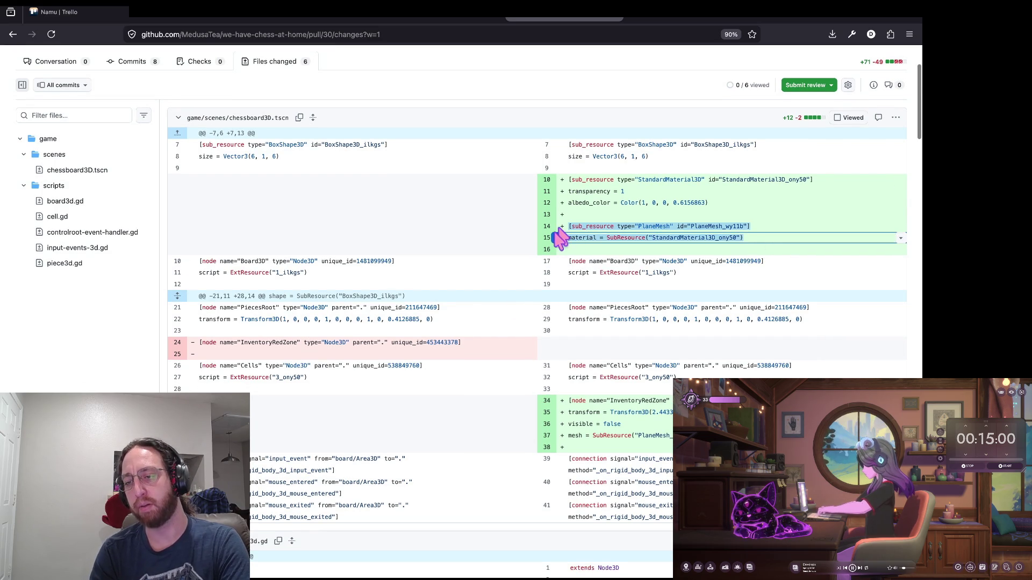
pyautogui.click(752, 226)
pyautogui.scroll(-1, 483, 269)
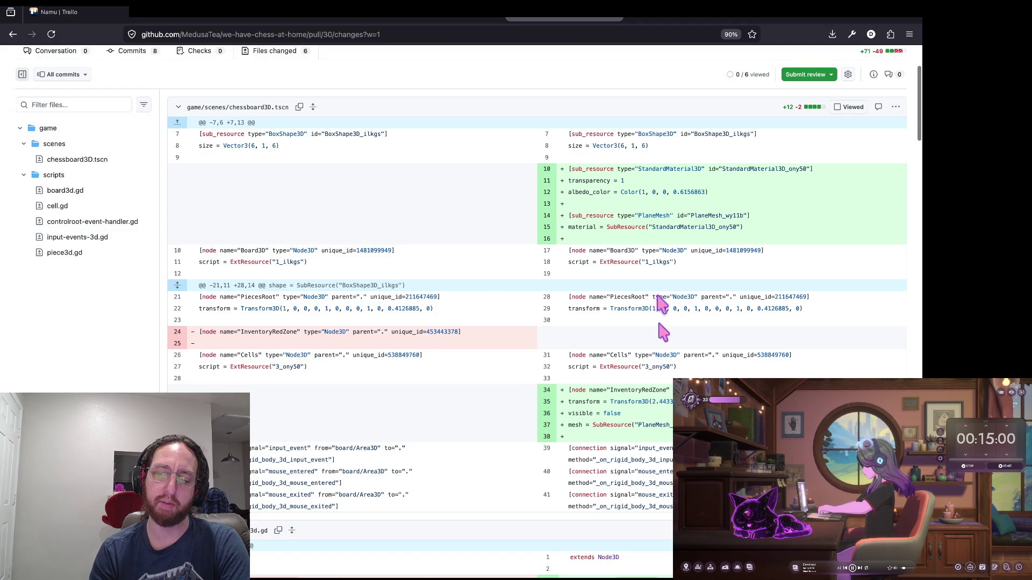
pyautogui.scroll(1, 539, 322)
pyautogui.moveTo(618, 459)
pyautogui.mouseDown()
pyautogui.moveTo(594, 208)
pyautogui.moveTo(575, 173)
pyautogui.moveTo(679, 267)
pyautogui.mouseUp()
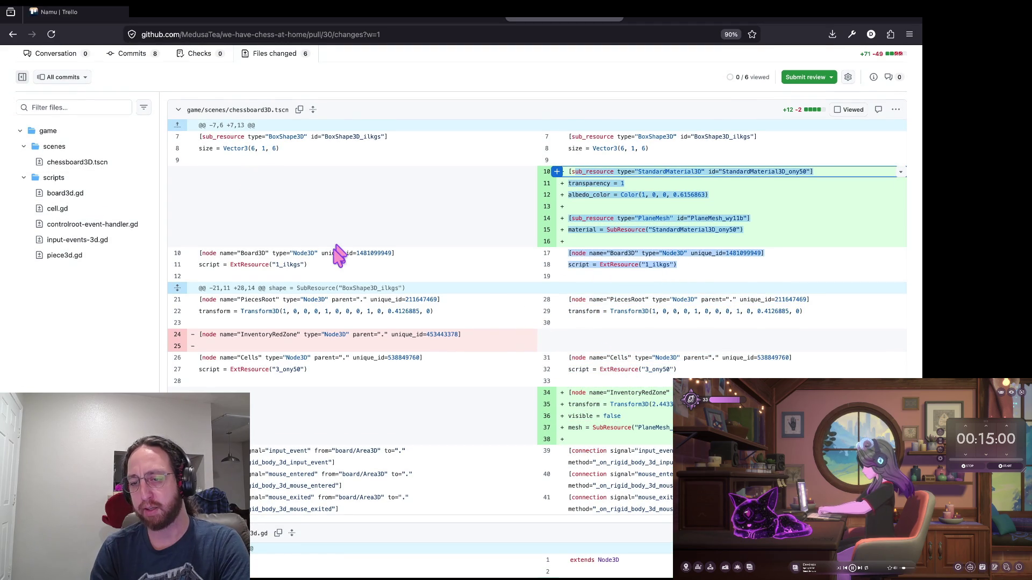
# Inspect the added InventoryRedZone lines 32–36, then continue down the diff
pyautogui.scroll(-3, 511, 457)
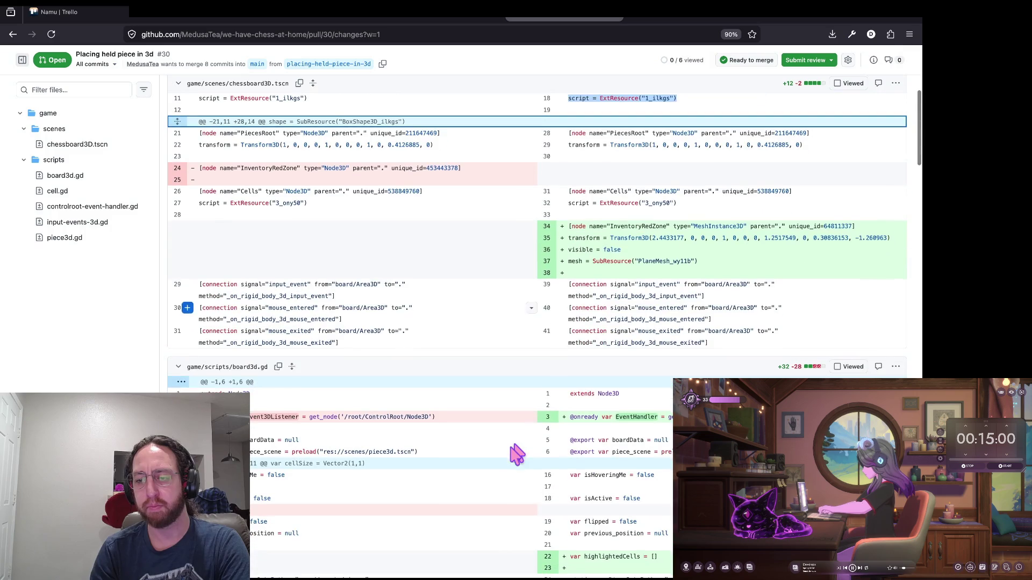
pyautogui.scroll(-3, 516, 455)
pyautogui.scroll(4, 498, 265)
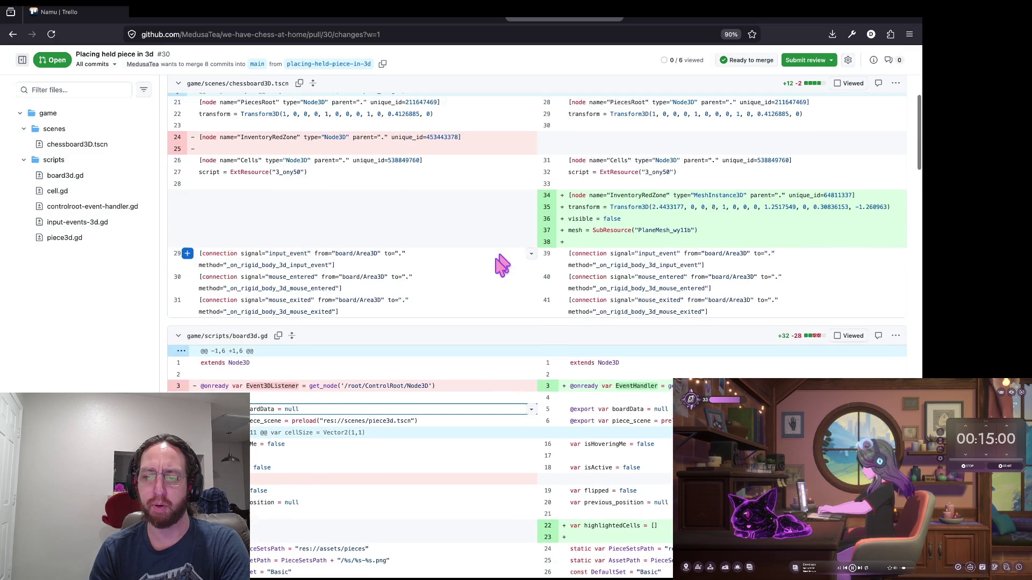
pyautogui.scroll(1, 479, 350)
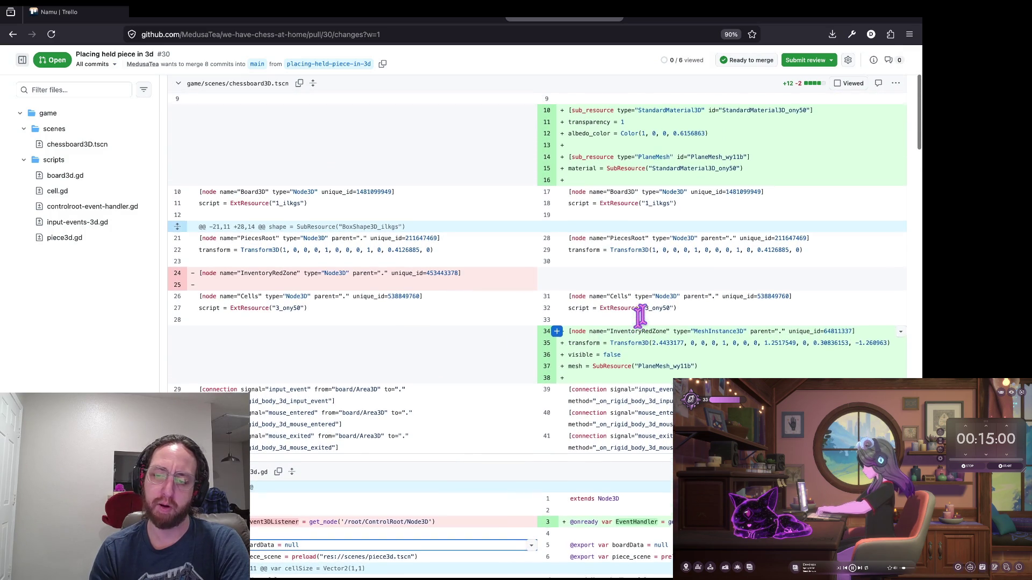
pyautogui.moveTo(682, 361)
pyautogui.mouseDown()
pyautogui.moveTo(623, 368)
pyautogui.moveTo(634, 370)
pyautogui.moveTo(560, 323)
pyautogui.mouseUp()
pyautogui.click(625, 297)
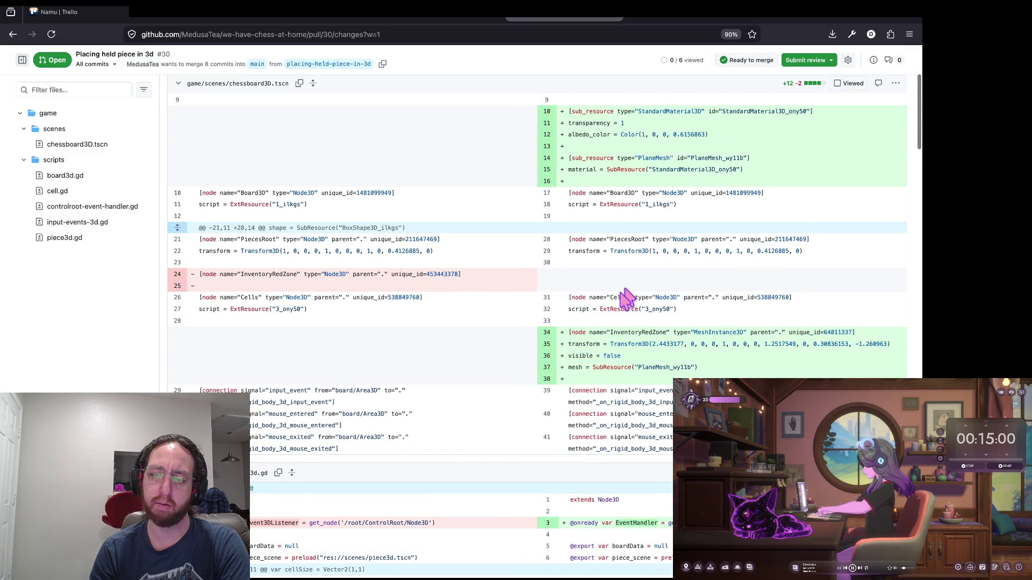
pyautogui.scroll(-1, 618, 297)
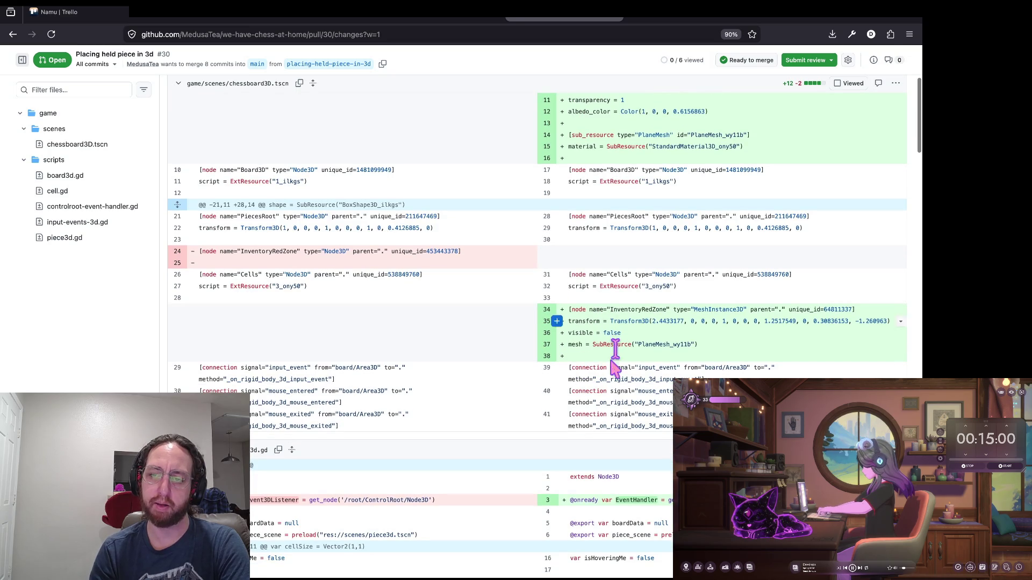
pyautogui.scroll(1, 608, 309)
pyautogui.scroll(-5, 618, 290)
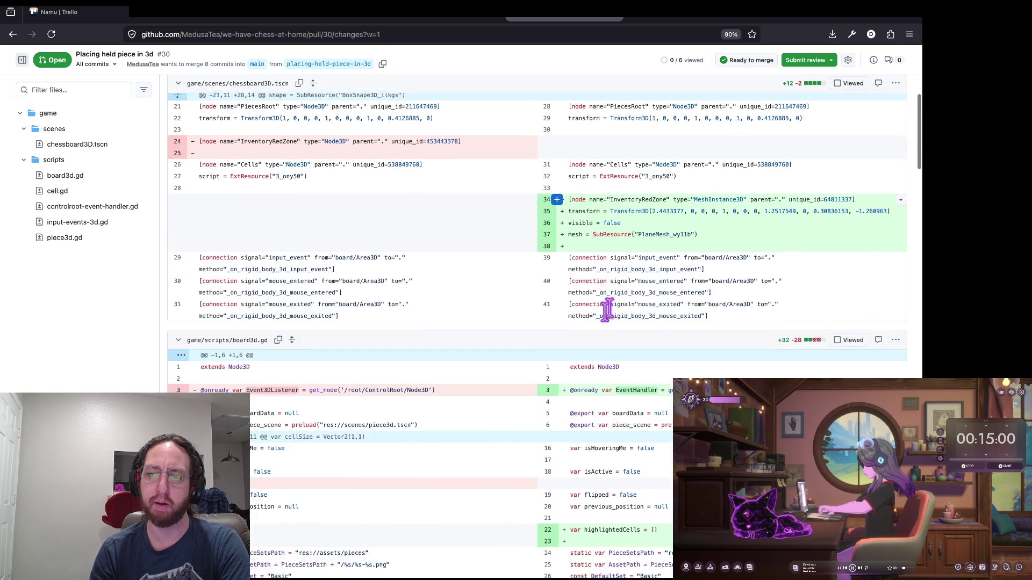
pyautogui.scroll(-6, 546, 311)
pyautogui.scroll(6, 546, 315)
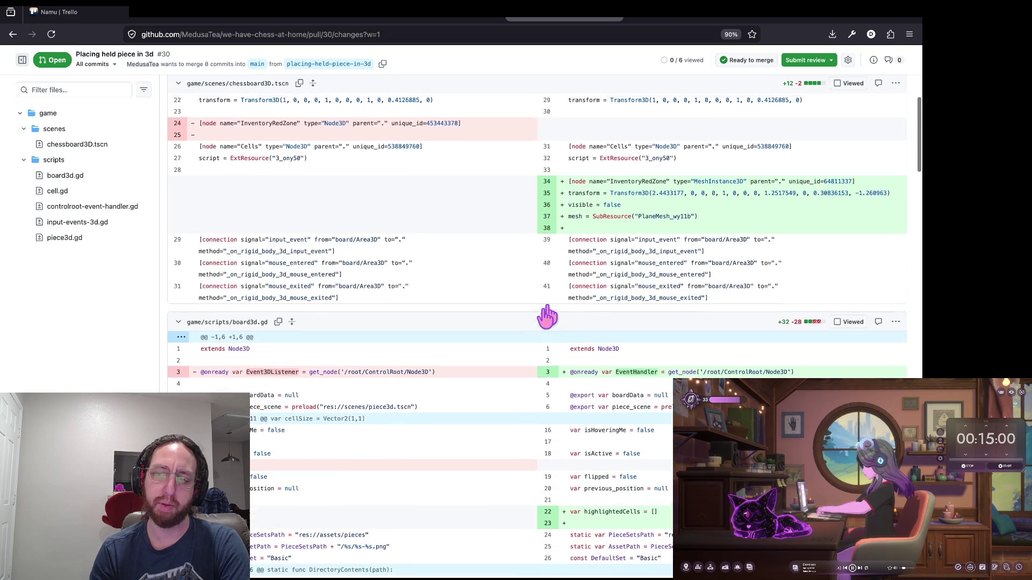
pyautogui.scroll(-3, 709, 189)
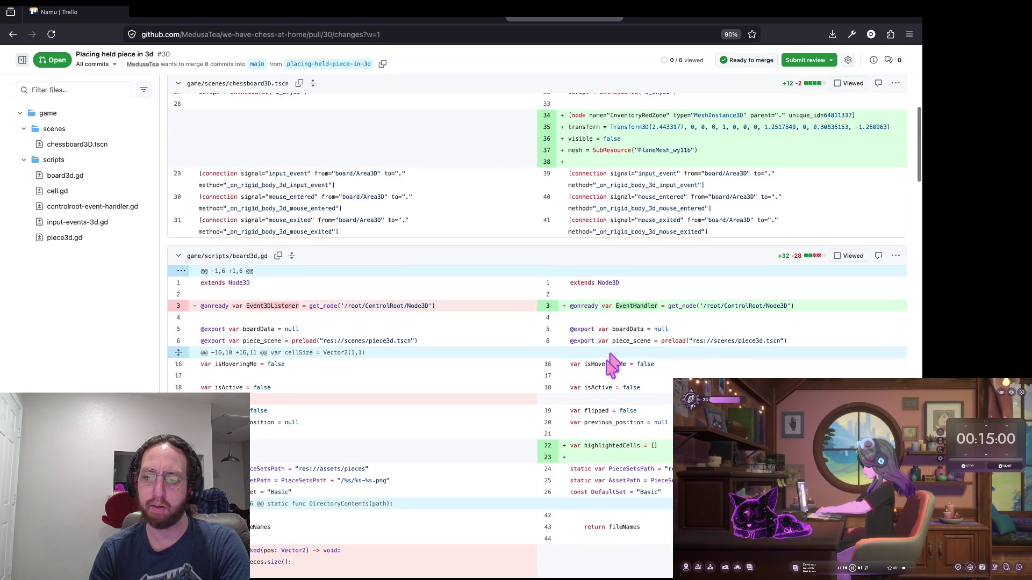
pyautogui.scroll(-4, 557, 376)
pyautogui.scroll(-12, 492, 338)
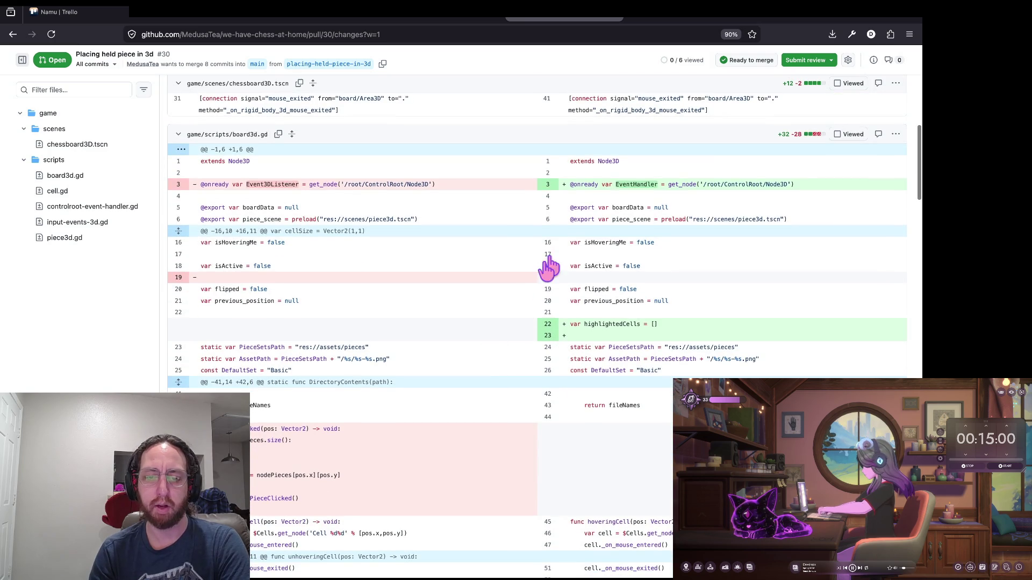
pyautogui.scroll(-2, 492, 348)
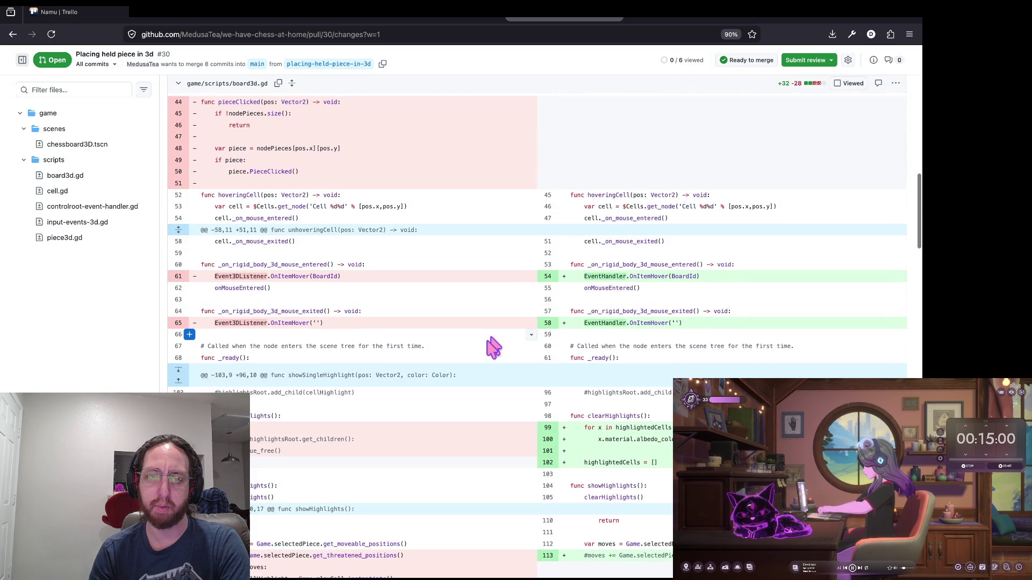
pyautogui.scroll(-9, 492, 348)
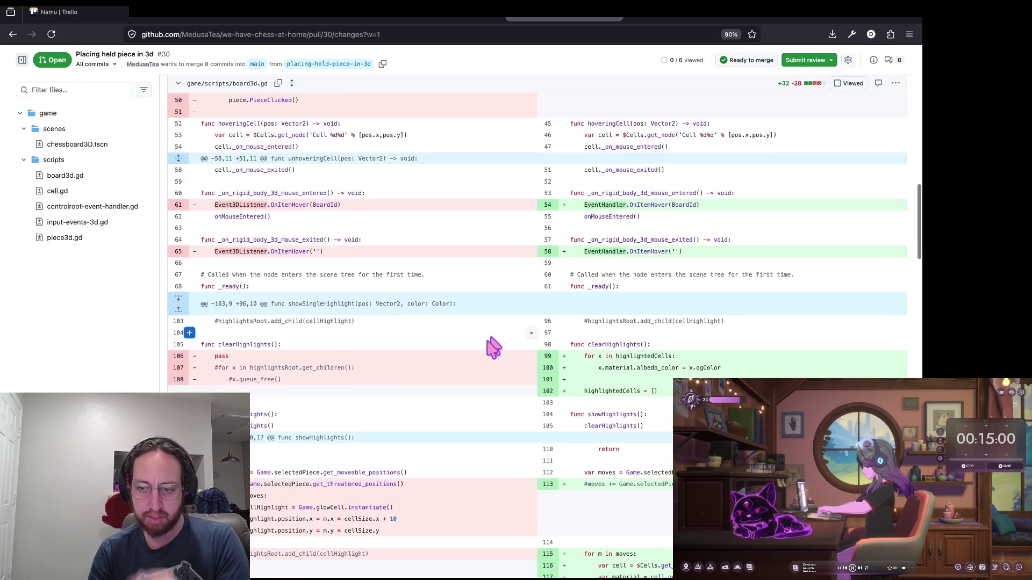
pyautogui.scroll(-7, 493, 348)
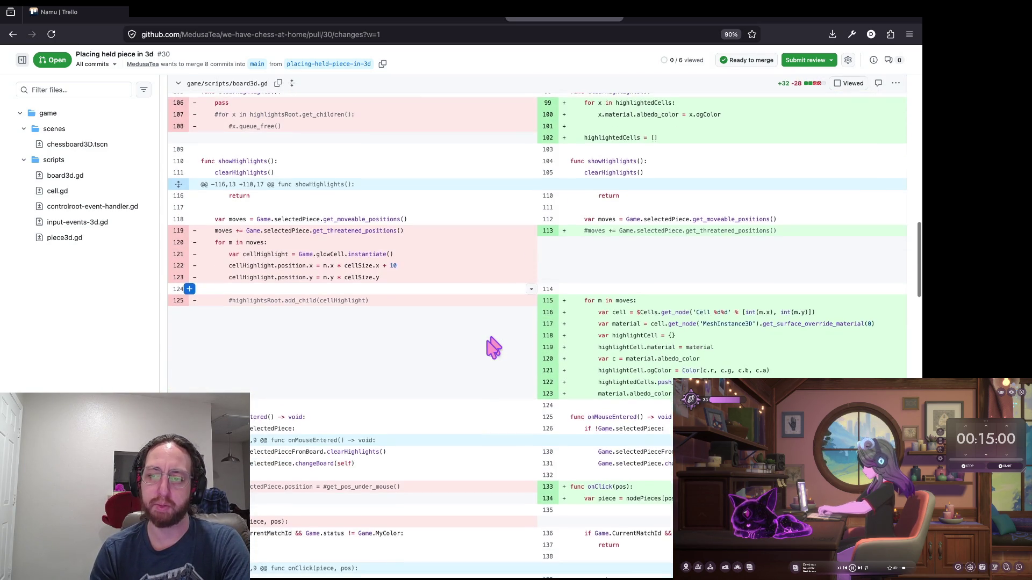
pyautogui.scroll(-5, 492, 349)
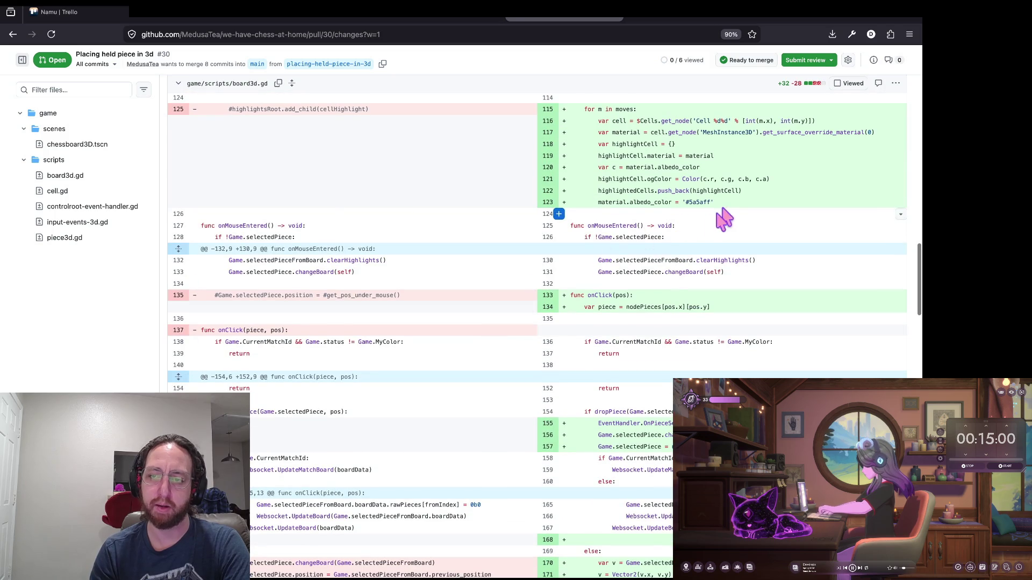
# Read past board3d.gd's onMouseEntered hunk to input-events-3d.gd's new clickTimer code
pyautogui.click(467, 251)
pyautogui.scroll(-4, 500, 260)
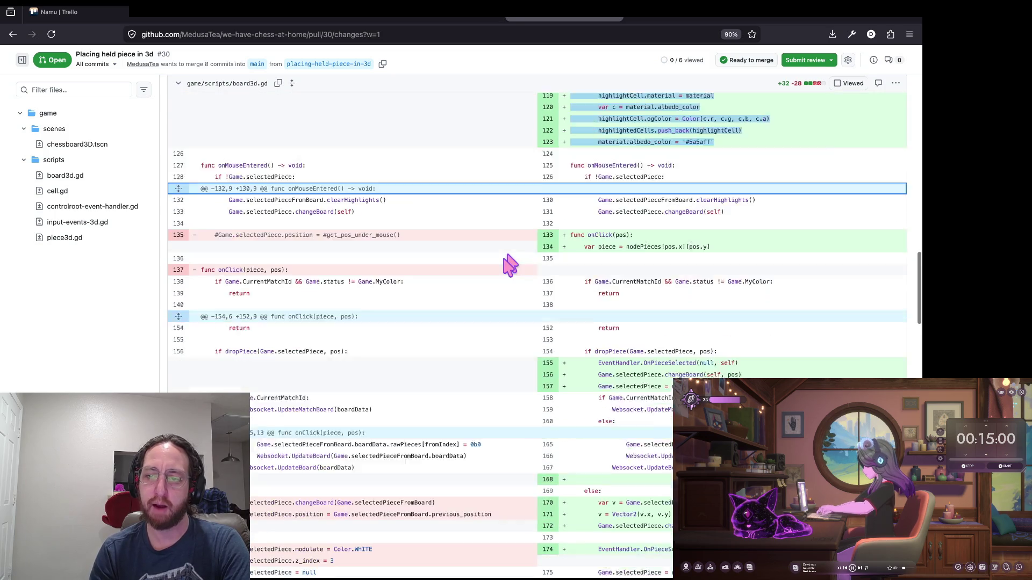
pyautogui.scroll(-12, 505, 291)
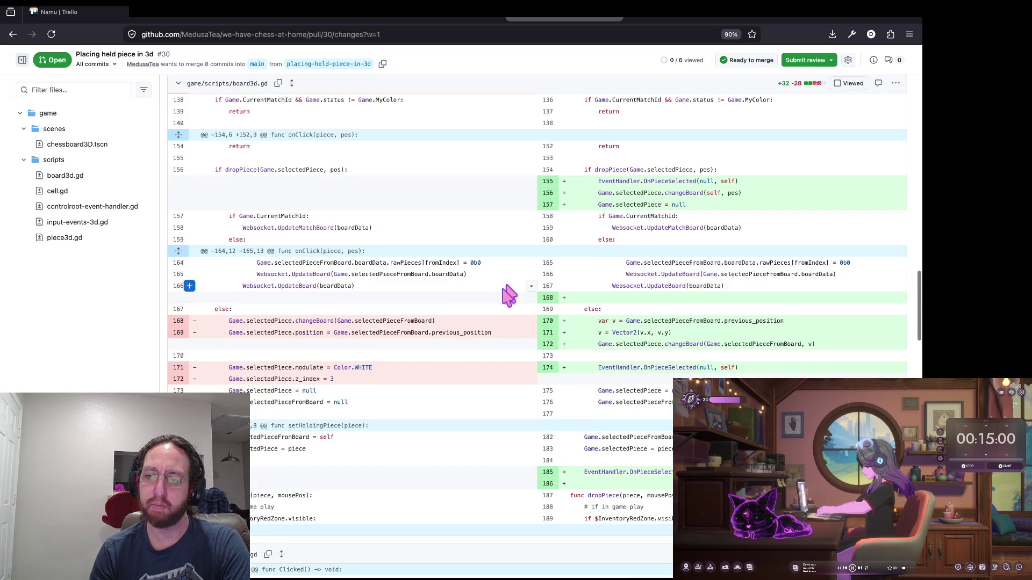
pyautogui.scroll(-19, 507, 295)
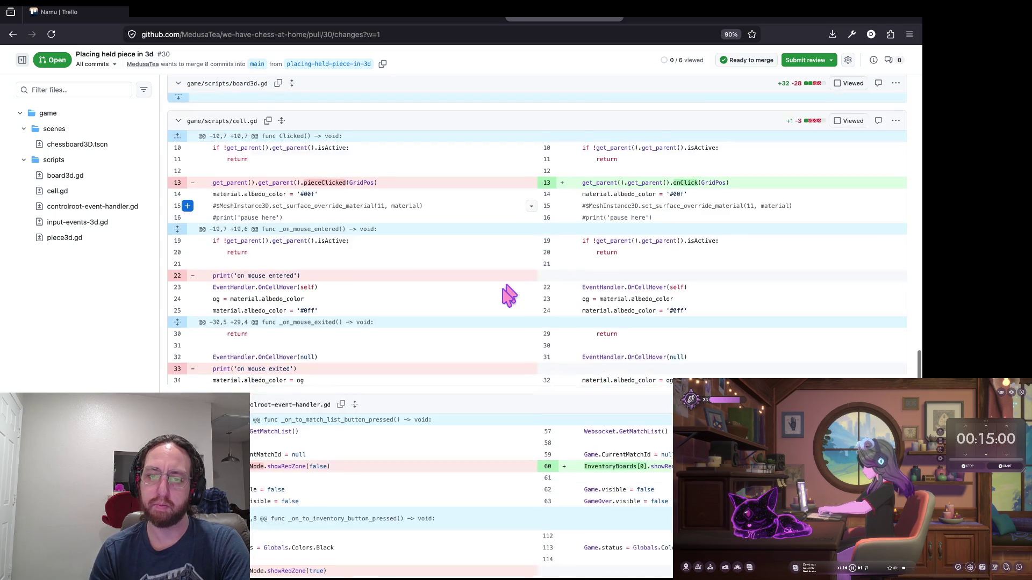
pyautogui.scroll(-17, 508, 295)
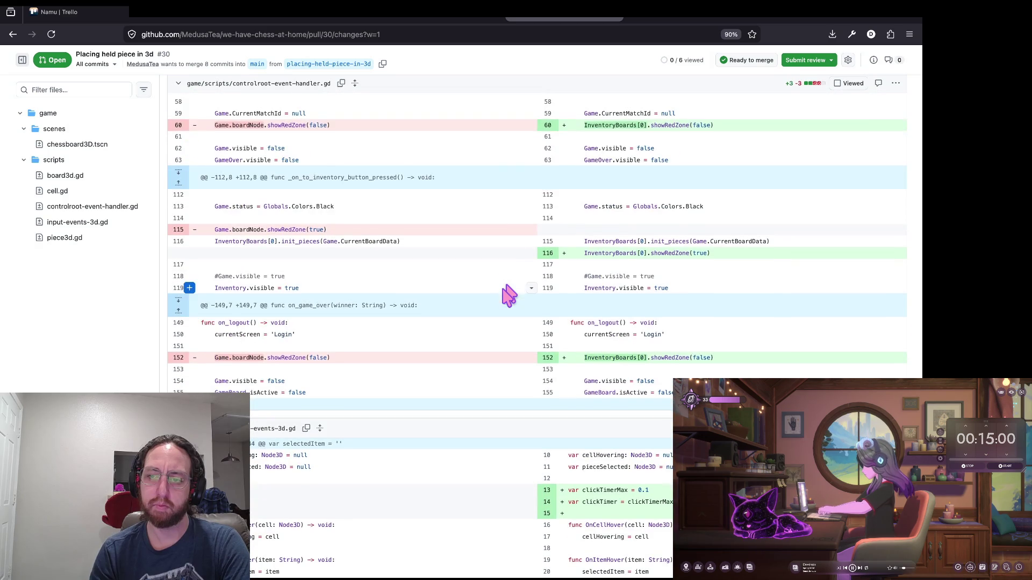
pyautogui.scroll(-3, 508, 294)
pyautogui.scroll(3, 508, 295)
pyautogui.moveTo(589, 198); pyautogui.dragTo(698, 466)
pyautogui.click(693, 455)
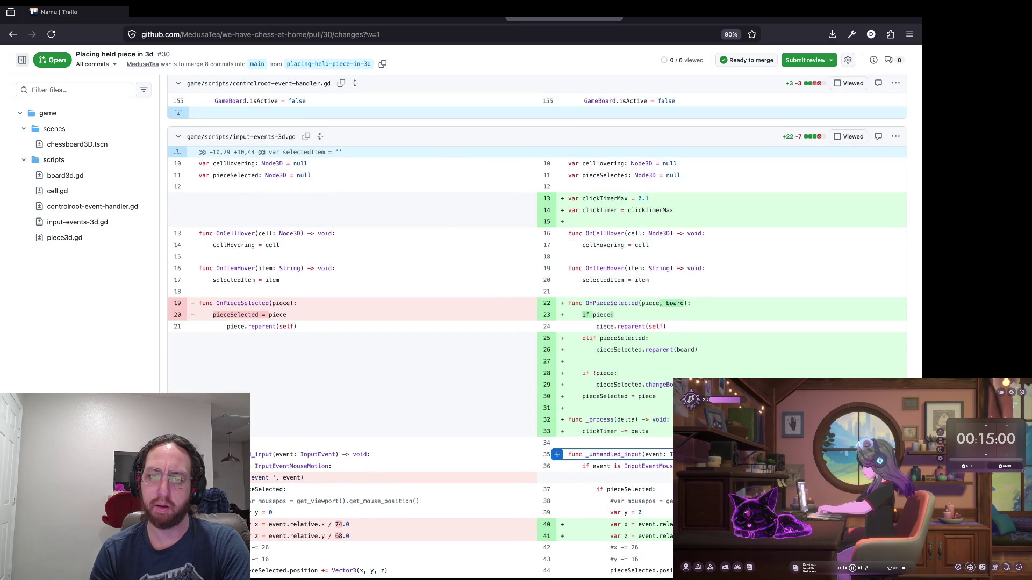
pyautogui.scroll(-2, 693, 455)
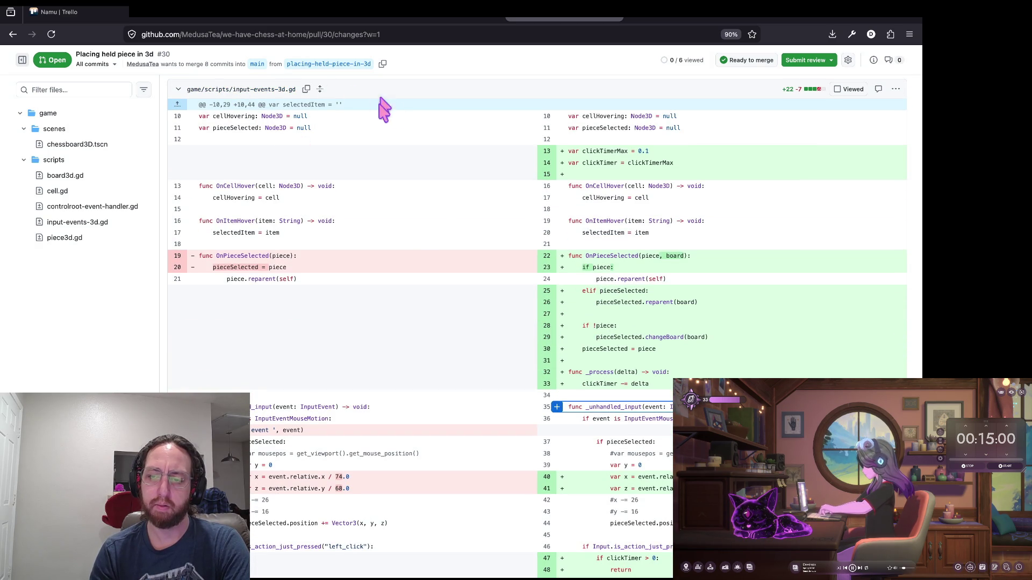
pyautogui.scroll(1, 720, 293)
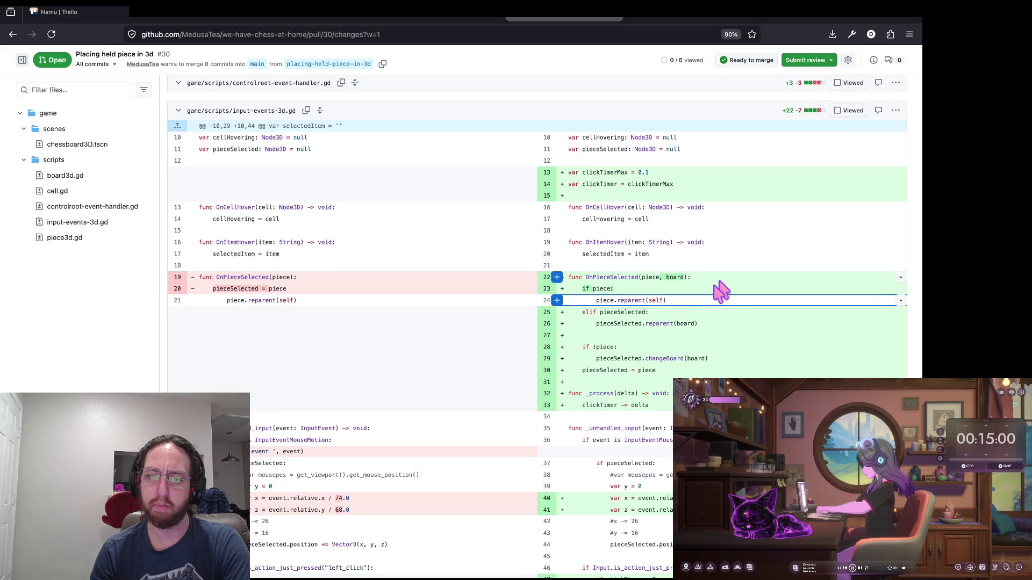
pyautogui.scroll(-1, 720, 293)
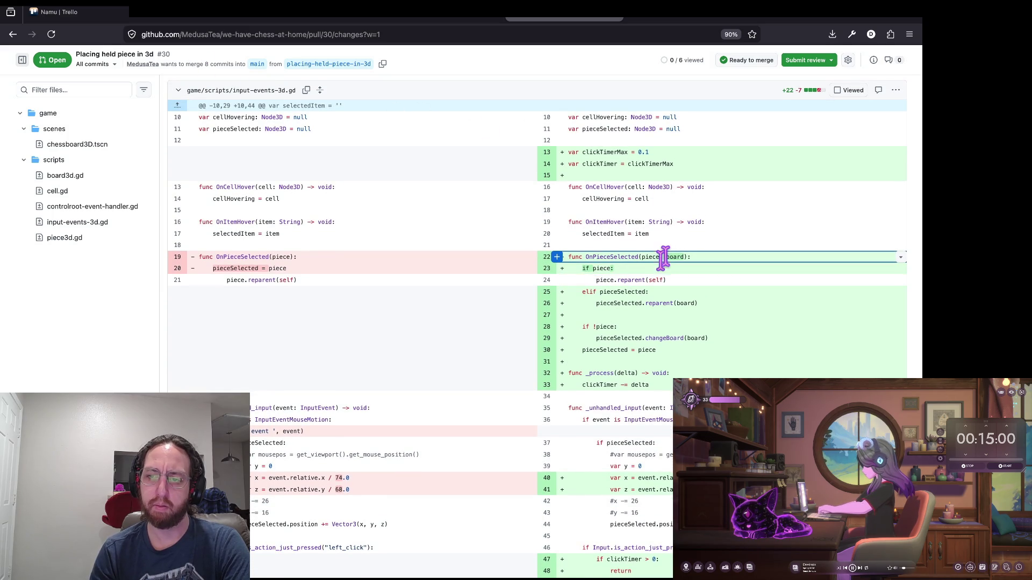
pyautogui.scroll(-1, 489, 280)
pyautogui.moveTo(588, 138); pyautogui.dragTo(650, 153)
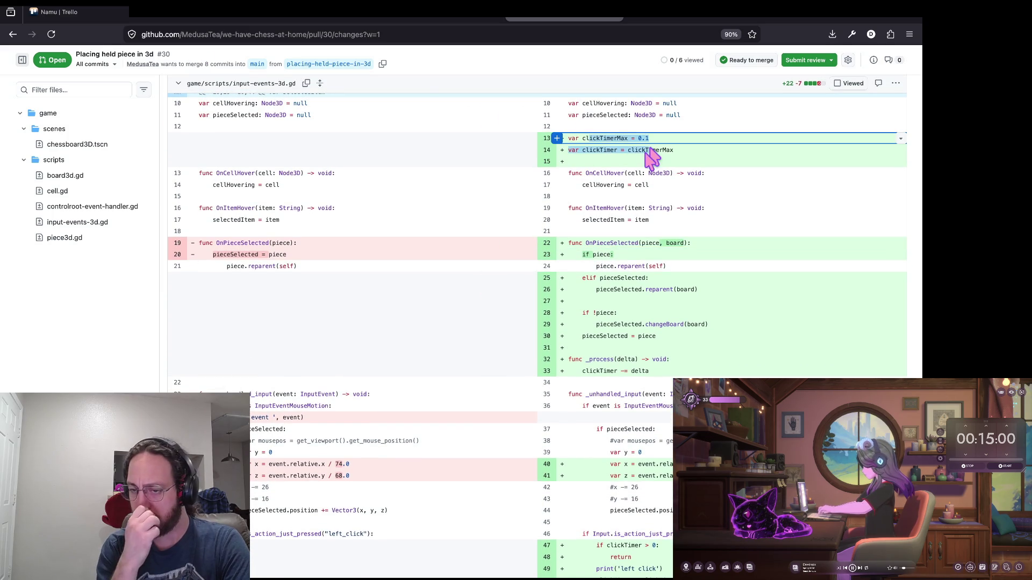
pyautogui.click(700, 156)
pyautogui.moveTo(627, 153); pyautogui.dragTo(592, 138)
pyautogui.click(592, 138)
pyautogui.scroll(-2, 591, 453)
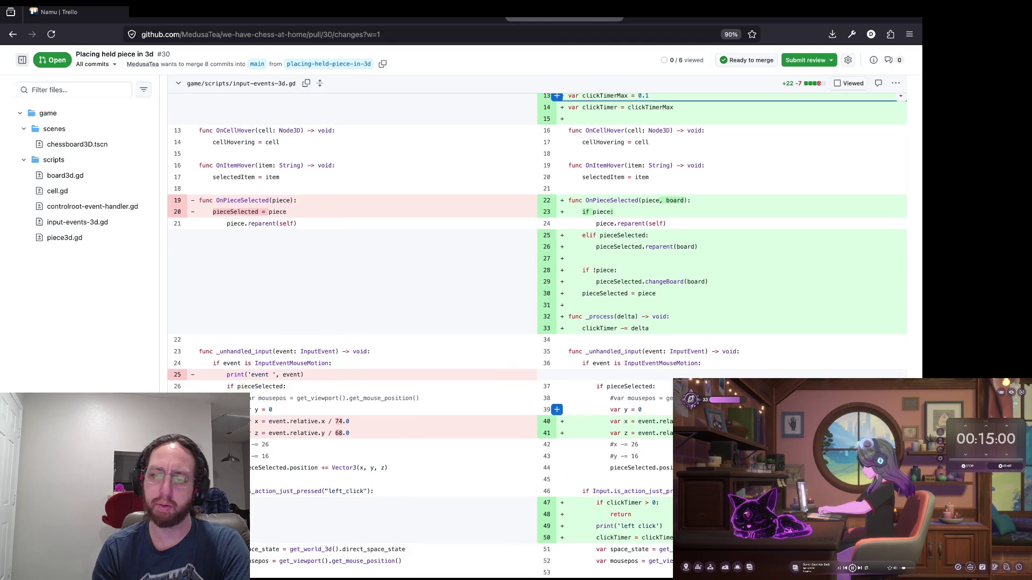
pyautogui.scroll(1, 737, 322)
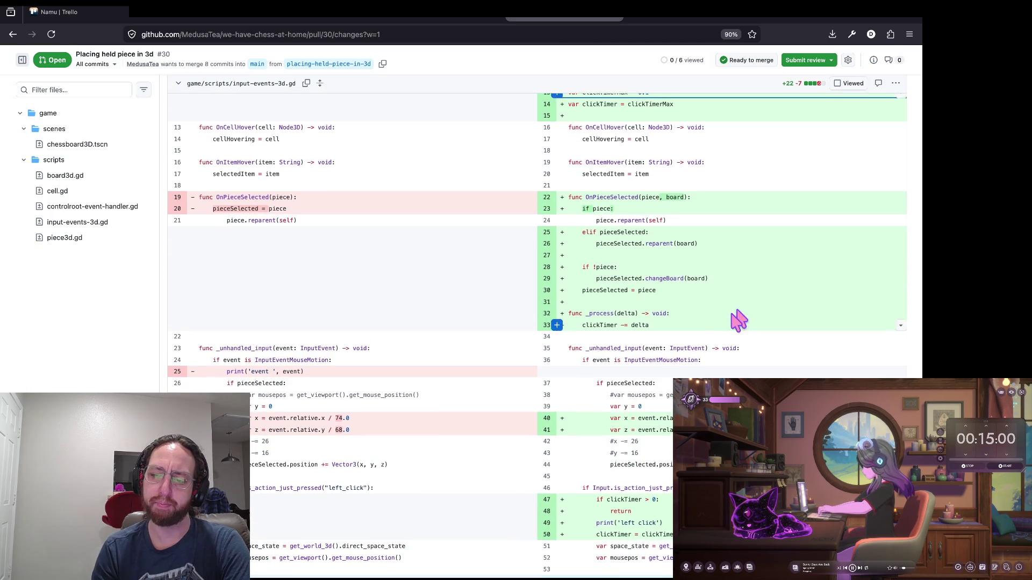
pyautogui.scroll(-1, 588, 437)
pyautogui.tripleClick(575, 465)
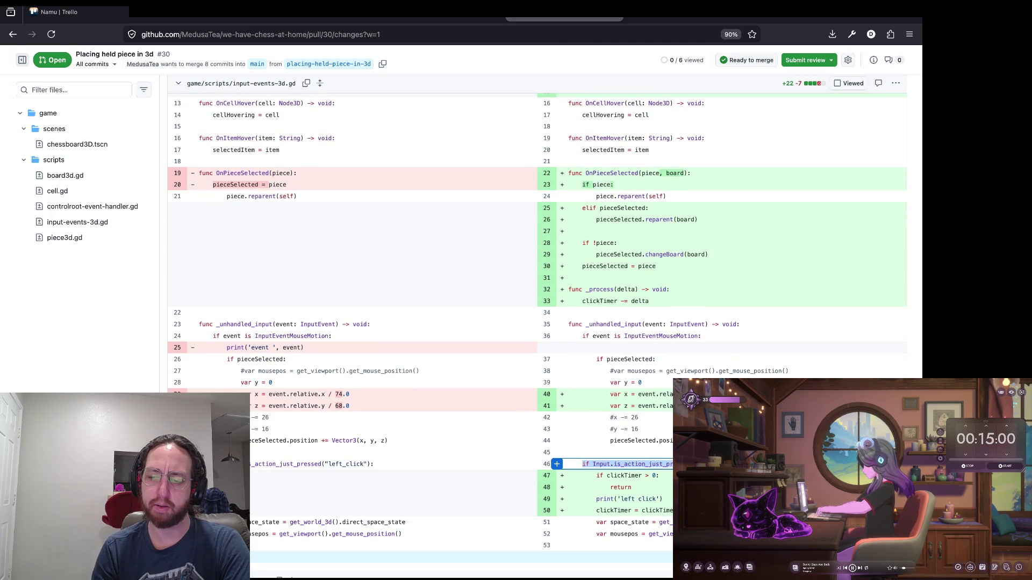
pyautogui.click(636, 466)
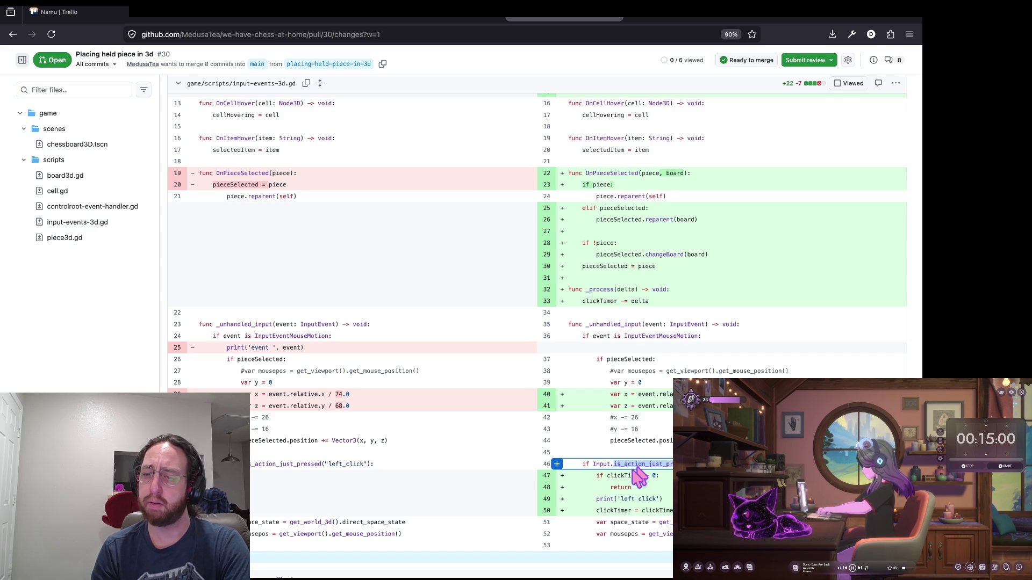
pyautogui.scroll(2, 632, 333)
pyautogui.moveTo(693, 180); pyautogui.dragTo(591, 158)
pyautogui.click(699, 215)
pyautogui.scroll(-5, 670, 339)
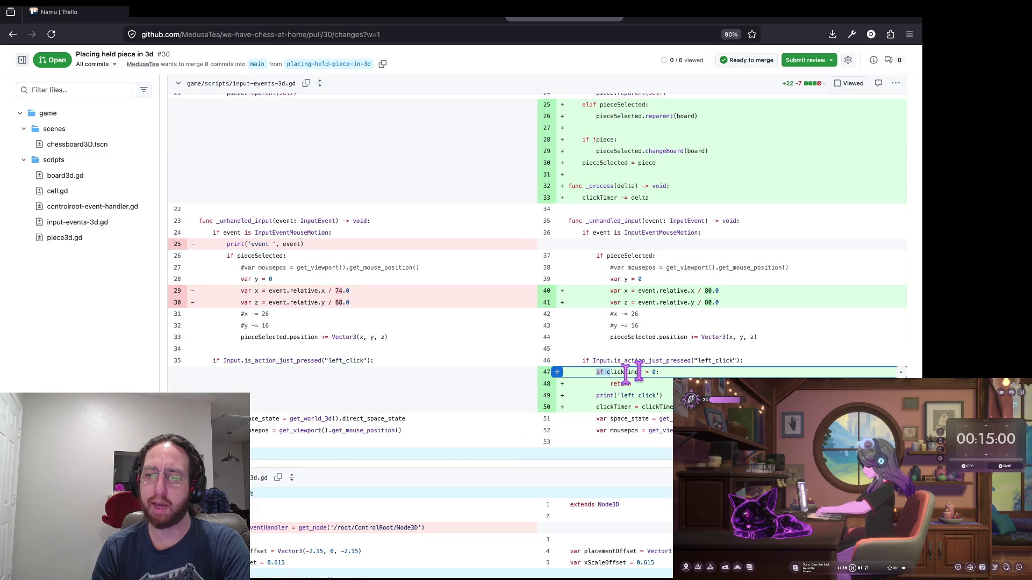
pyautogui.scroll(5, 593, 371)
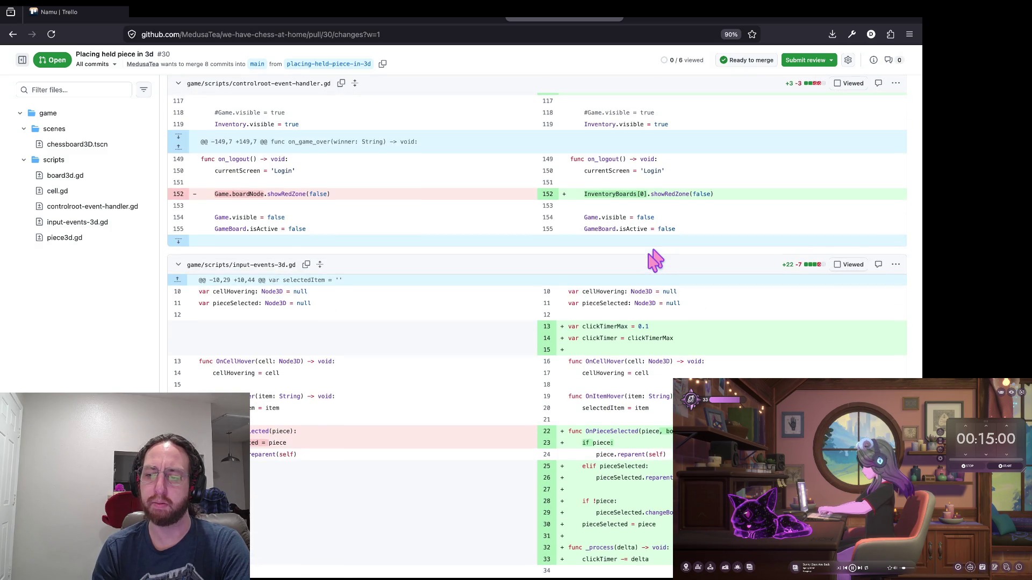
pyautogui.scroll(1, 652, 266)
pyautogui.doubleClick(643, 265)
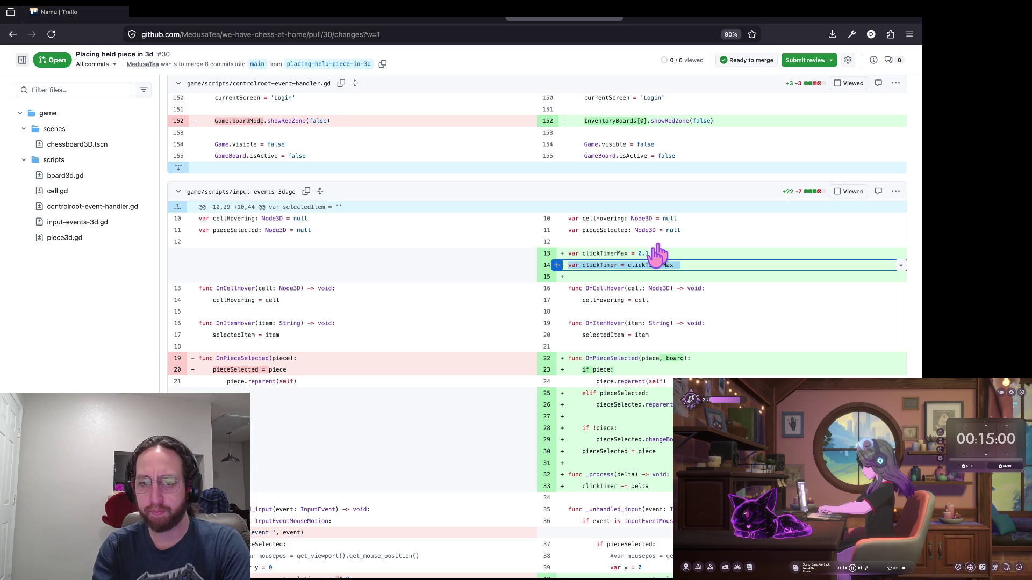
# Open input-events-3d.gd from the Neovim file explorer
pyautogui.press('super+Tab')
pyautogui.press('k')
pyautogui.press('k')
pyautogui.press('k')
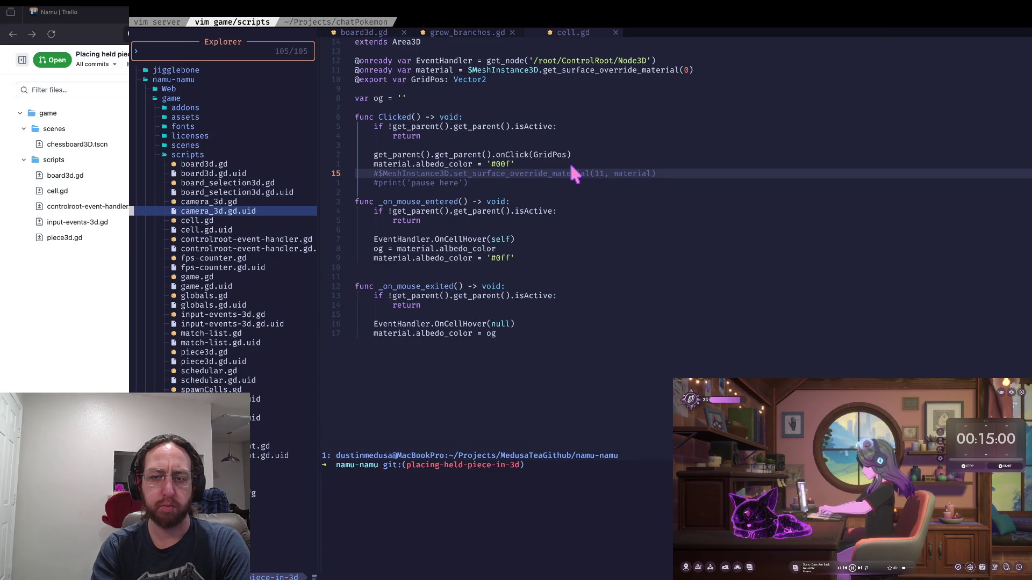
pyautogui.press('super+Tab')
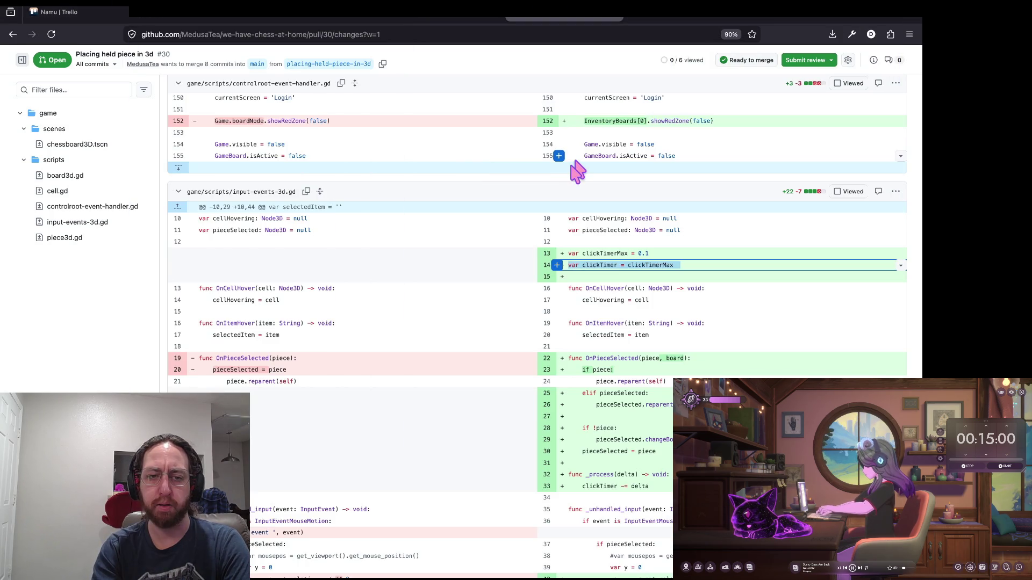
pyautogui.press('super+Tab')
pyautogui.press('j')
pyautogui.press('j')
pyautogui.press('j')
pyautogui.press('j')
pyautogui.press('j')
pyautogui.press('j')
pyautogui.press('Return')
pyautogui.press('j')
pyautogui.press('j')
pyautogui.press('j')
# Replace the clickTimer decrement in _process with pass
pyautogui.write('jVjd/click')
pyautogui.press('Return')
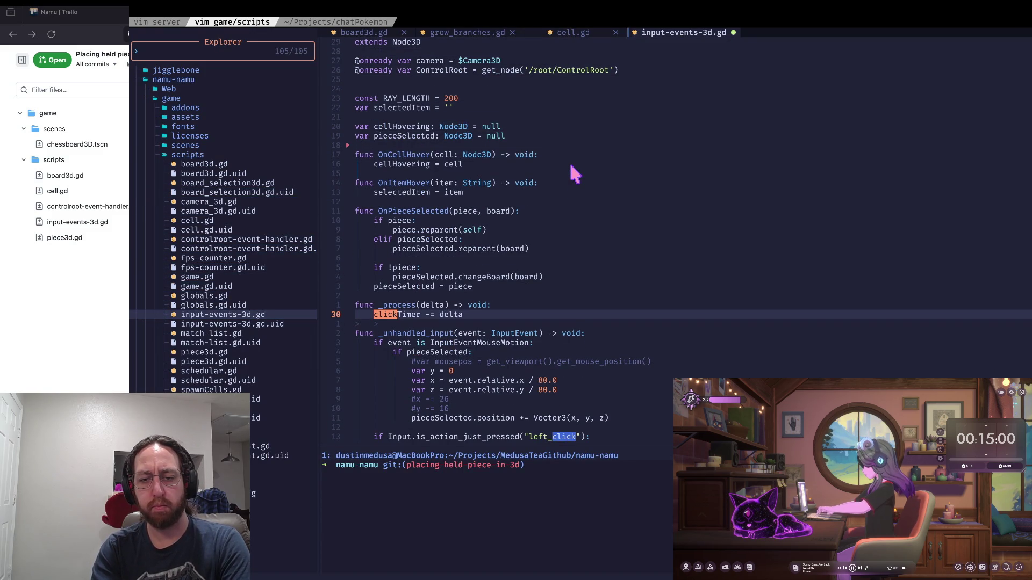
pyautogui.press('Escape')
pyautogui.press('k')
pyautogui.press('j')
pyautogui.press('k')
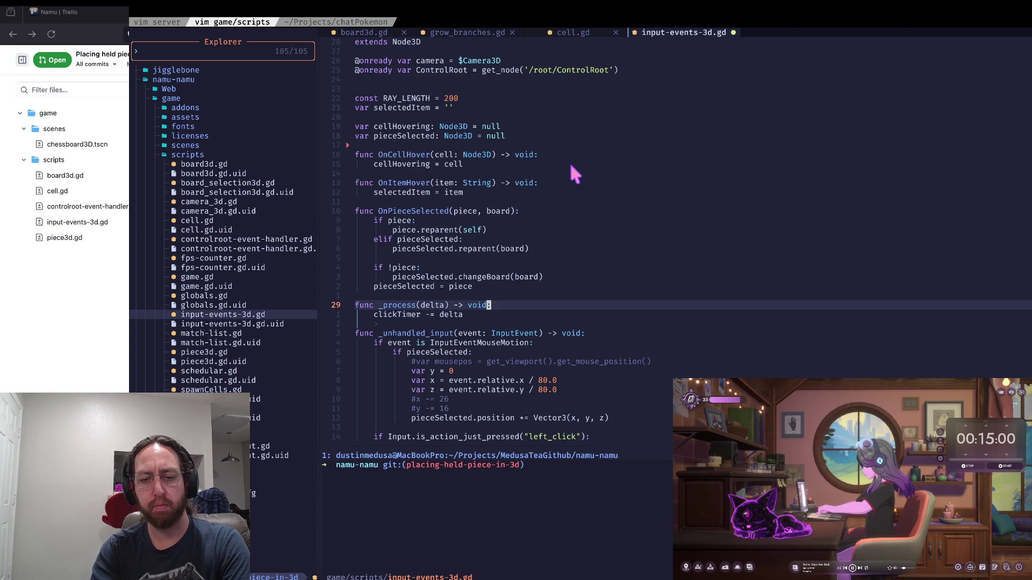
pyautogui.press('j')
pyautogui.press('c')
pyautogui.press('c')
pyautogui.write('pass')
pyautogui.press('Escape')
# Delete the clickTimer check, return, left-click print and clickTimer reset lines, then save
pyautogui.press('n')
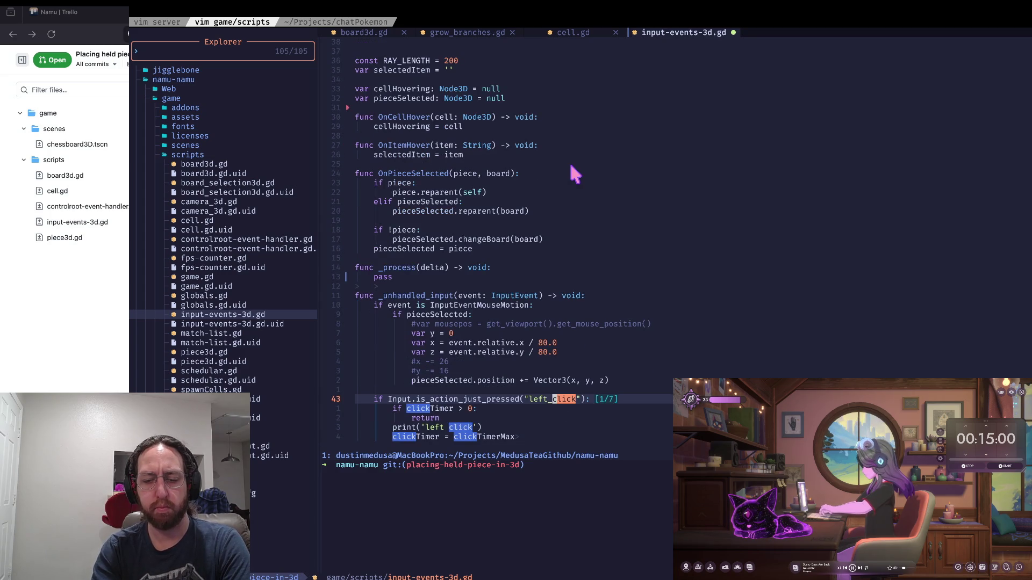
pyautogui.press('w')
pyautogui.press('w')
pyautogui.press('j')
pyautogui.press('d')
pyautogui.press('j')
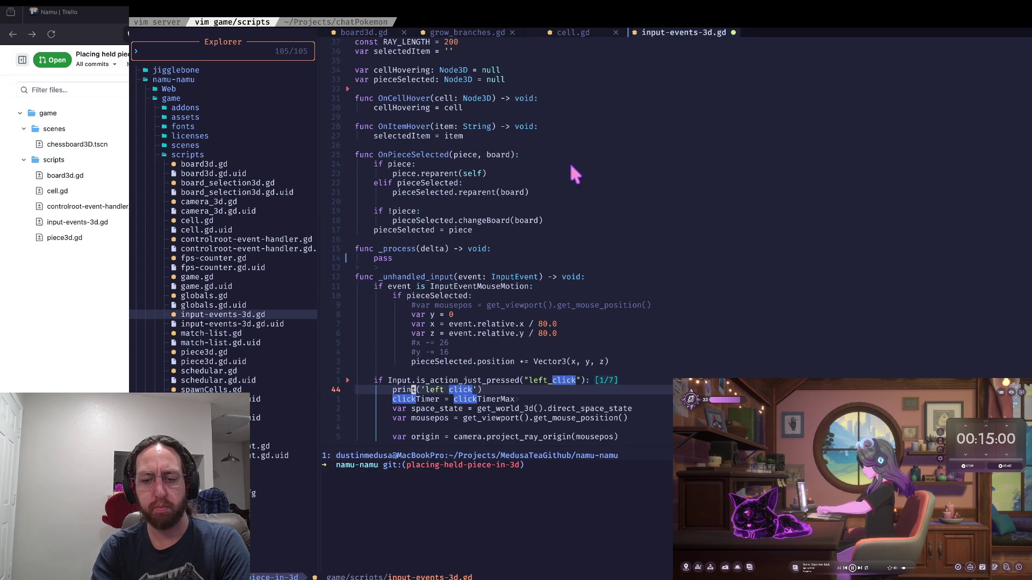
pyautogui.press('d')
pyautogui.press('d')
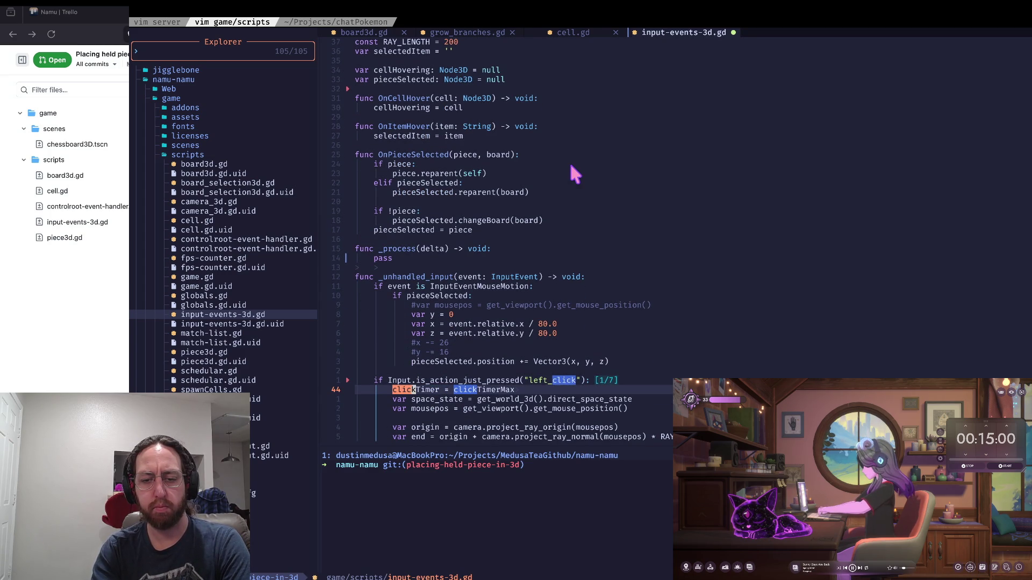
pyautogui.press('d')
pyautogui.press('d')
# Stage and commit the script as 'wip', git push it, and clear the terminal
pyautogui.click(446, 519)
pyautogui.write('a')
pyautogui.press('Return')
pyautogui.write('x')
pyautogui.press('Return')
pyautogui.write('git push')
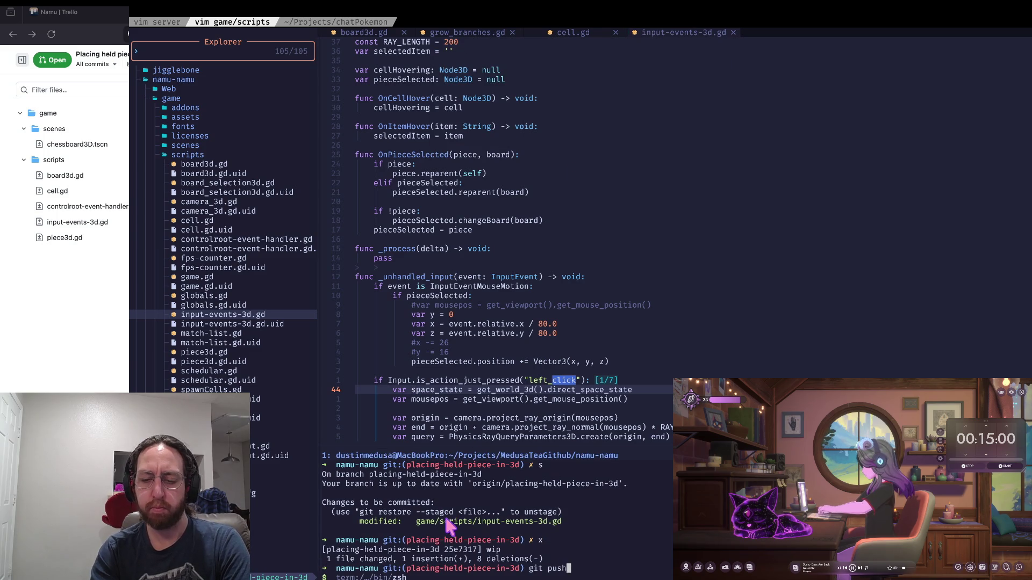
pyautogui.press('Return')
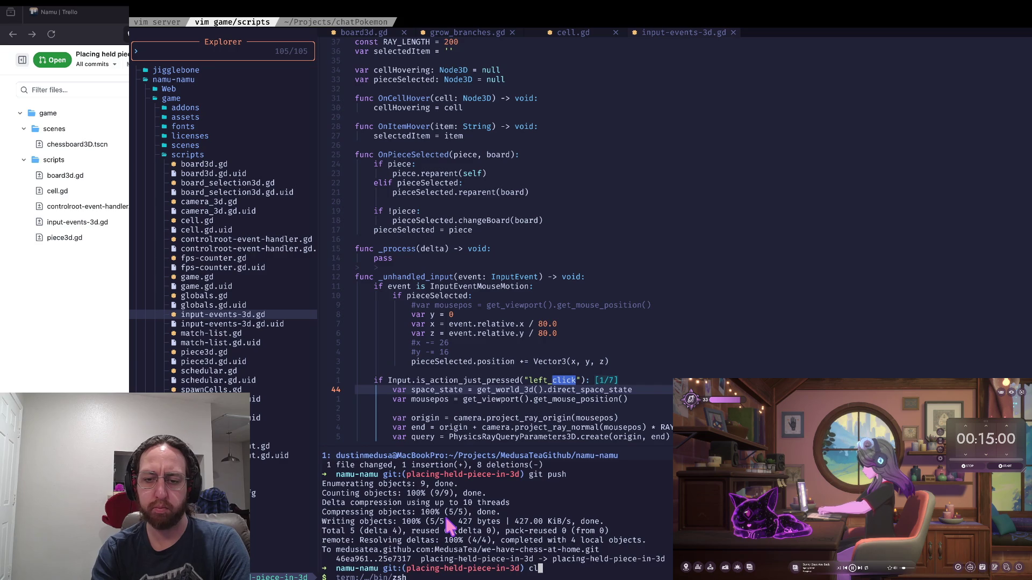
pyautogui.write('ear')
pyautogui.press('Return')
pyautogui.press('super+Tab')
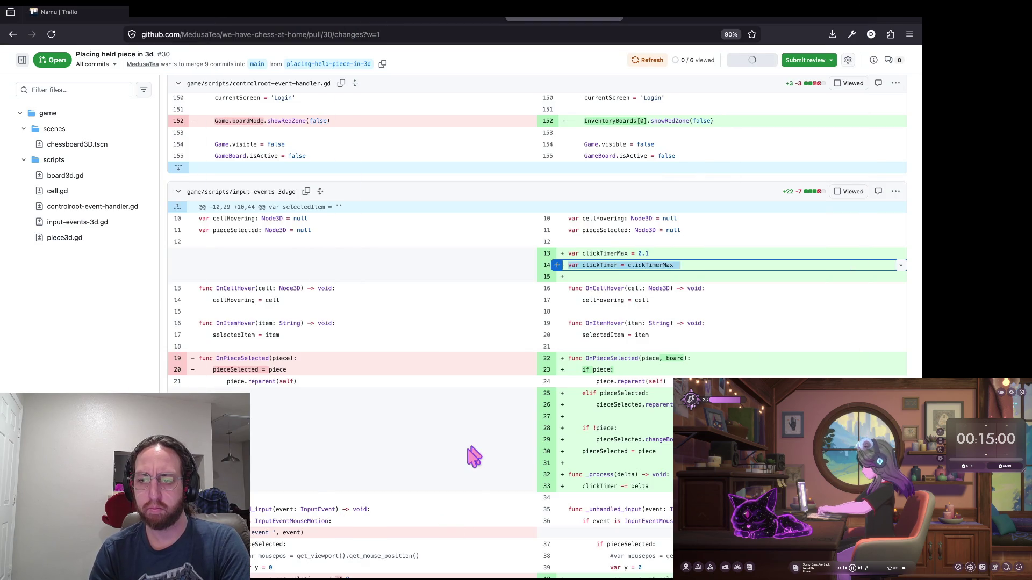
pyautogui.scroll(-5, 473, 457)
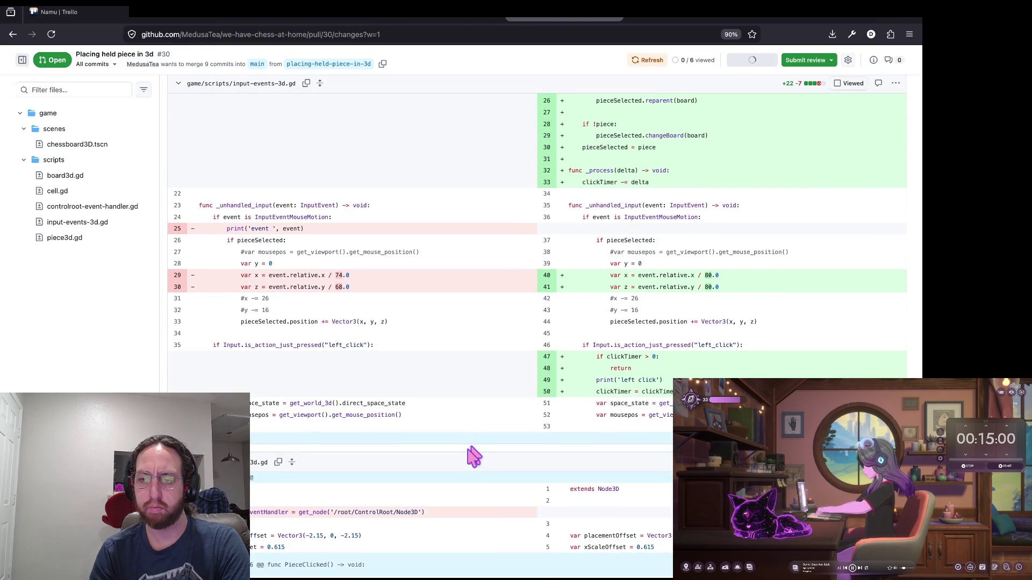
pyautogui.scroll(-1, 473, 457)
pyautogui.scroll(-2, 473, 457)
pyautogui.doubleClick(619, 267)
pyautogui.press('super+Tab')
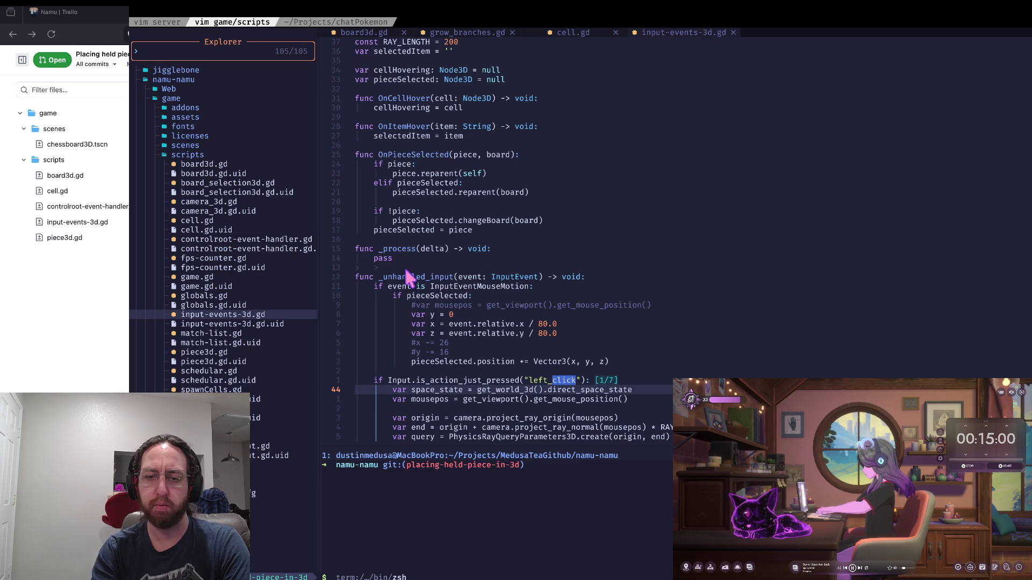
pyautogui.hotkey('ctrl', 'w')
pyautogui.write('k/clicktim')
pyautogui.press('Return')
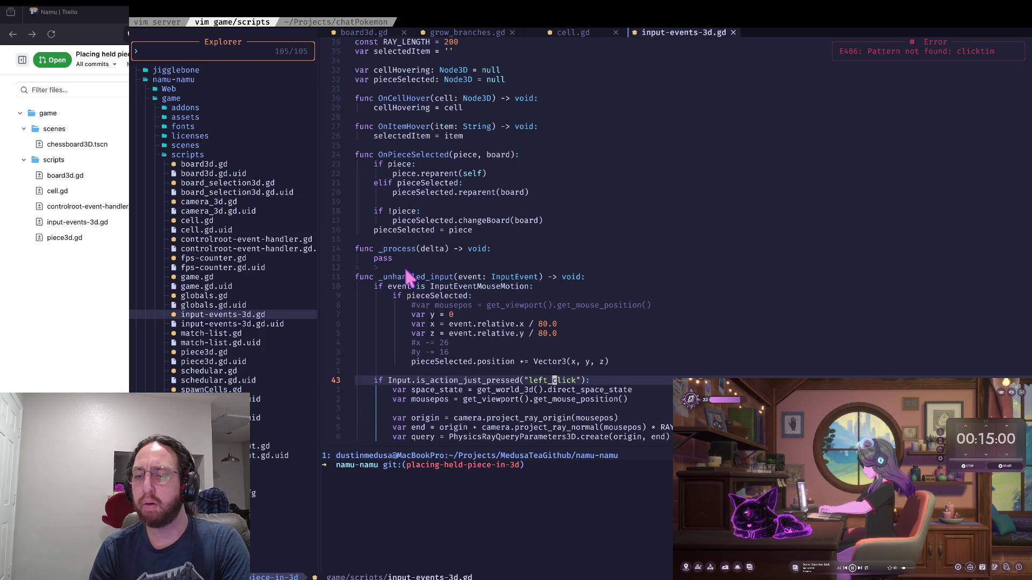
pyautogui.press('super+Tab')
pyautogui.scroll(-5, 472, 281)
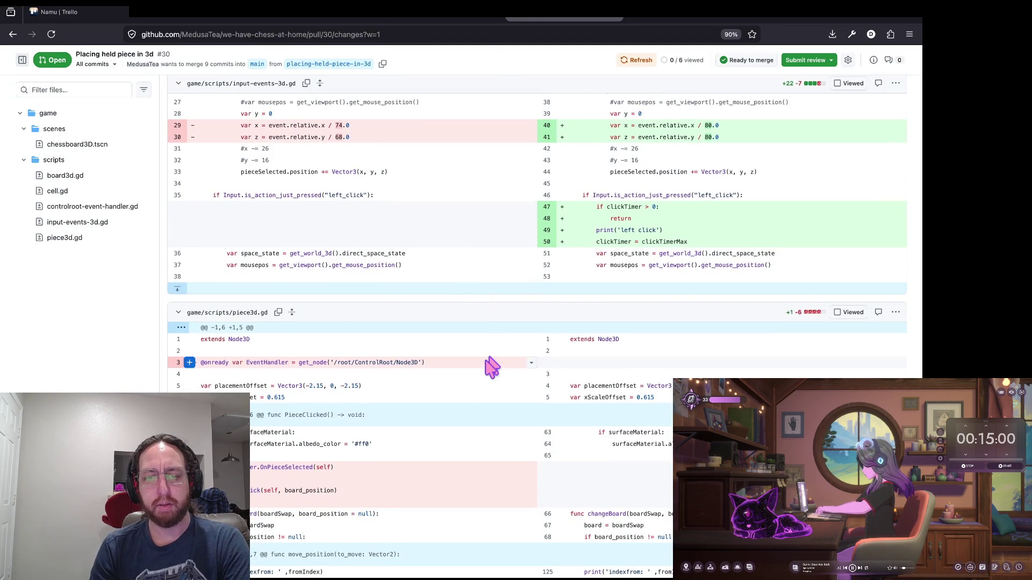
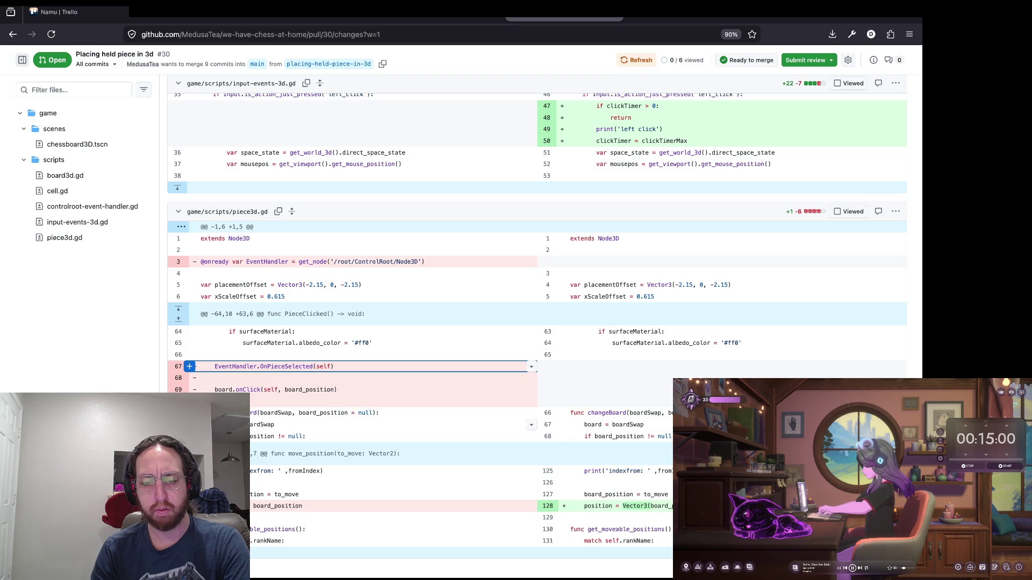
# Select the position assignment, Vector3 call and board_position on line 128 of the piece3d.gd diff
pyautogui.scroll(-6, 421, 478)
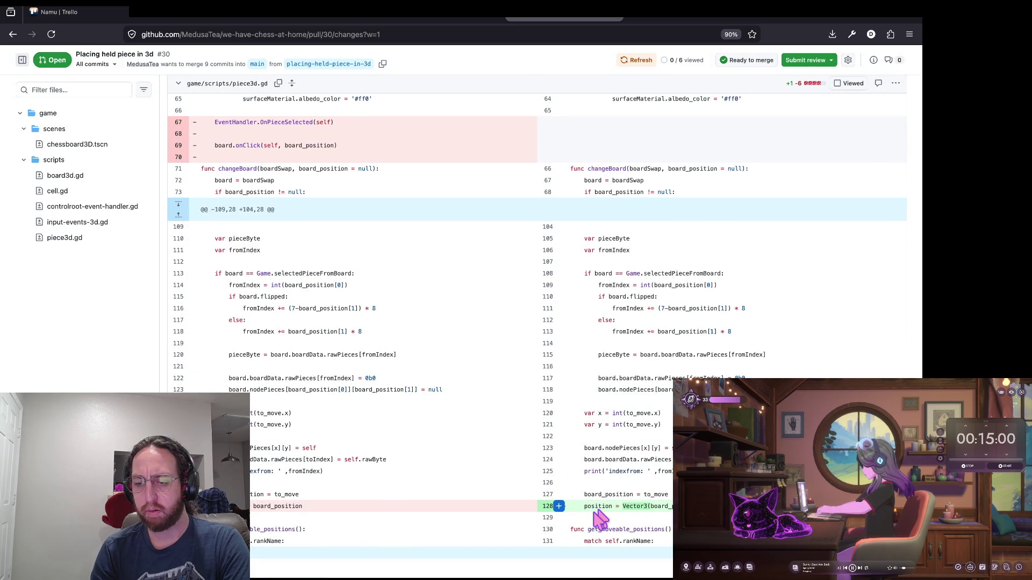
pyautogui.moveTo(583, 506)
pyautogui.mouseDown()
pyautogui.moveTo(699, 506)
pyautogui.moveTo(579, 507)
pyautogui.mouseUp()
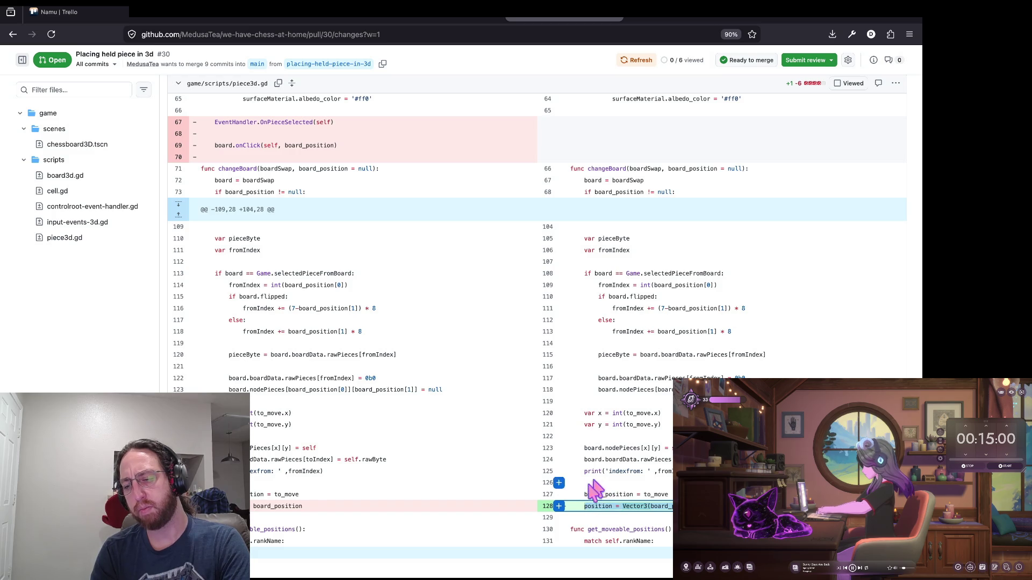
pyautogui.click(607, 438)
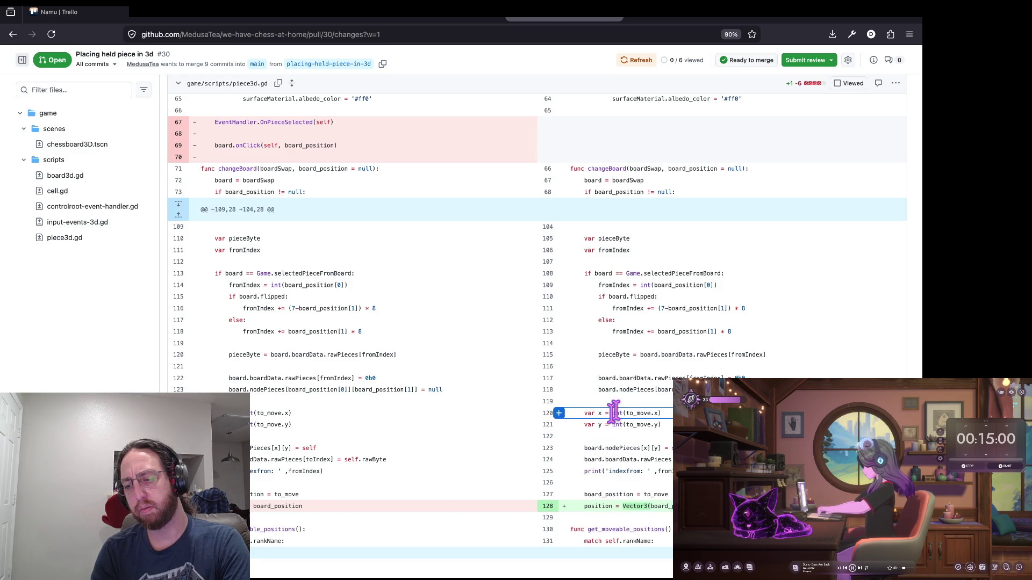
pyautogui.click(599, 509)
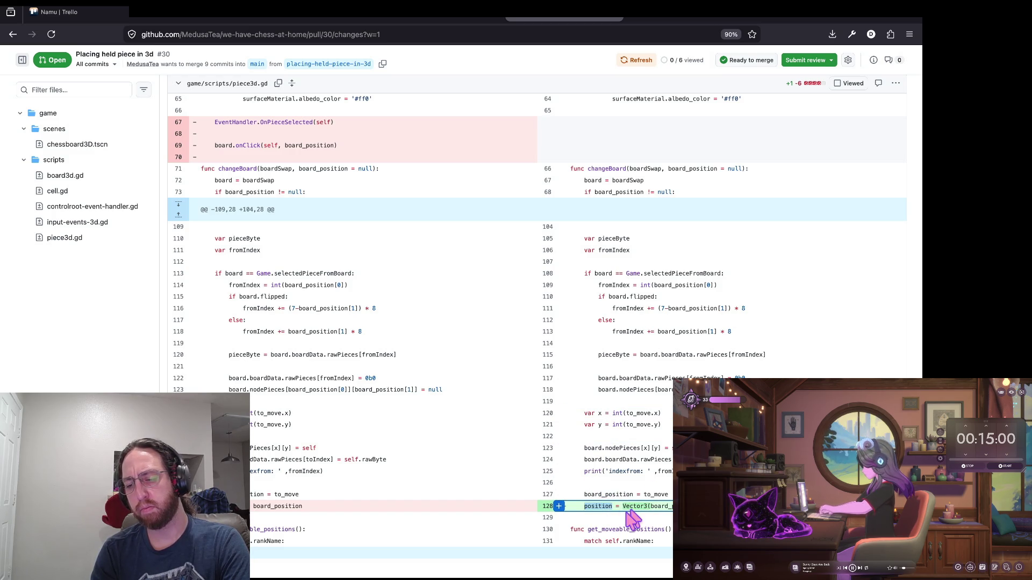
pyautogui.moveTo(623, 507); pyautogui.dragTo(698, 507)
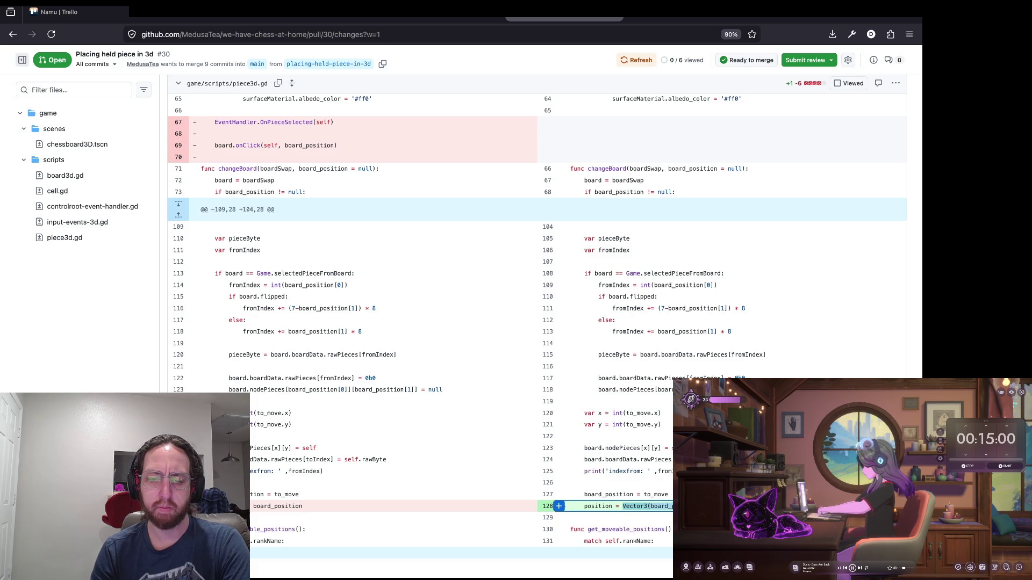
pyautogui.click(285, 506)
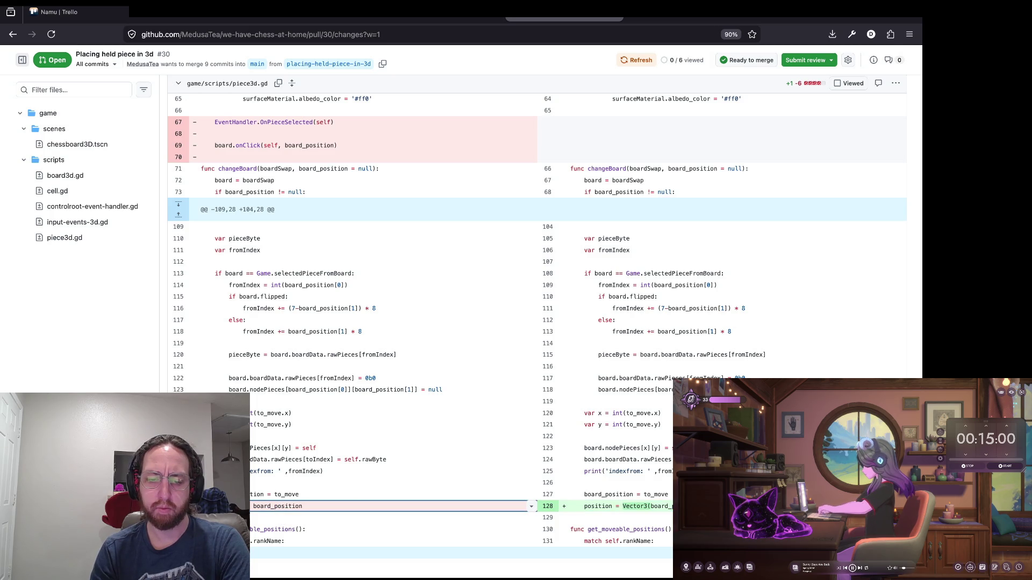
pyautogui.doubleClick(289, 506)
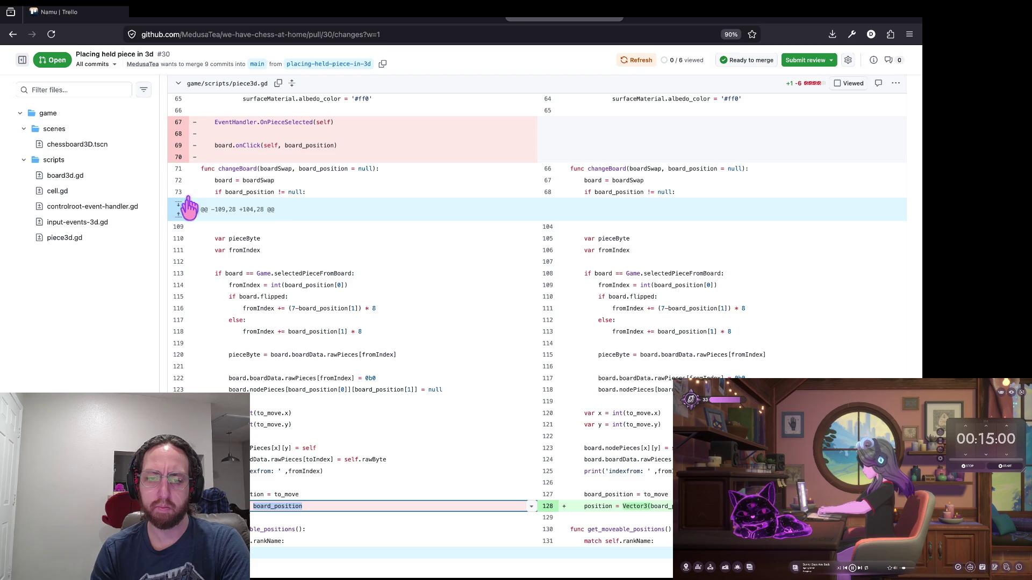
# Expand piece3d.gd's hidden lines and select parts of lines 127–128 around move_position
pyautogui.click(179, 218)
pyautogui.scroll(-5, 358, 427)
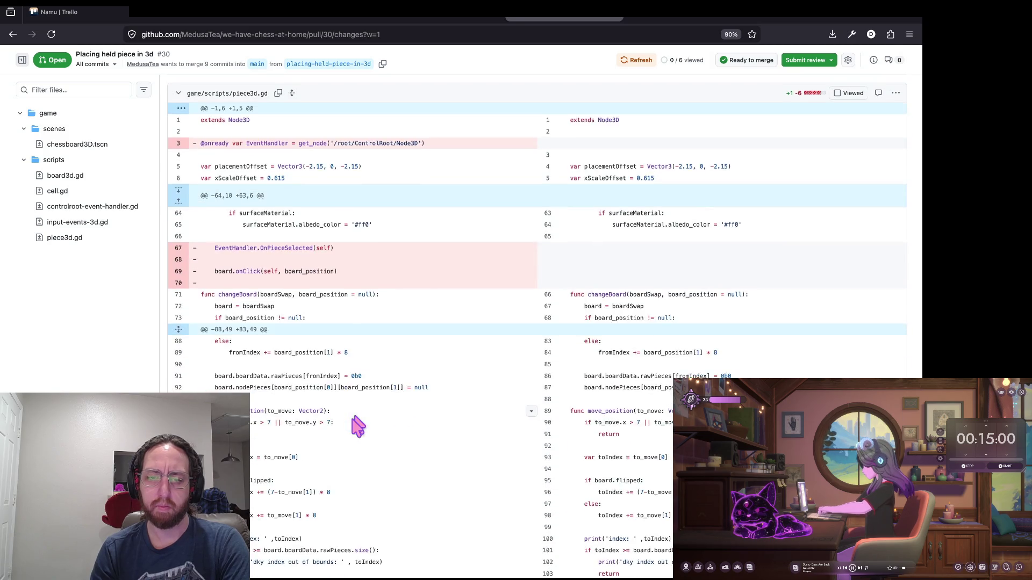
pyautogui.scroll(-3, 357, 427)
pyautogui.moveTo(584, 505); pyautogui.dragTo(672, 505)
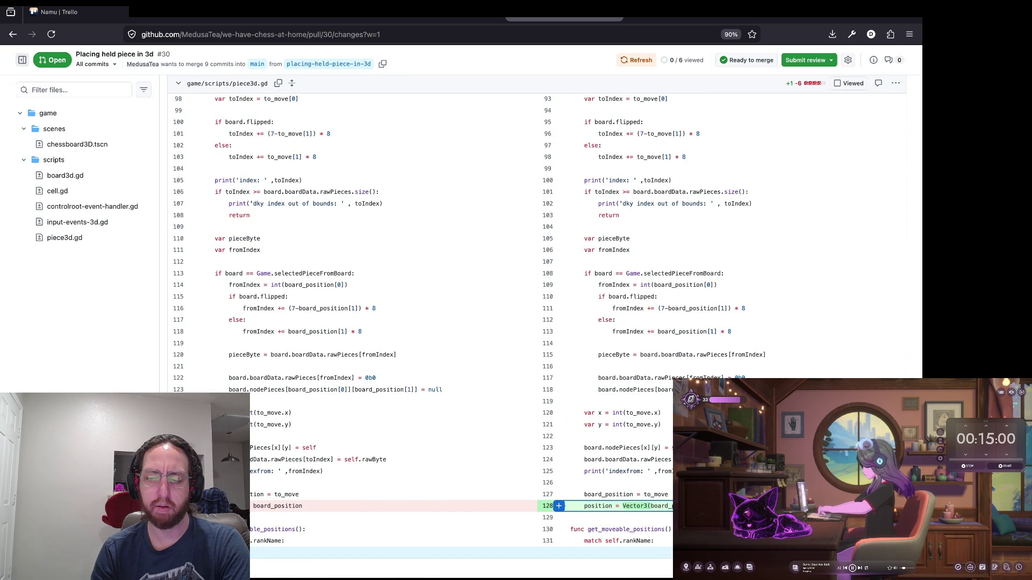
pyautogui.click(589, 505)
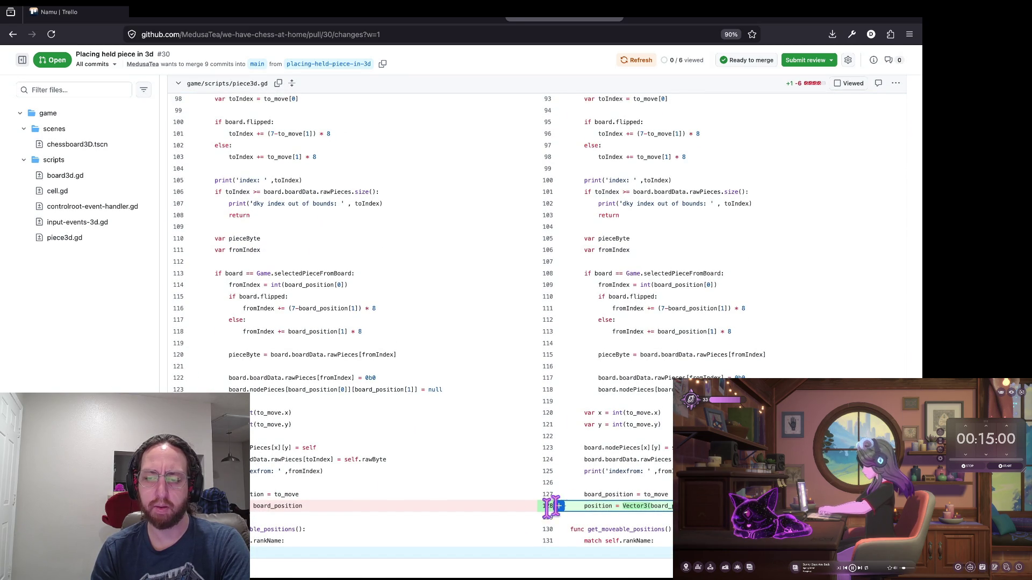
pyautogui.doubleClick(589, 506)
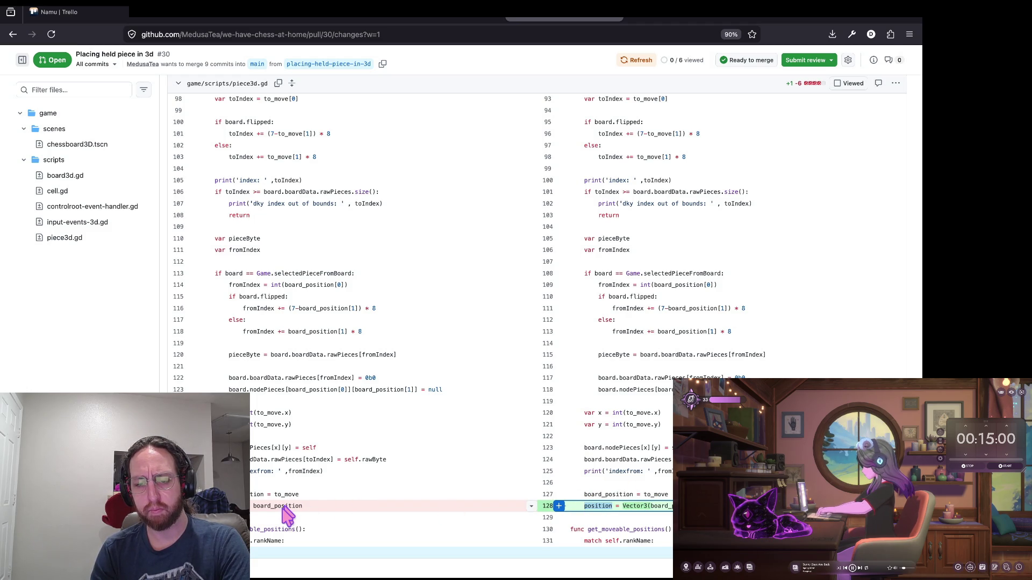
pyautogui.doubleClick(258, 495)
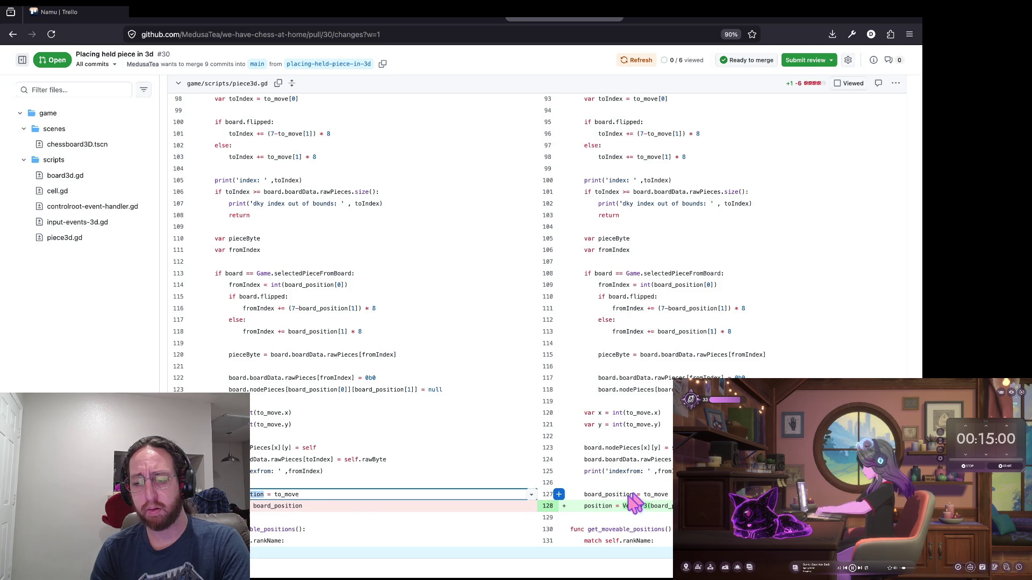
pyautogui.click(613, 499)
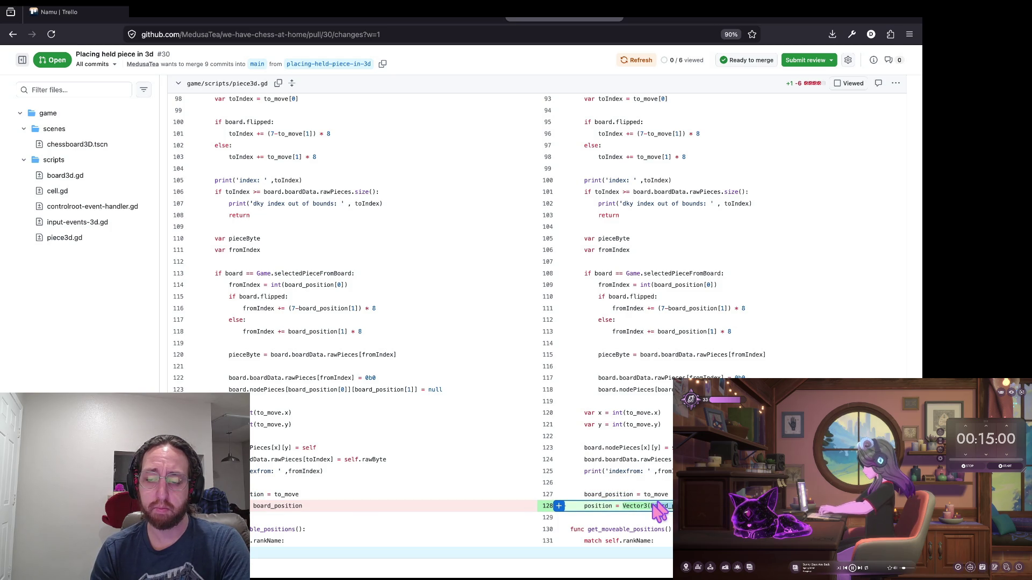
pyautogui.moveTo(645, 508); pyautogui.dragTo(688, 508)
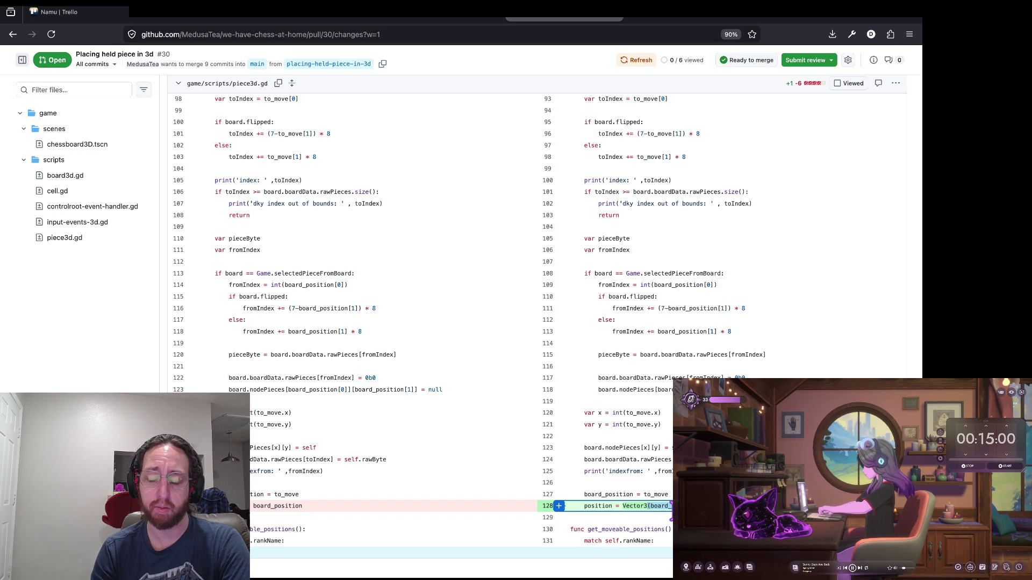
pyautogui.hotkey('shift', 'Home')
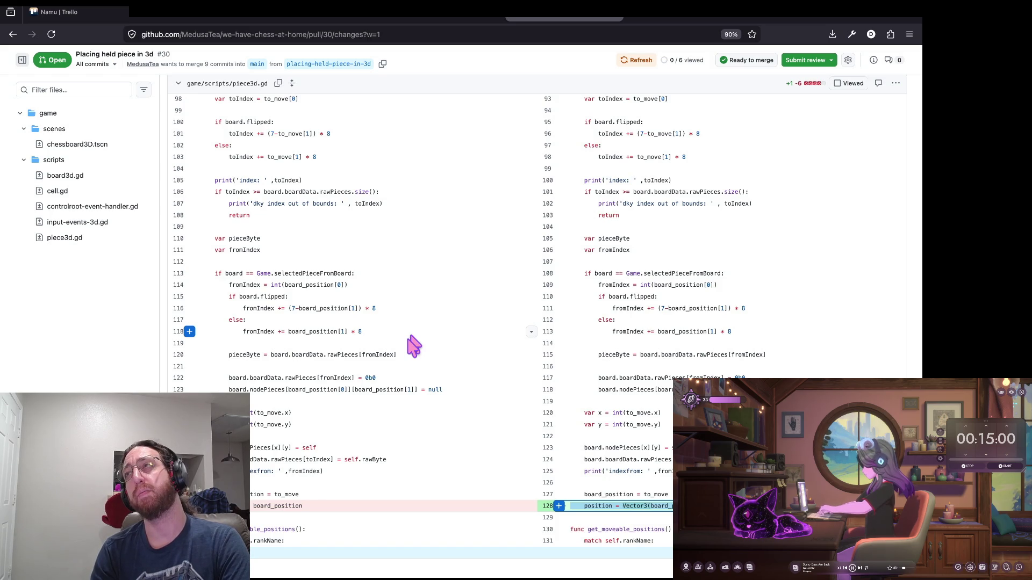
pyautogui.tripleClick(616, 506)
pyautogui.scroll(20, 468, 391)
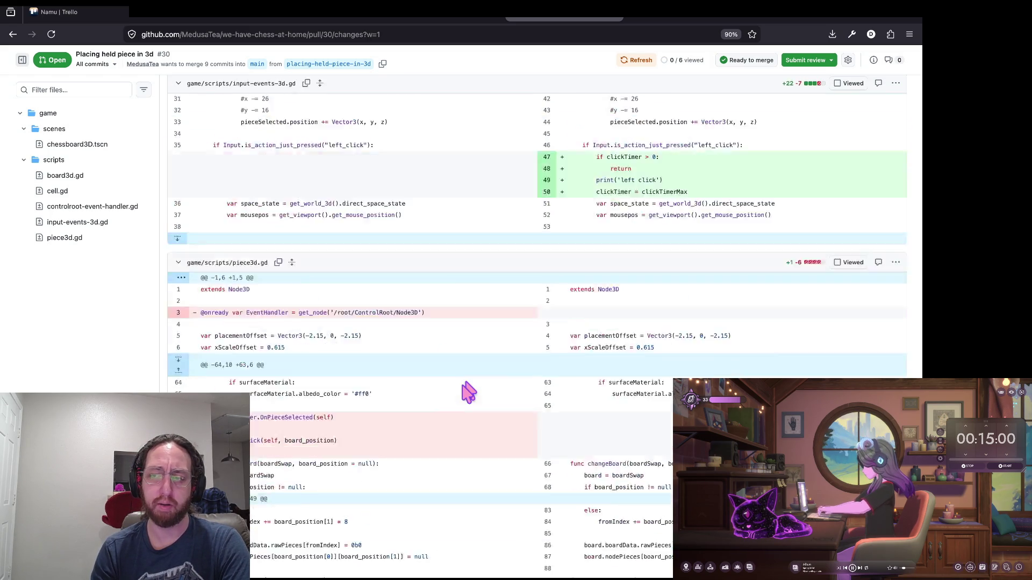
# Squash-merge pull request #30 with a trimmed description and delete its feature branch
pyautogui.click(60, 187)
pyautogui.scroll(-3, 417, 414)
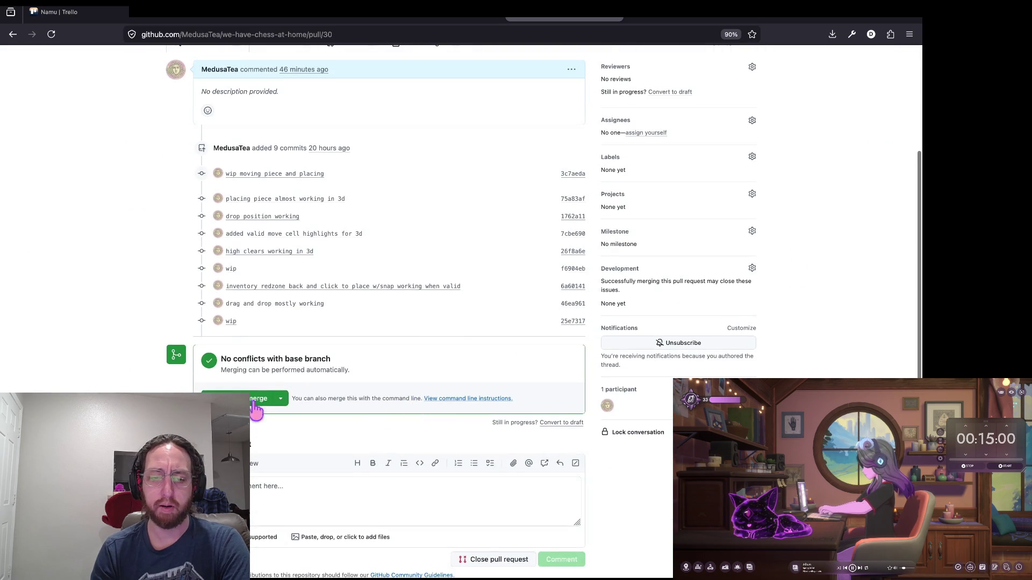
pyautogui.click(261, 398)
pyautogui.scroll(-4, 325, 440)
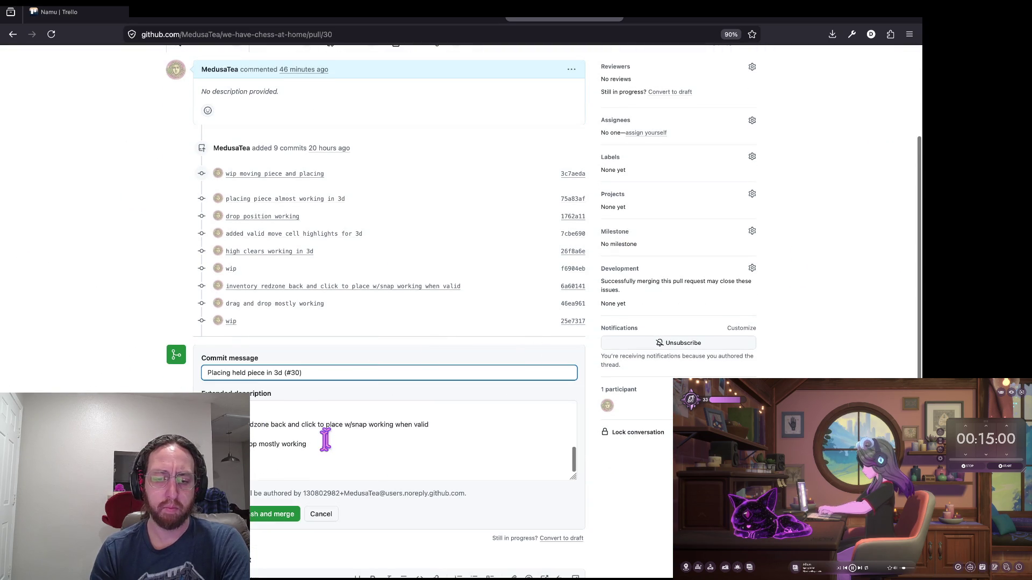
pyautogui.click(277, 461)
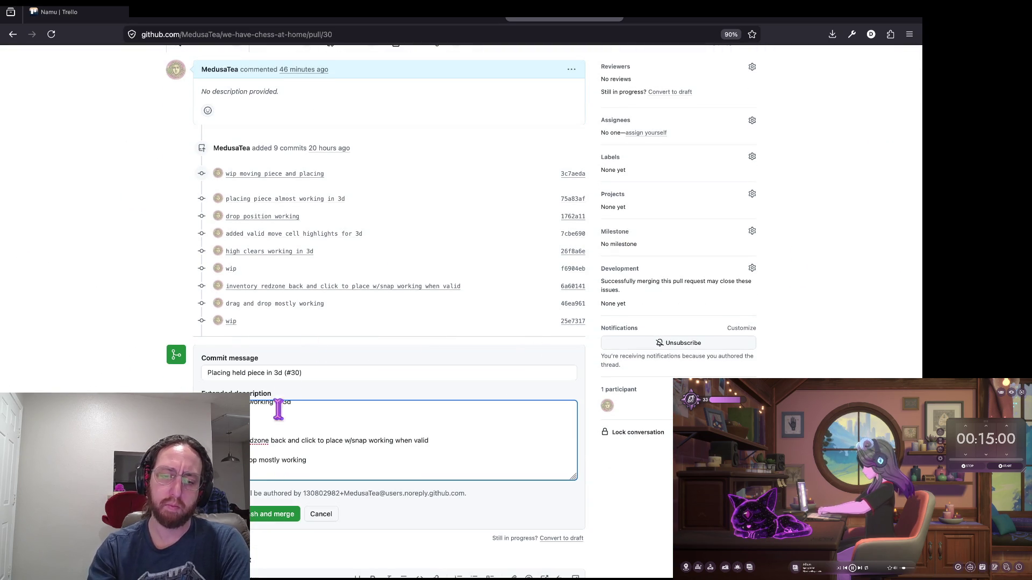
pyautogui.press('BackSpace')
pyautogui.scroll(5, 280, 430)
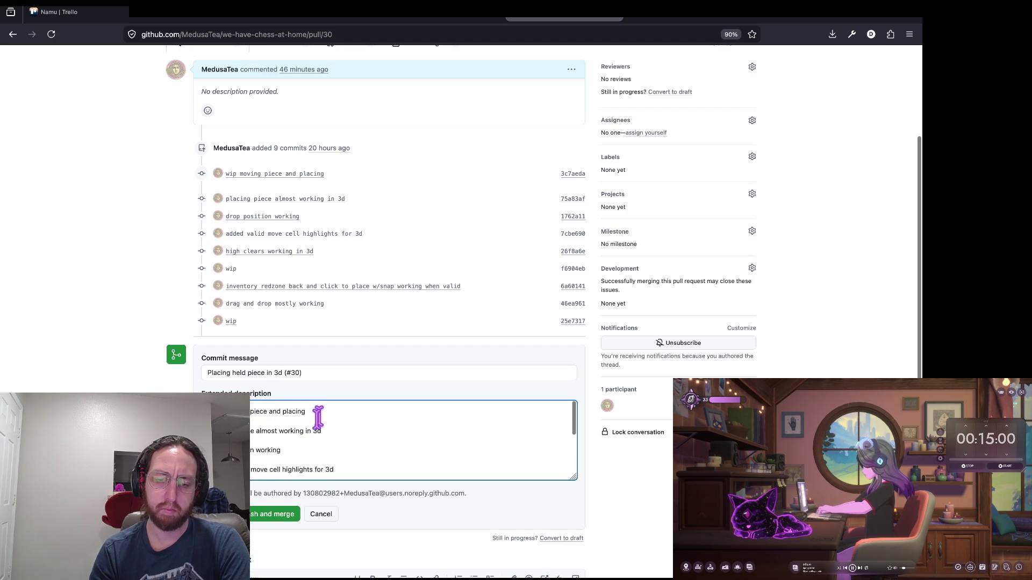
pyautogui.click(268, 519)
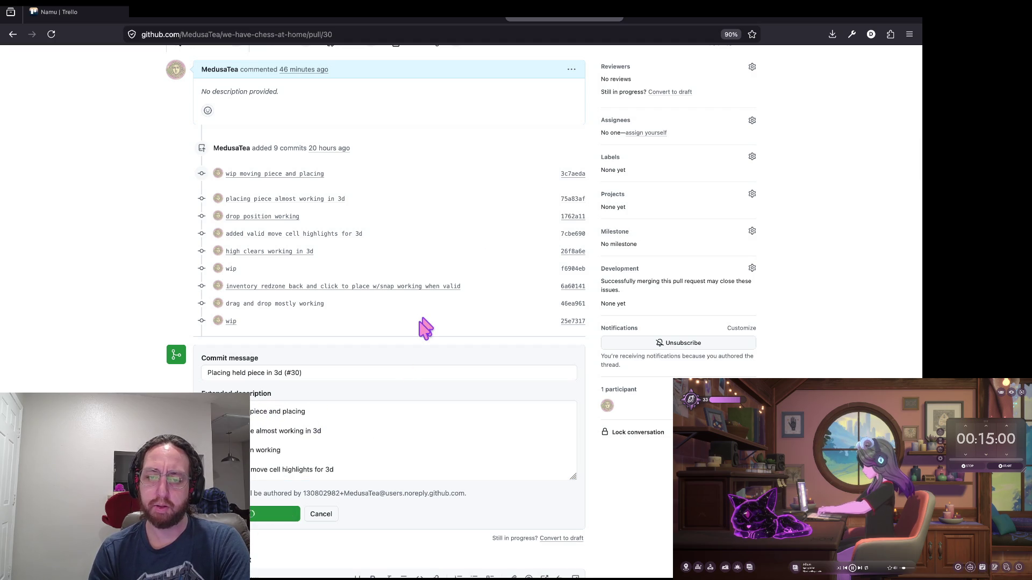
pyautogui.click(563, 367)
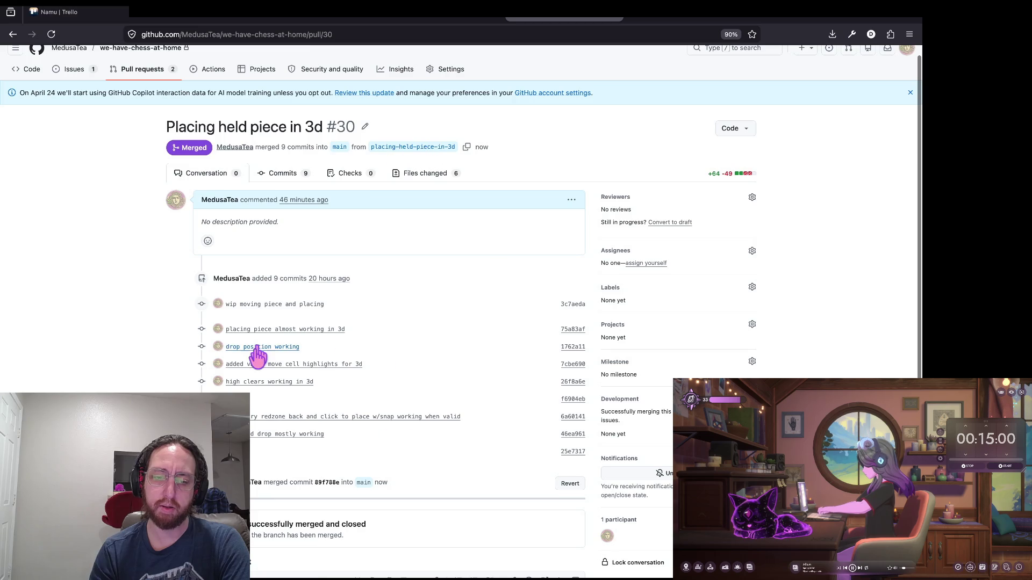
# Confirm merged #30 in main's commit history, then return to the repository's code page
pyautogui.click(30, 85)
pyautogui.click(585, 197)
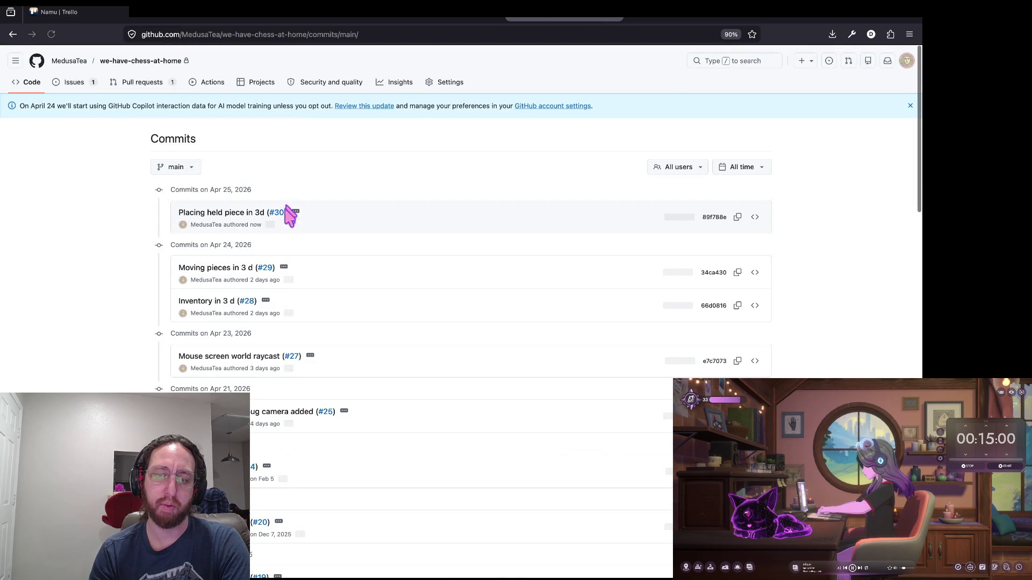
pyautogui.click(277, 215)
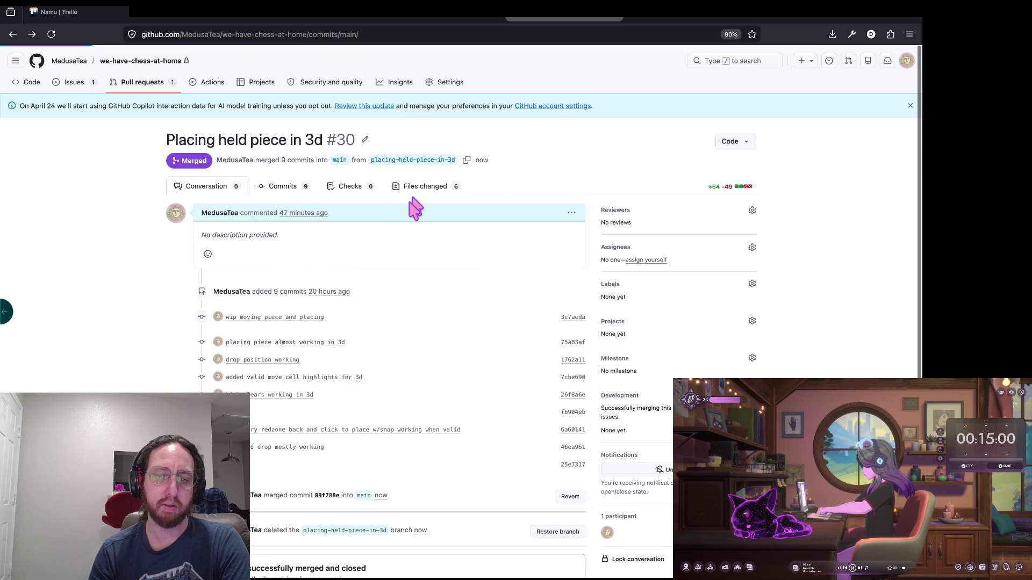
pyautogui.hotkey('alt', 'Left')
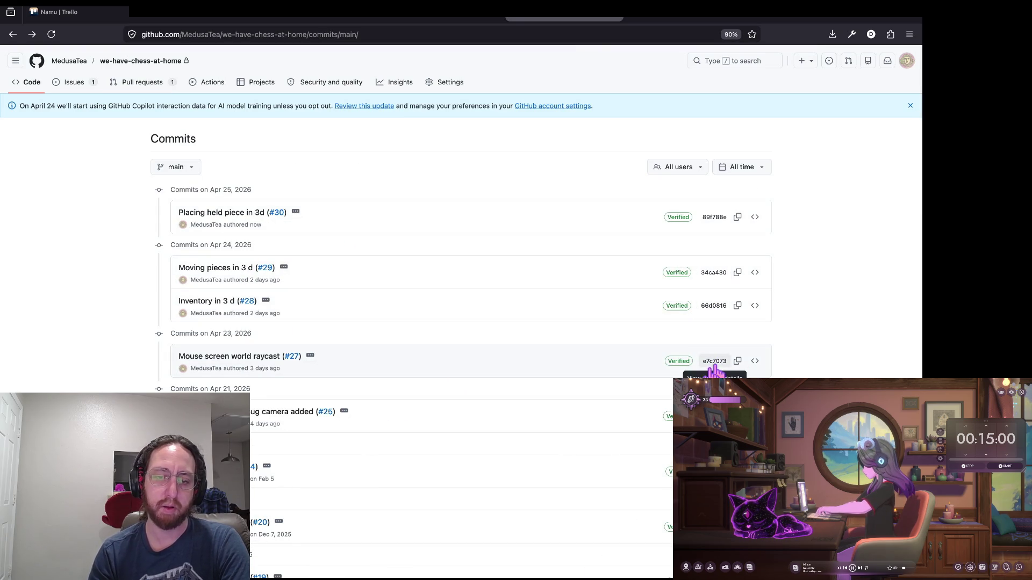
pyautogui.scroll(-3, 299, 346)
pyautogui.scroll(3, 302, 346)
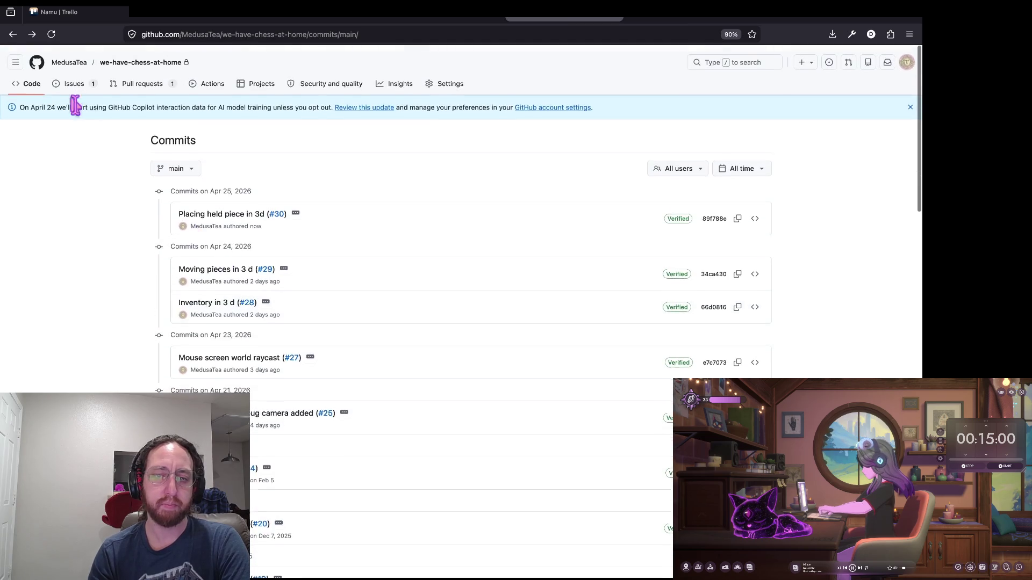
pyautogui.click(28, 82)
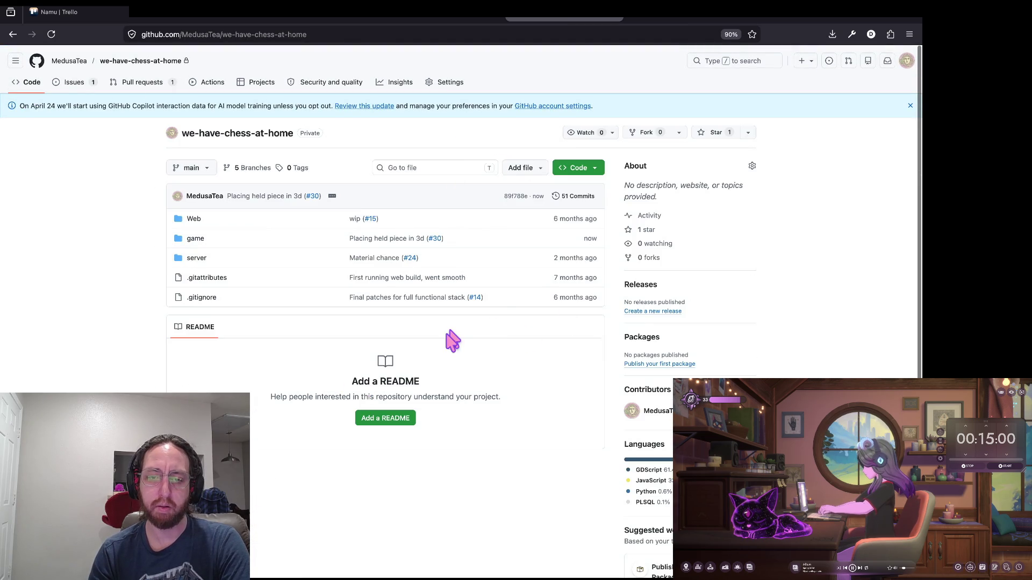
pyautogui.press('super+Tab')
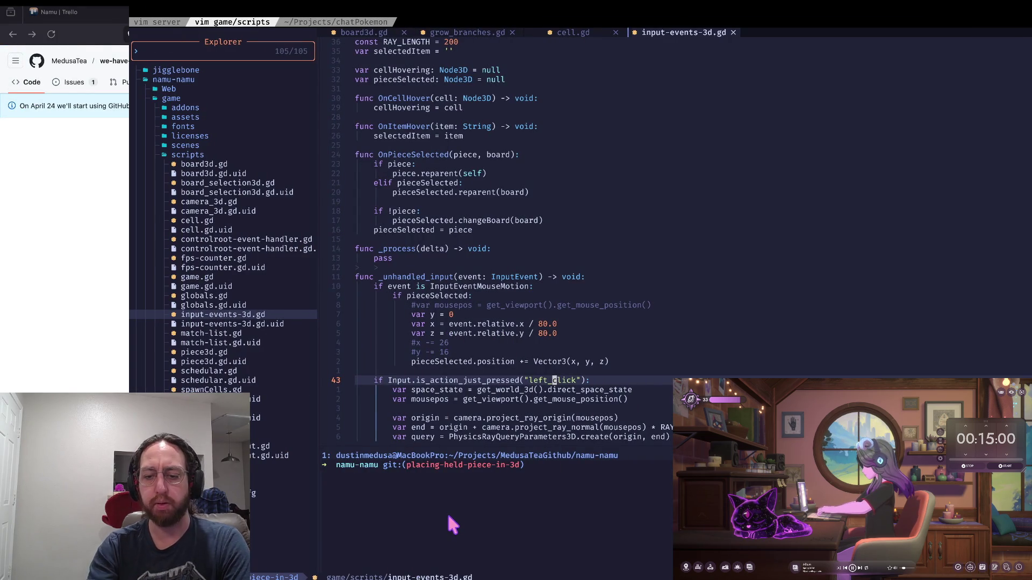
# Check out main, fetch all remotes, pull, clear the terminal, and list branches with dates
pyautogui.click(449, 517)
pyautogui.write('in-3d) ')
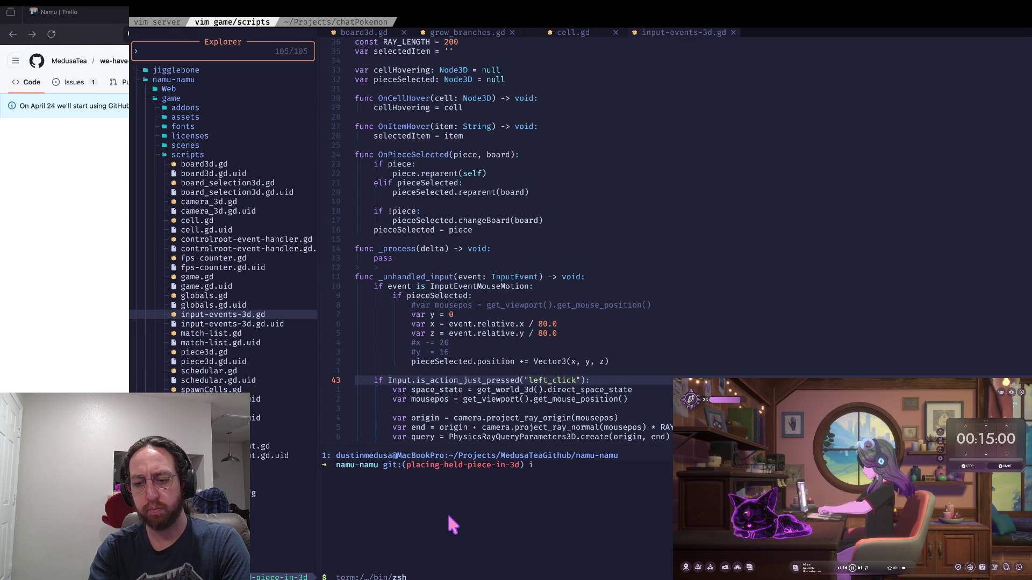
pyautogui.write('co main')
pyautogui.press('Return')
pyautogui.write('f')
pyautogui.press('Return')
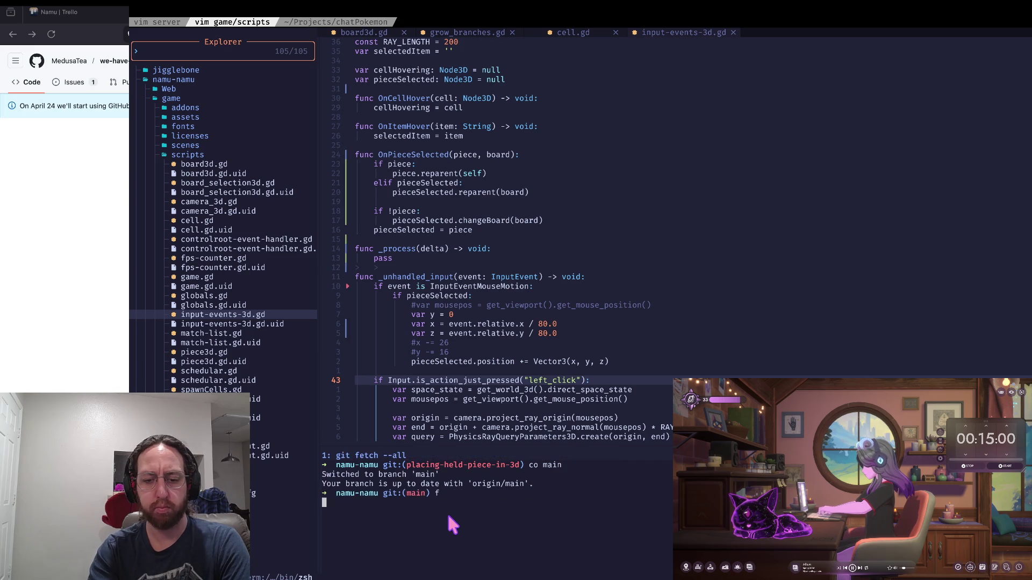
pyautogui.write('p')
pyautogui.press('Return')
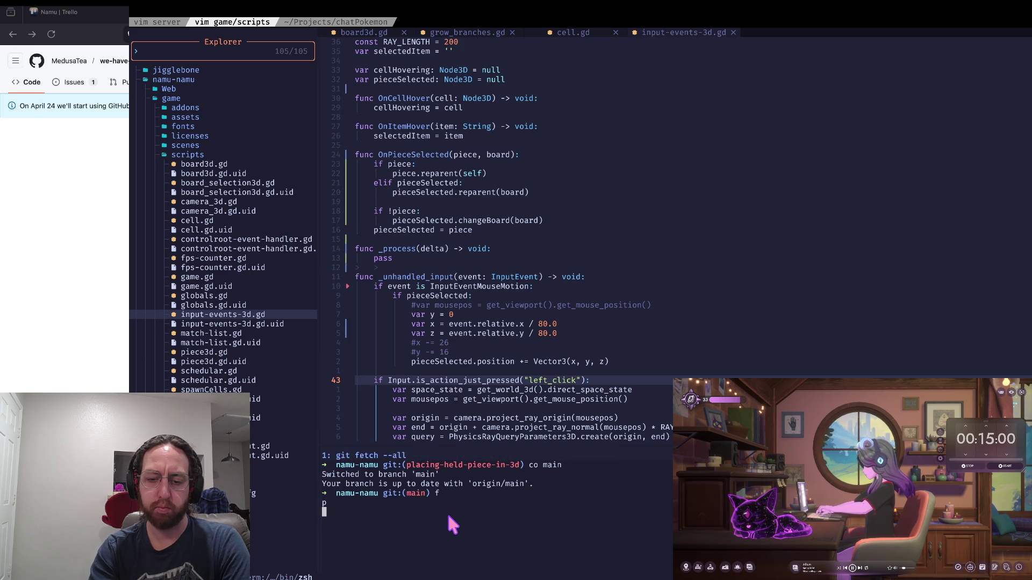
pyautogui.hotkey('ctrl', 'l')
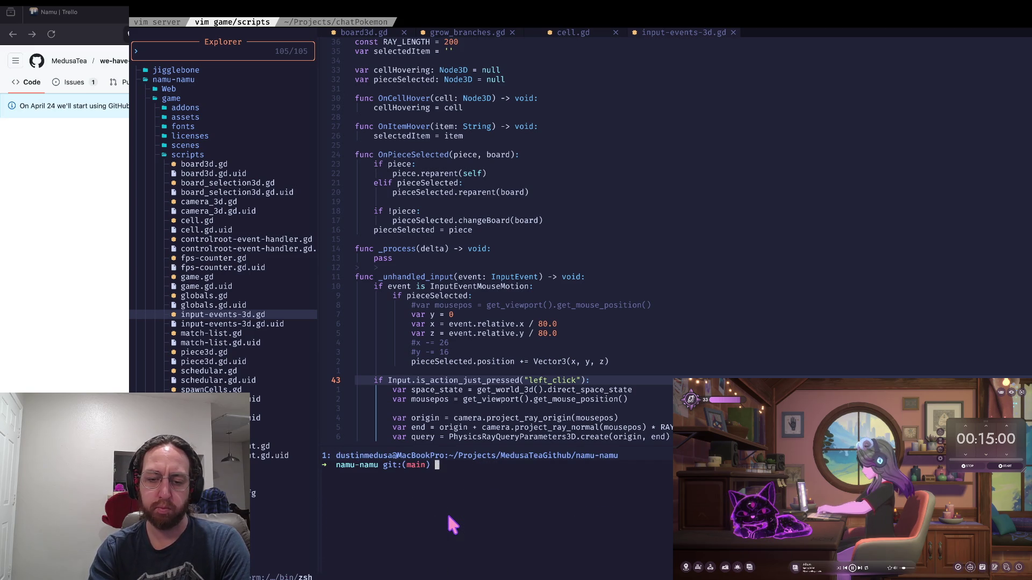
pyautogui.write('b')
pyautogui.press('Return')
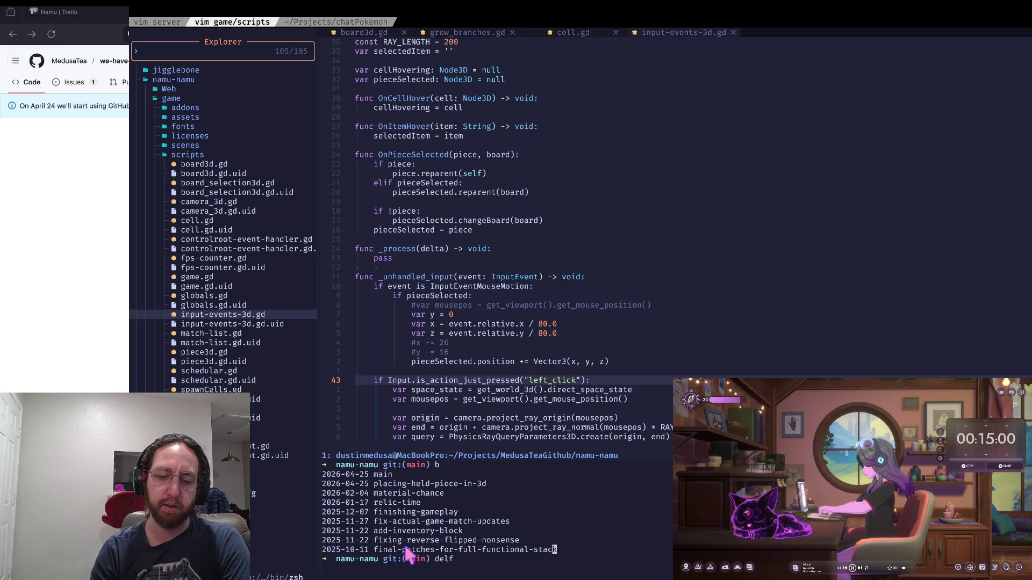
# Review the branch list and diff main against placing-held-piece-in-3d
pyautogui.moveTo(559, 550); pyautogui.dragTo(370, 484)
pyautogui.press('Escape')
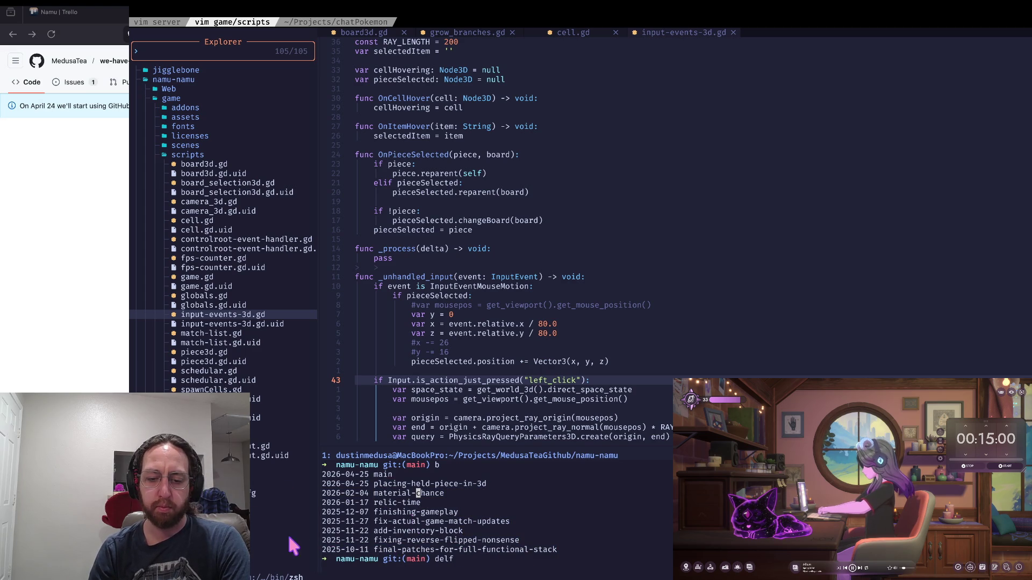
pyautogui.moveTo(338, 550); pyautogui.dragTo(557, 549)
pyautogui.doubleClick(504, 549)
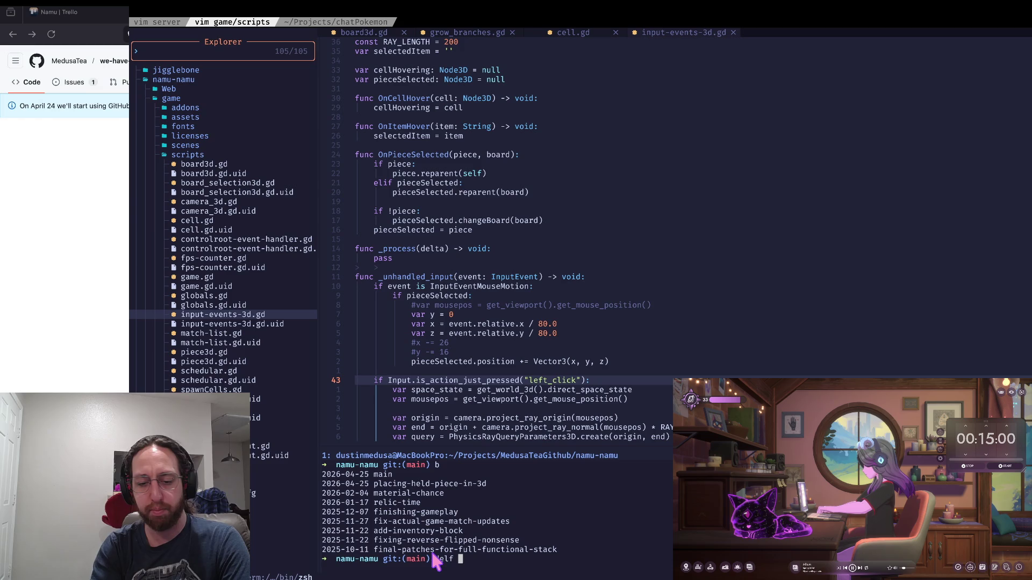
pyautogui.write('placi')
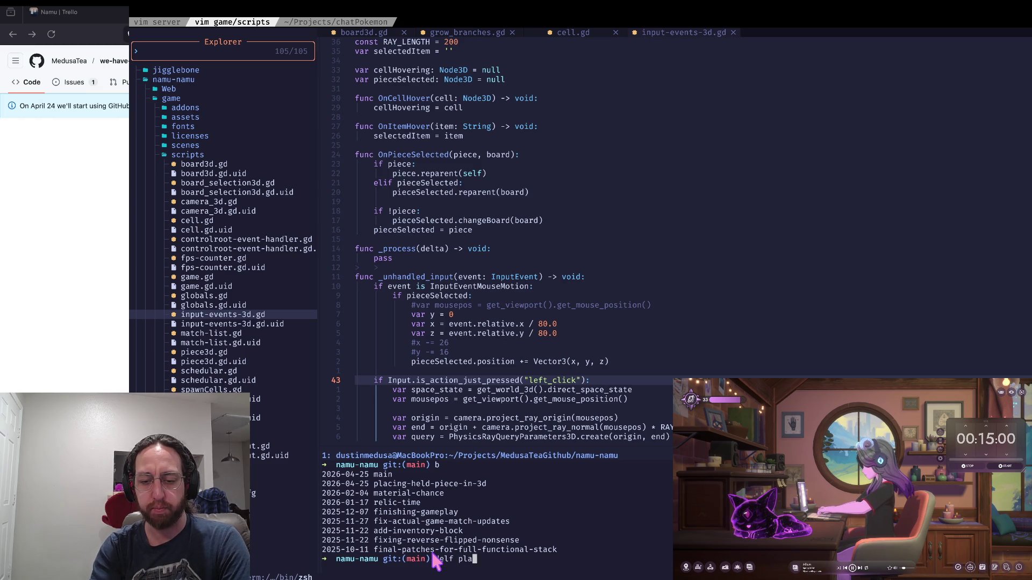
pyautogui.press('Tab')
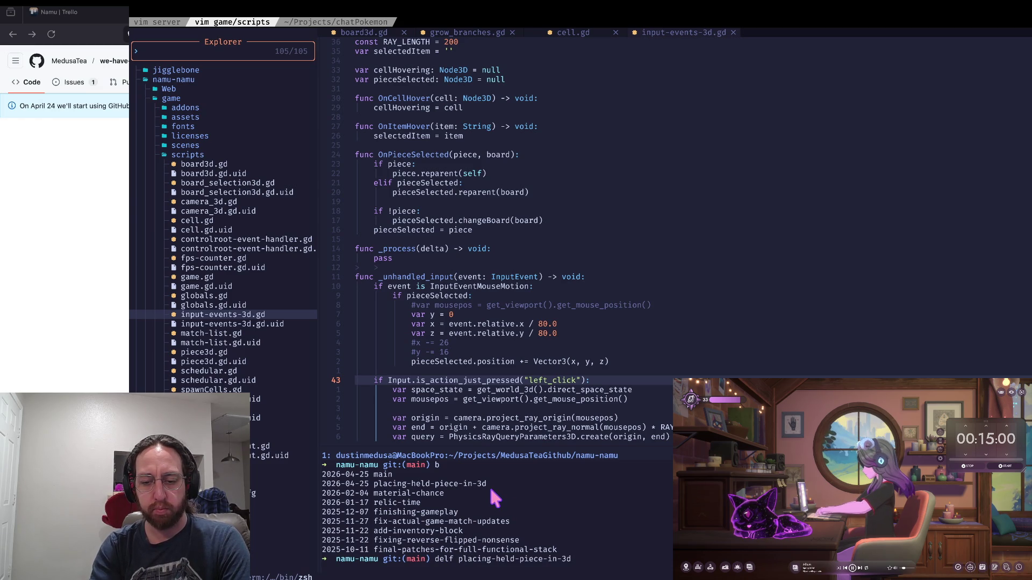
pyautogui.press('Return')
pyautogui.write('dif')
pyautogui.press('Return')
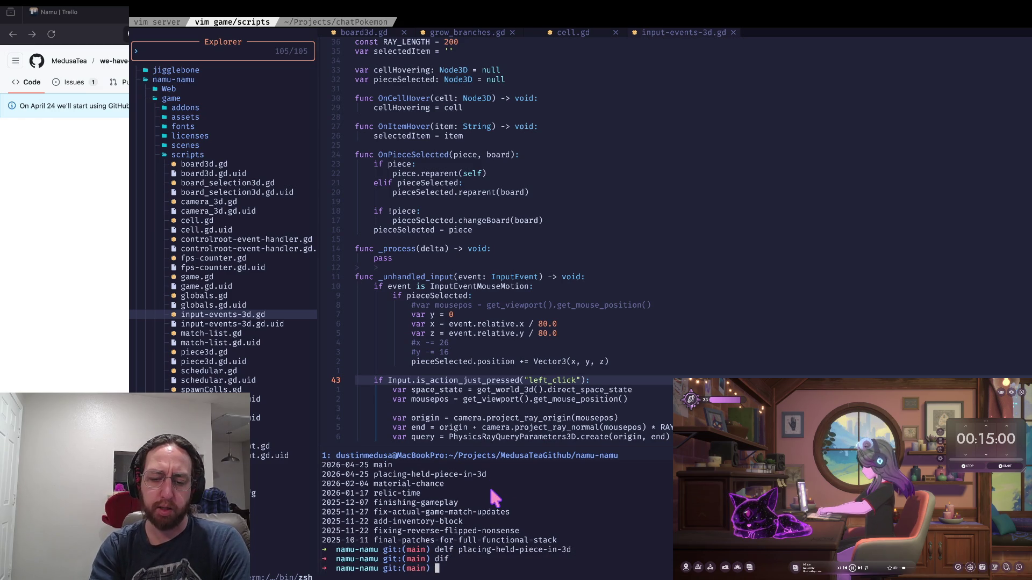
pyautogui.write('diff pla')
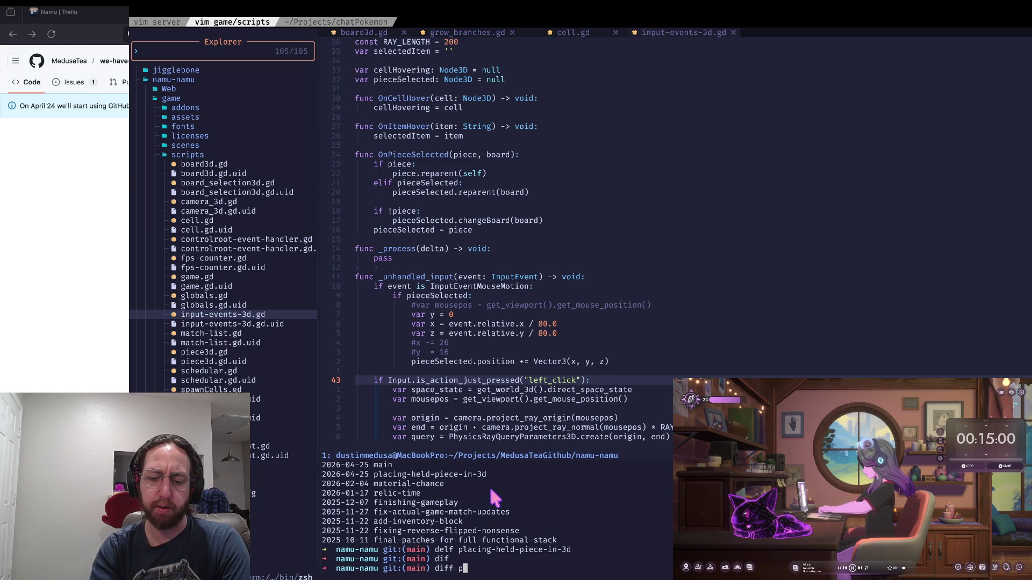
pyautogui.press('Tab')
pyautogui.press('Return')
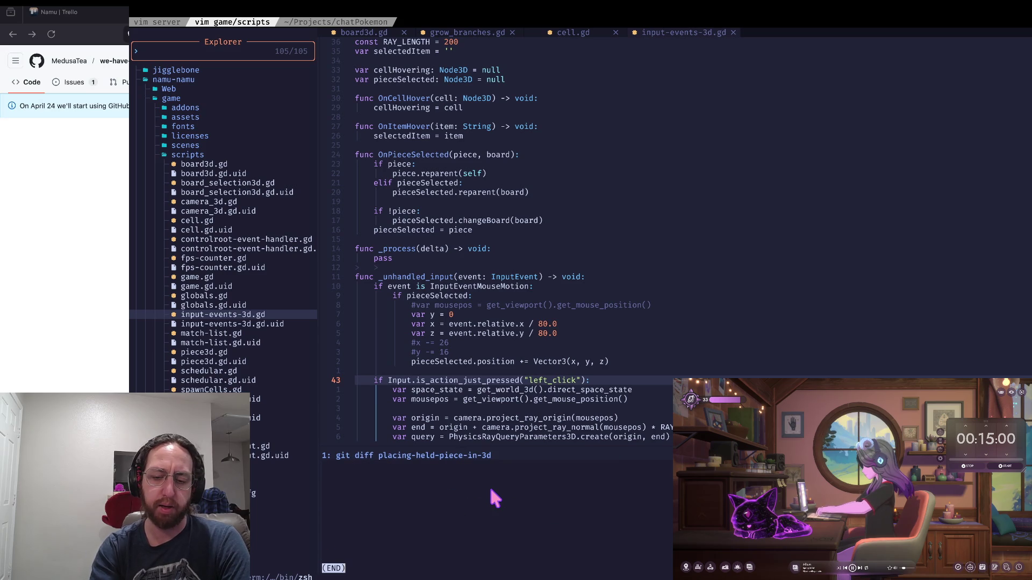
# Delete the placing-held-piece-in-3d branch, then fetch and pull main again
pyautogui.write('q')
pyautogui.write('elf')
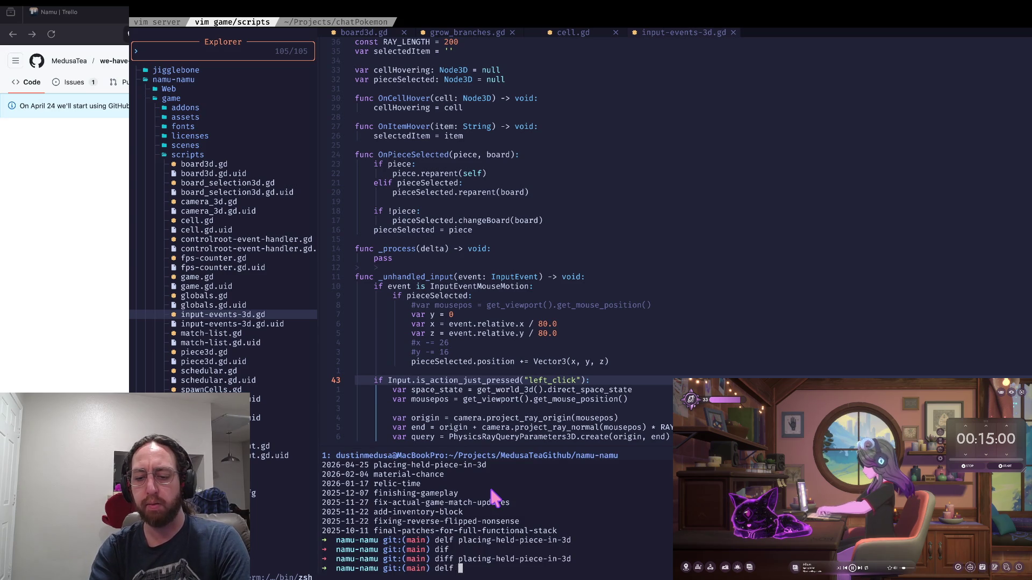
pyautogui.press('Tab')
pyautogui.press('Return')
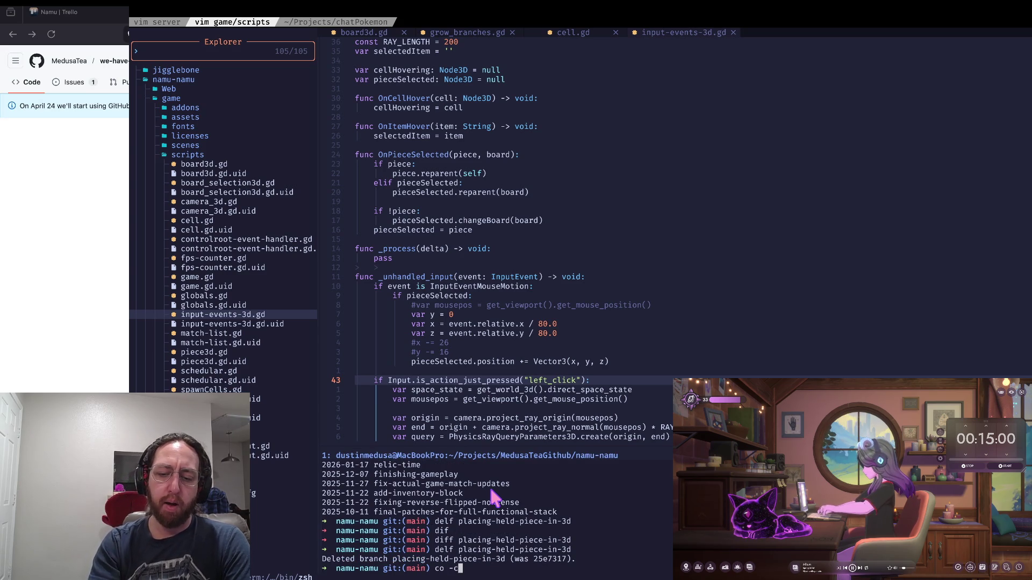
pyautogui.write('f')
pyautogui.press('Return')
pyautogui.write('f')
pyautogui.press('Return')
pyautogui.write('p')
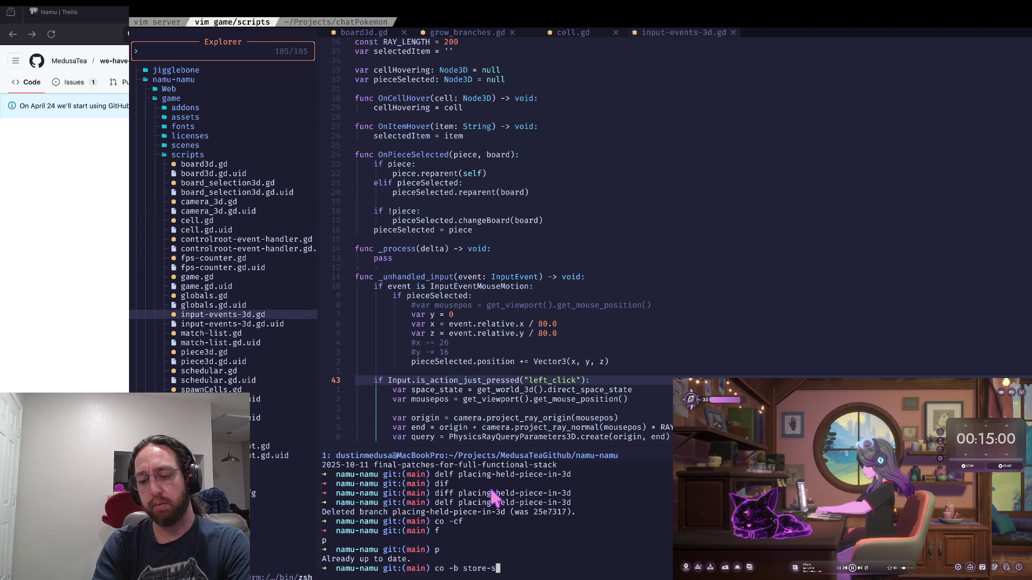
# Create and check out the store-scene-working-in-3d branch, then clear the terminal
pyautogui.write('rking-in3d')
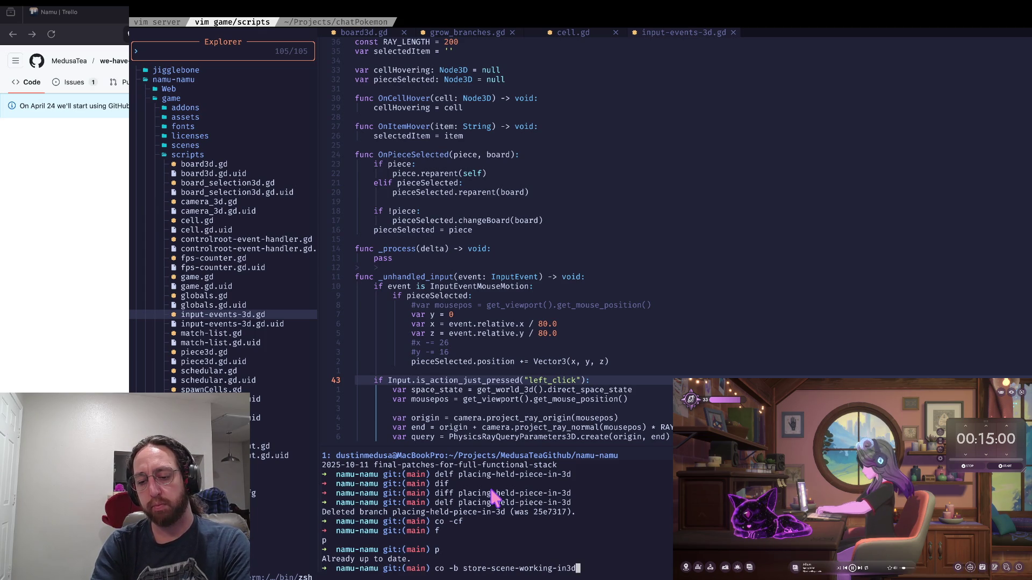
pyautogui.press('BackSpace')
pyautogui.press('BackSpace')
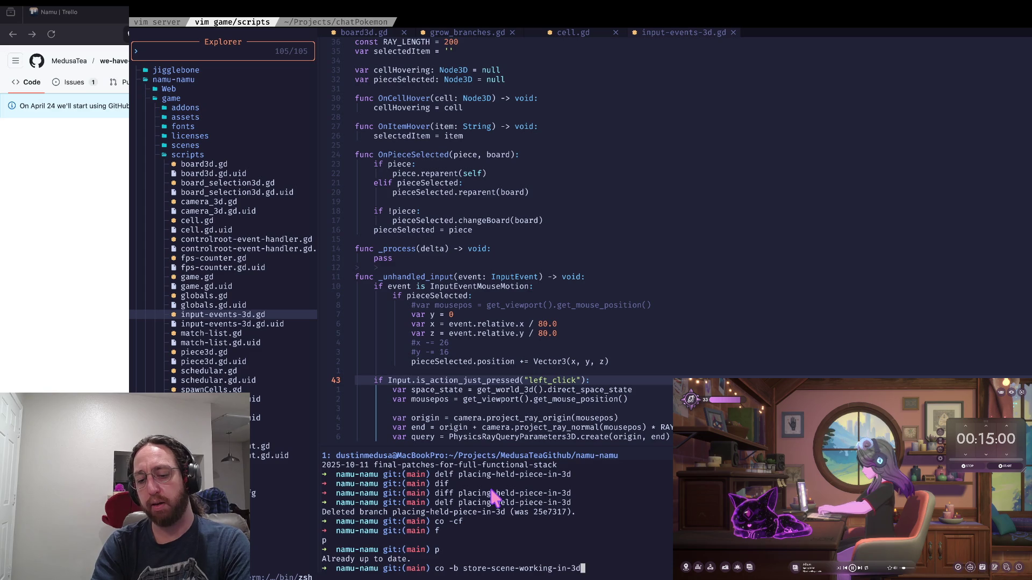
pyautogui.press('Return')
pyautogui.write('cl')
pyautogui.press('Return')
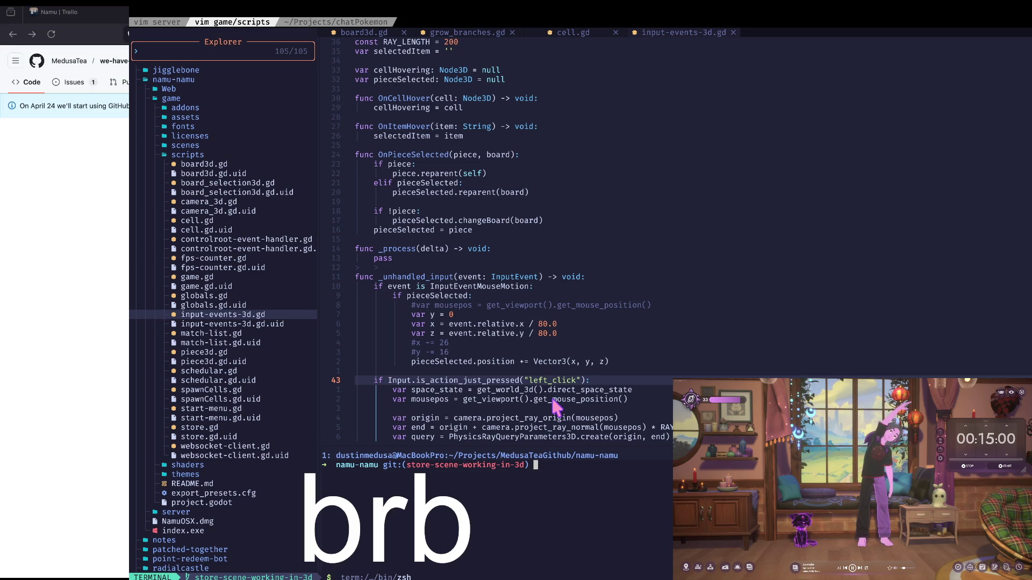
pyautogui.press('super+Tab')
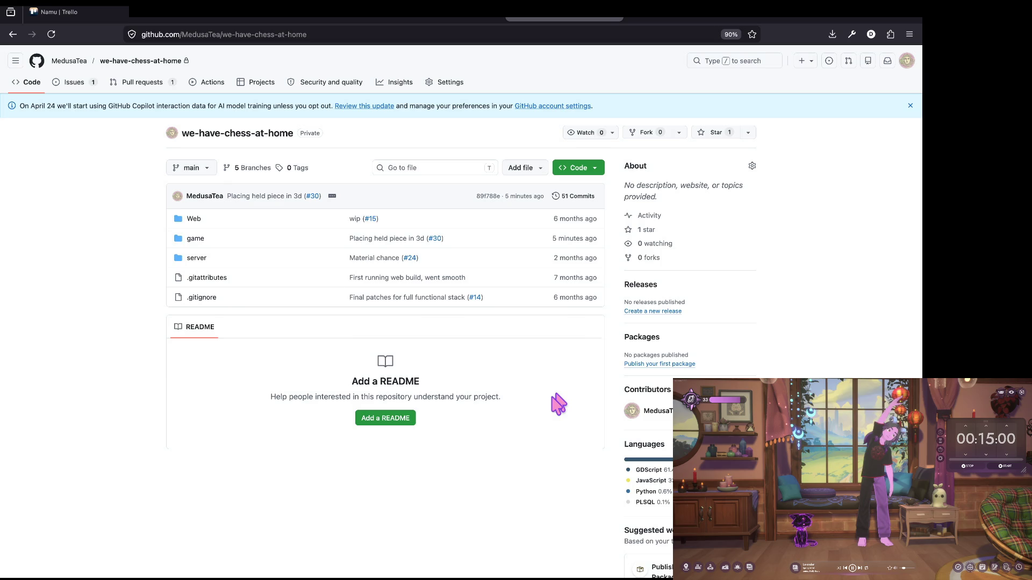
pyautogui.press('super+Tab')
pyautogui.press('super+Tab')
pyautogui.press('super+Tab')
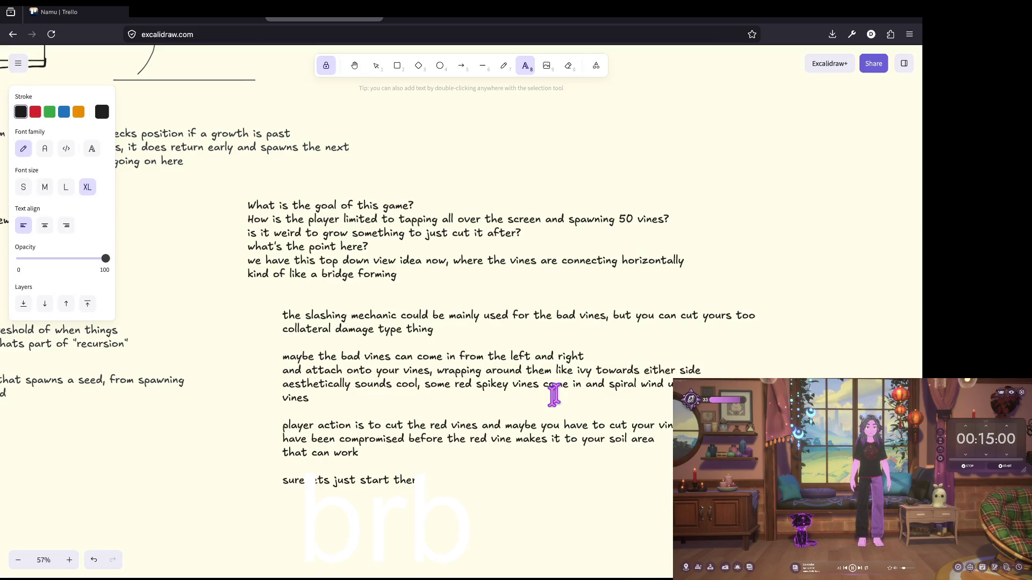
pyautogui.press('super+Tab')
pyautogui.press('super+Tab')
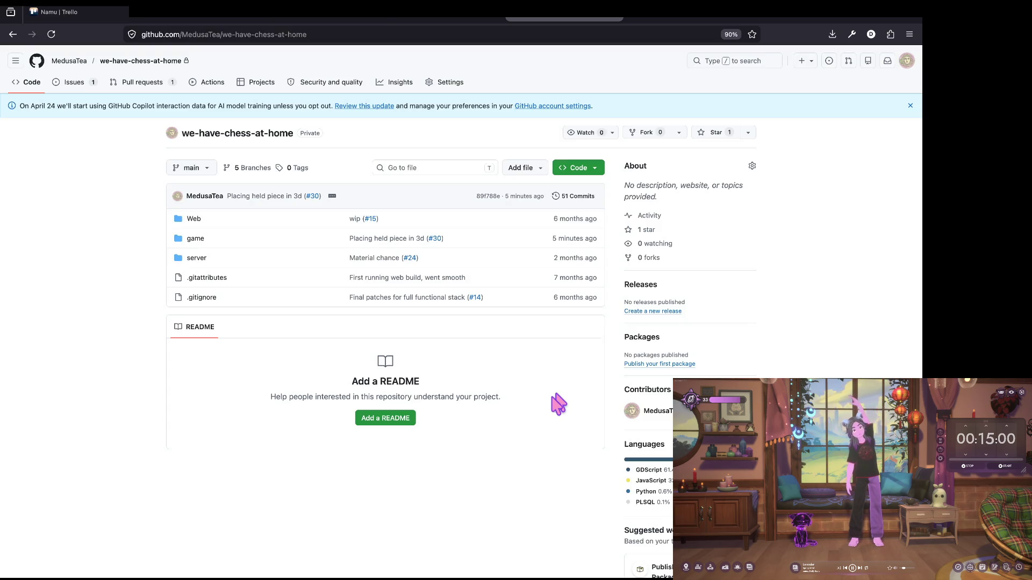
pyautogui.press('super+Tab')
pyautogui.press('super+Tab')
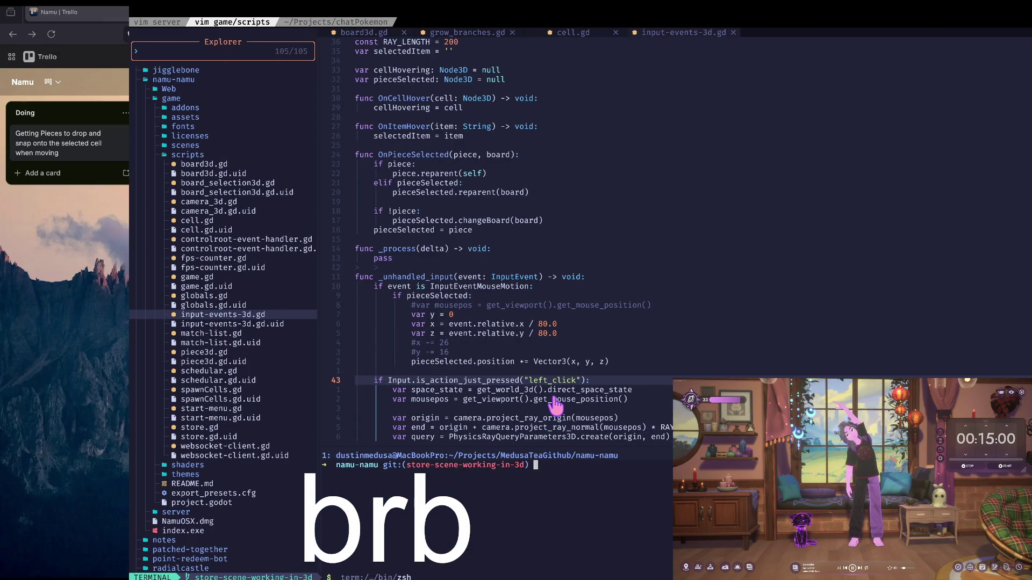
# Return to Godot and reload the modified chessboard3D.tscn from disk
pyautogui.press('super+Tab')
pyautogui.press('super+Tab')
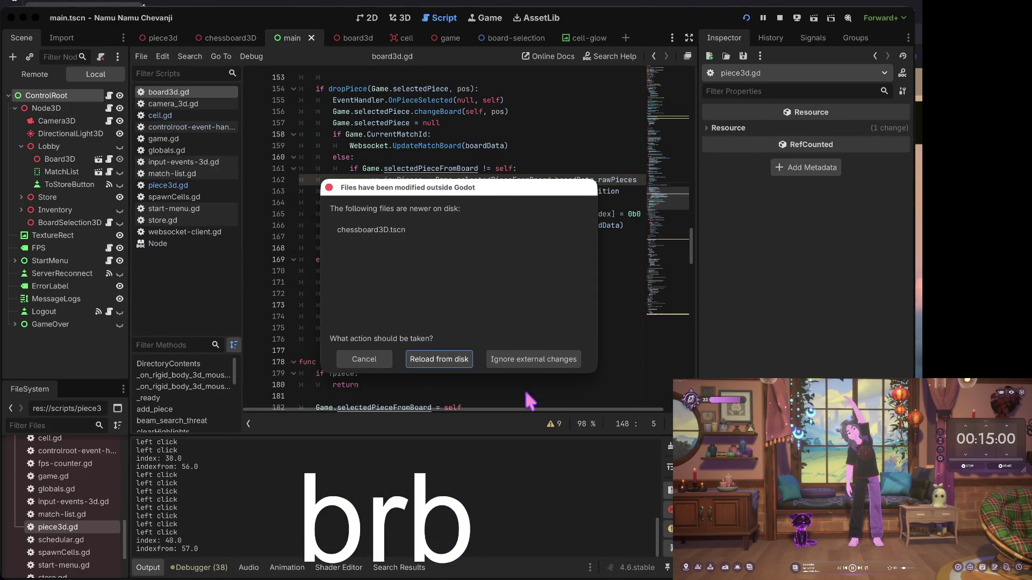
pyautogui.click(461, 359)
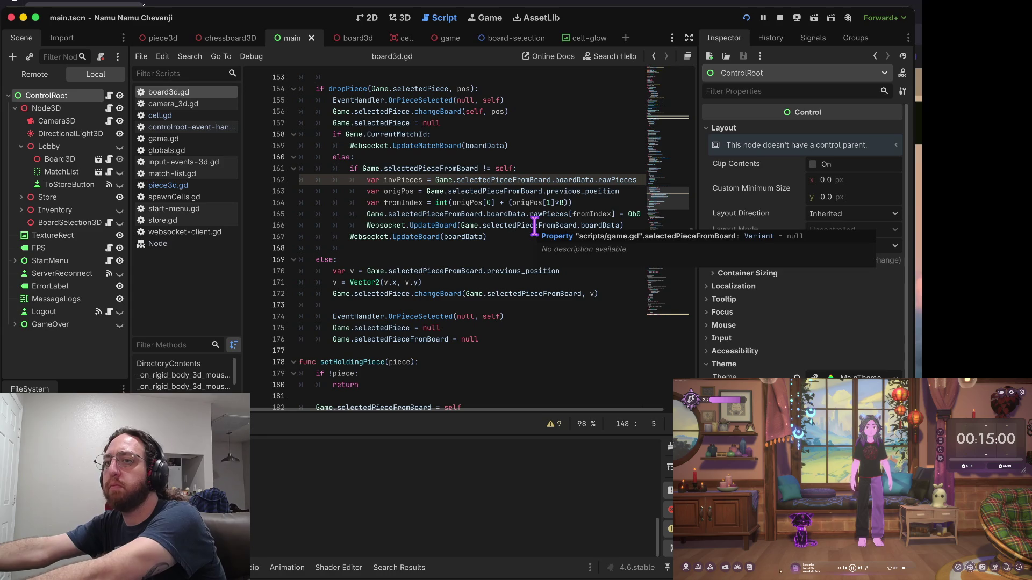
# Collapse the Lobby branch in the Scene dock and select the Lobby node
pyautogui.click(726, 568)
pyautogui.click(757, 469)
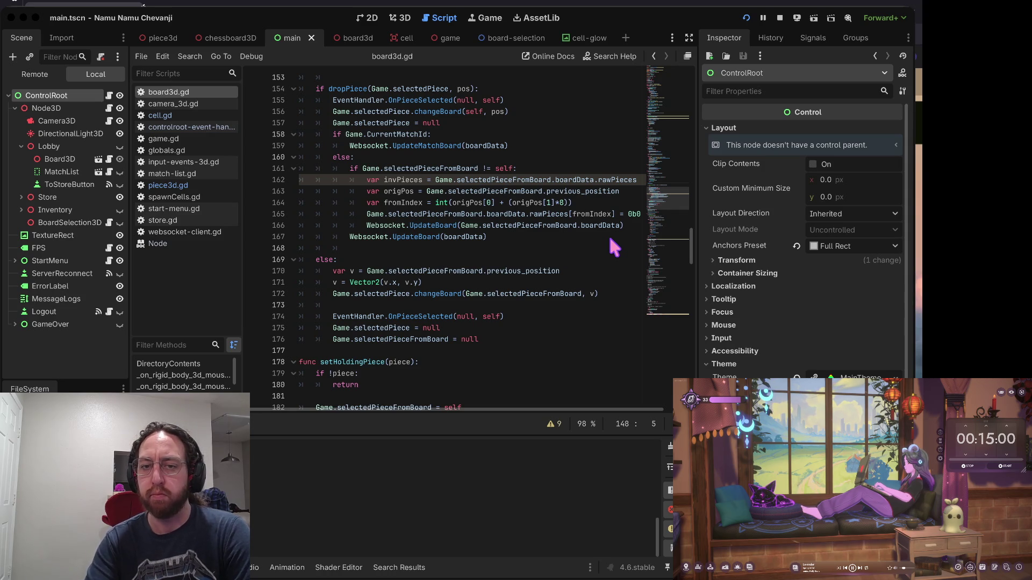
pyautogui.click(611, 239)
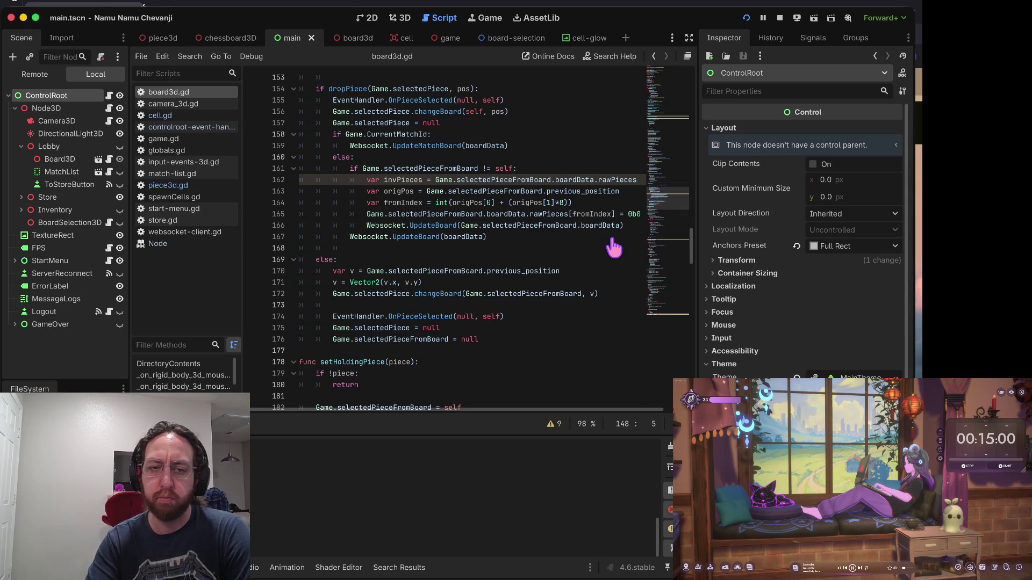
pyautogui.click(21, 146)
pyautogui.click(51, 158)
pyautogui.click(49, 147)
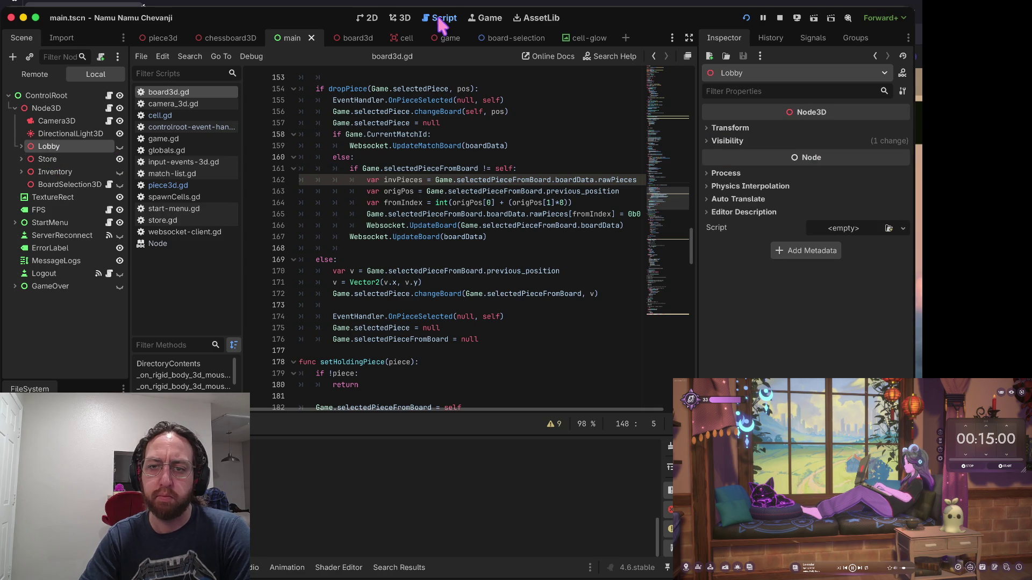
# View the main scene in 3D, log in via the debug window, close the extra one, go to Trello
pyautogui.click(397, 18)
pyautogui.moveTo(373, 152)
pyautogui.mouseDown()
pyautogui.moveTo(376, 161)
pyautogui.moveTo(373, 152)
pyautogui.mouseUp()
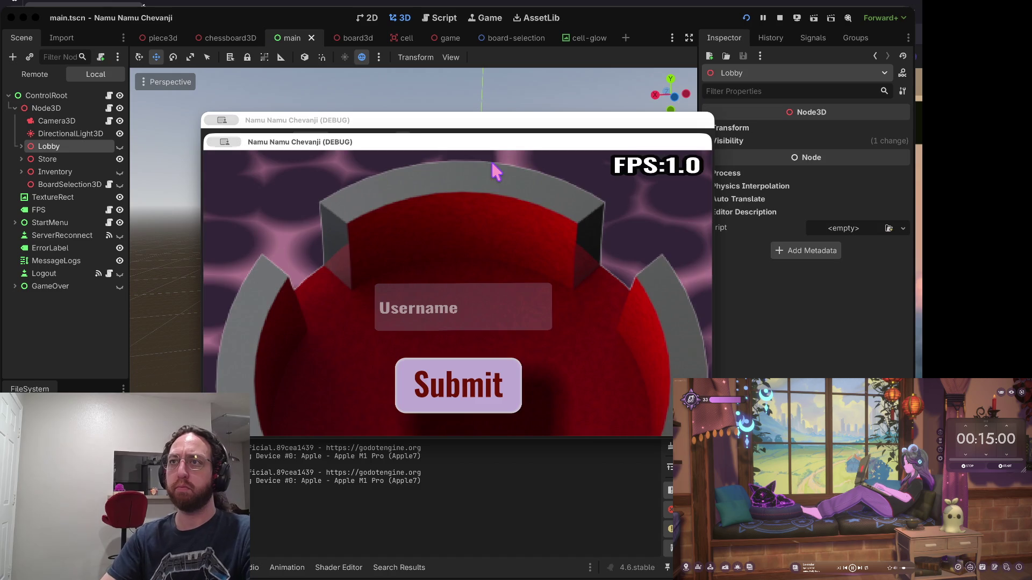
pyautogui.click(484, 296)
pyautogui.click(451, 379)
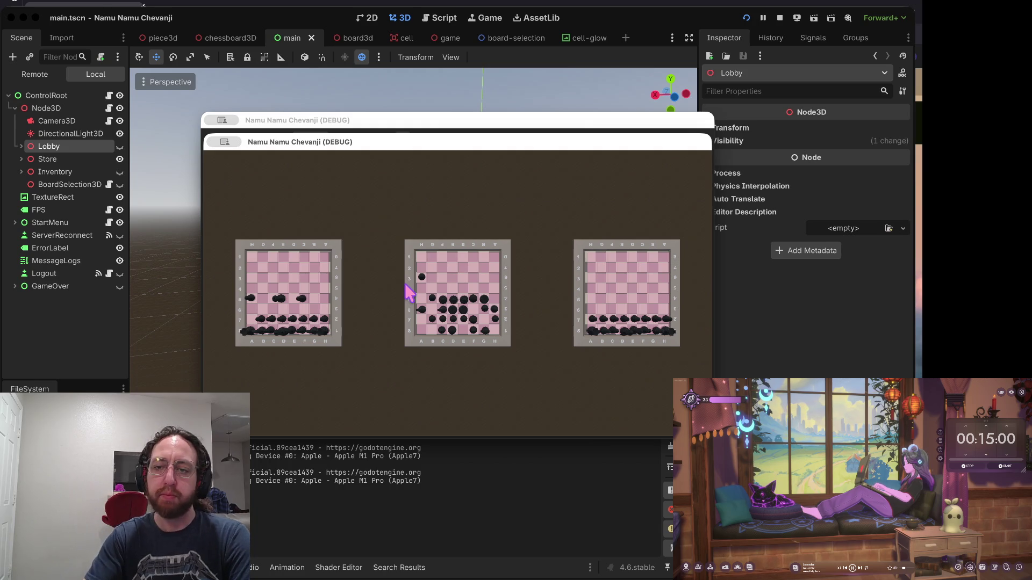
pyautogui.press('super+q')
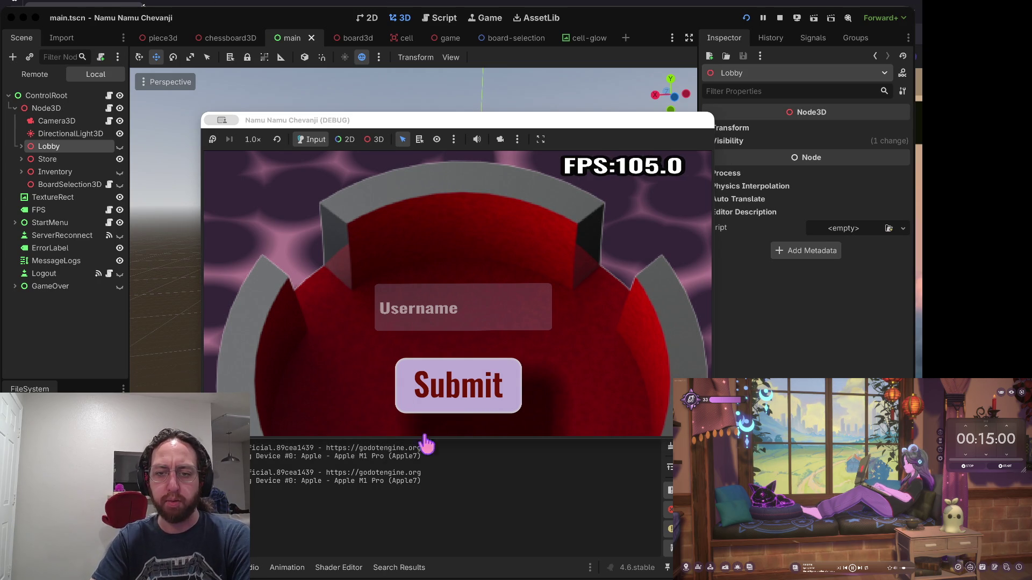
pyautogui.hotkey('ctrl', 'Right')
pyautogui.hotkey('ctrl', 'Right')
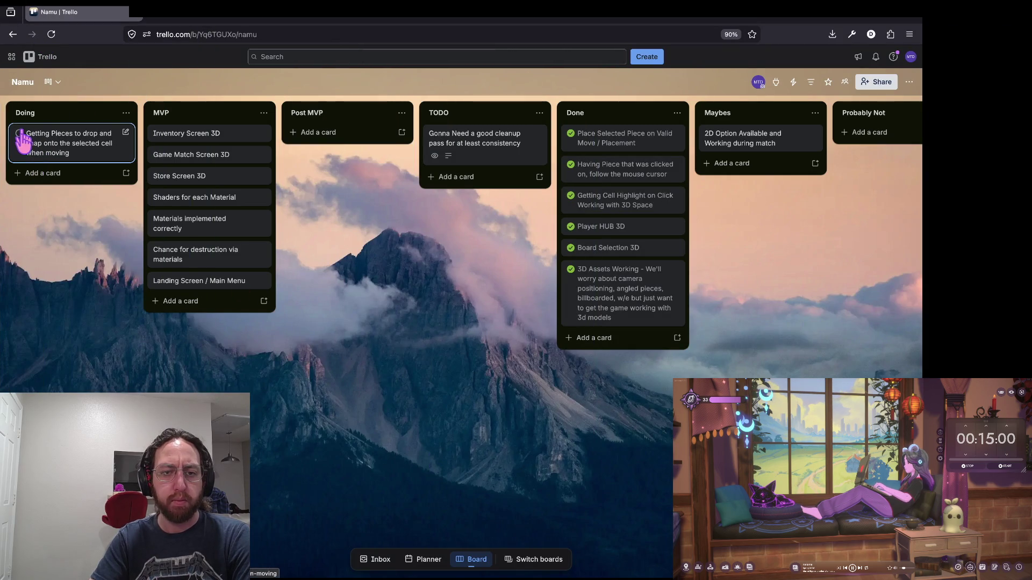
# Complete the pieces drop-and-snap card and move Store Screen 3D from MVP into Doing
pyautogui.click(19, 133)
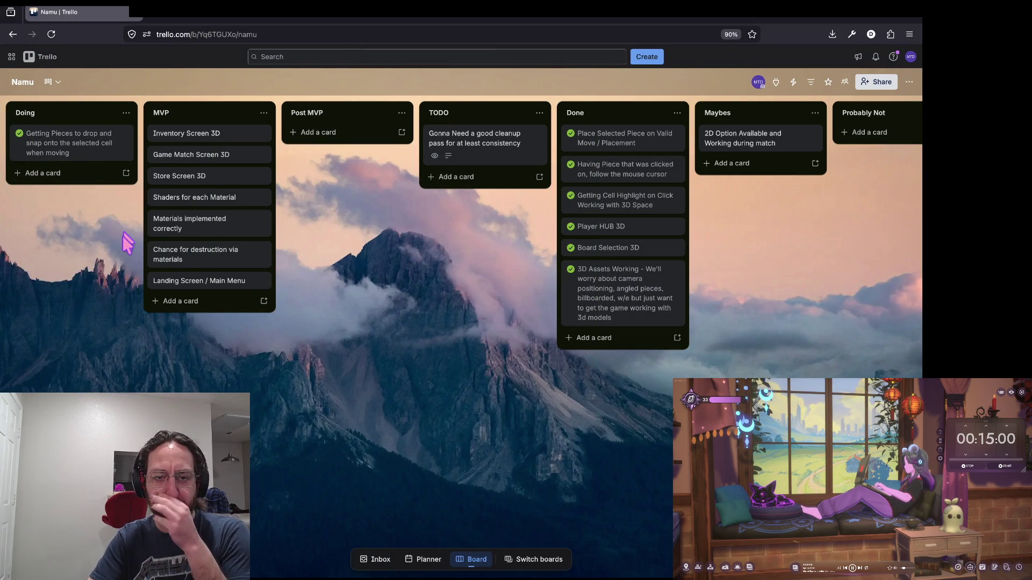
pyautogui.moveTo(204, 178); pyautogui.dragTo(86, 141)
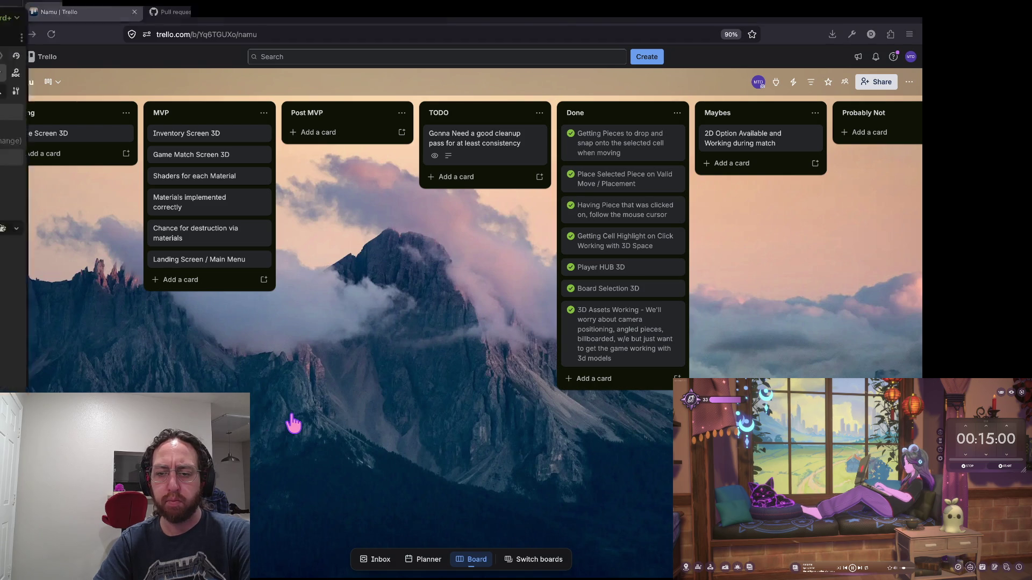
pyautogui.press('super+Tab')
# Log in to the running game, view the in-game store screen, then stop the game
pyautogui.click(422, 381)
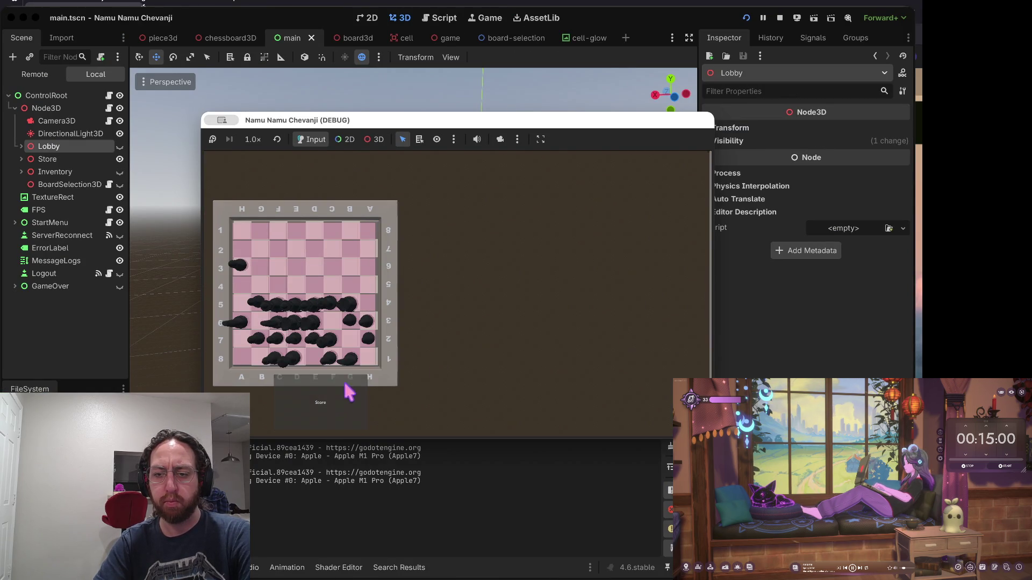
pyautogui.click(329, 396)
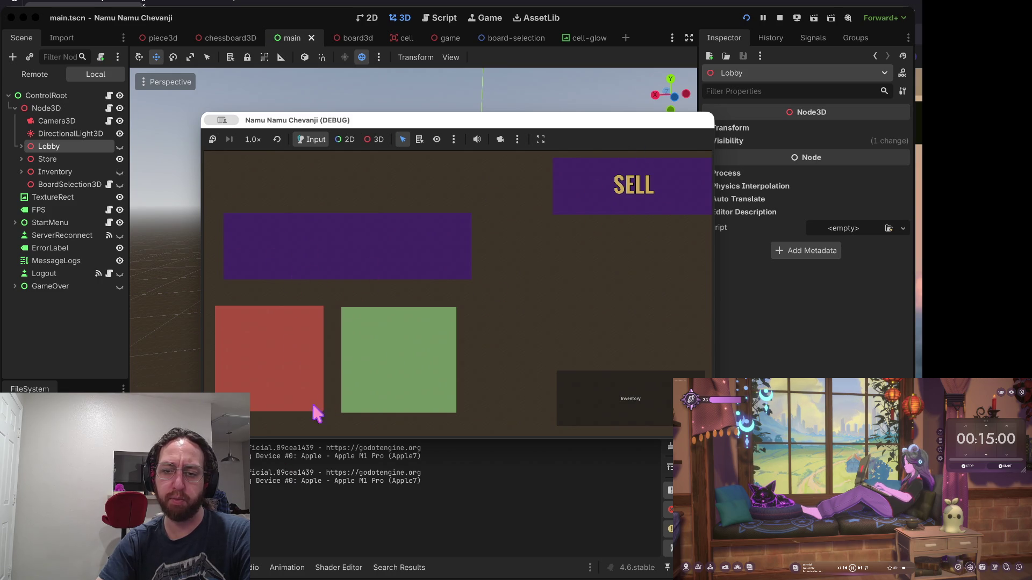
pyautogui.click(779, 21)
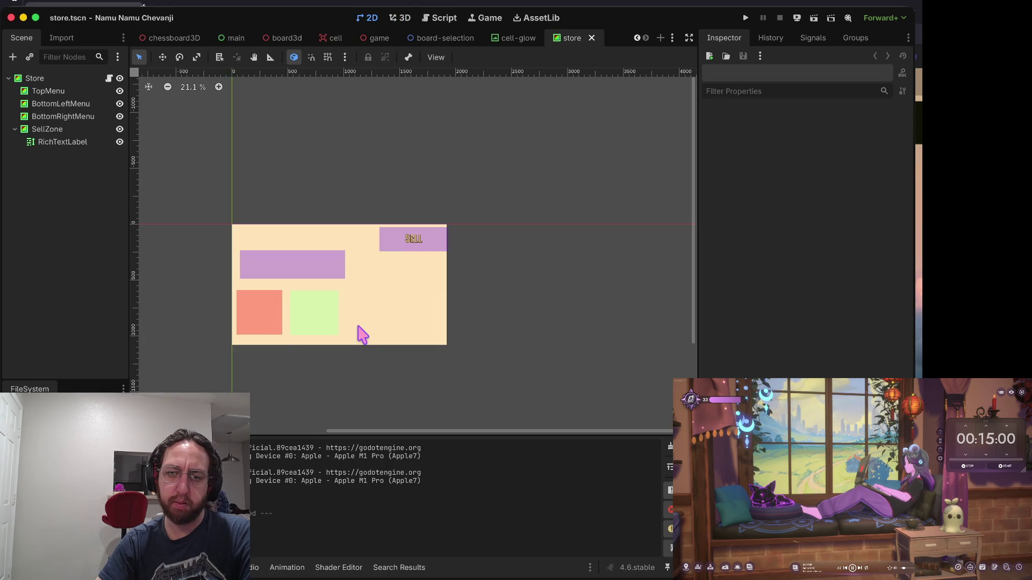
# Inspect the TopMenu, BottomLeftMenu, BottomRightMenu and SellZone nodes, then open the Store root node's context menu
pyautogui.click(51, 90)
pyautogui.click(51, 104)
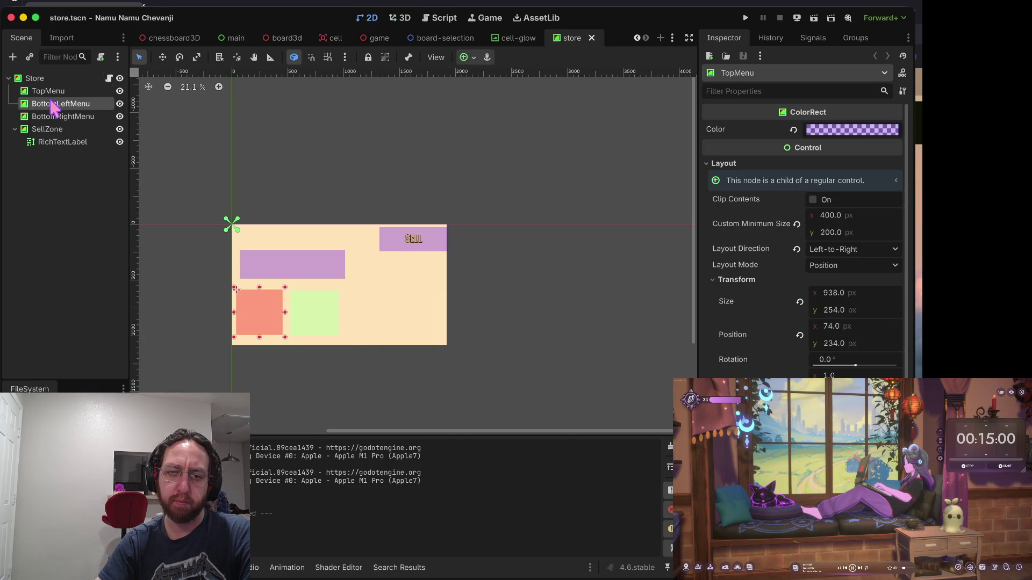
pyautogui.click(51, 116)
pyautogui.click(49, 129)
pyautogui.click(51, 142)
pyautogui.click(50, 129)
pyautogui.click(51, 116)
pyautogui.click(48, 91)
pyautogui.click(24, 78)
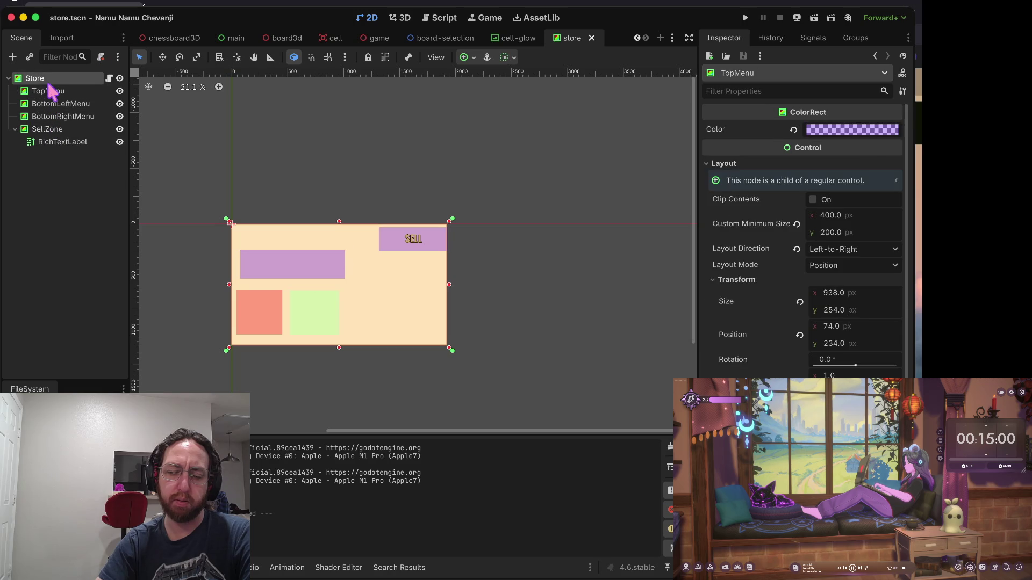
pyautogui.rightClick(22, 79)
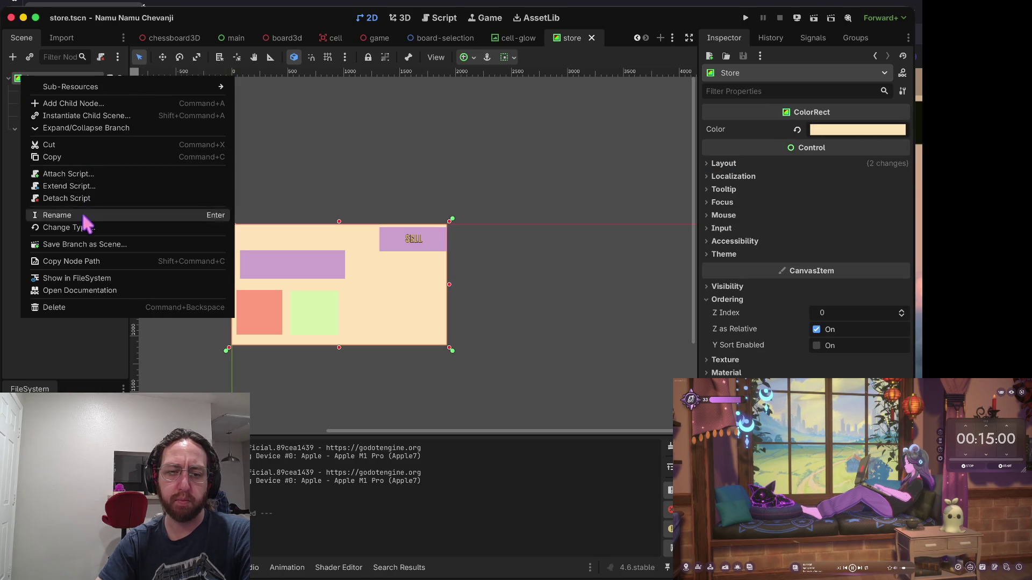
# Add a Node3D node and make it the new scene root above Store
pyautogui.click(80, 104)
pyautogui.write('node3d')
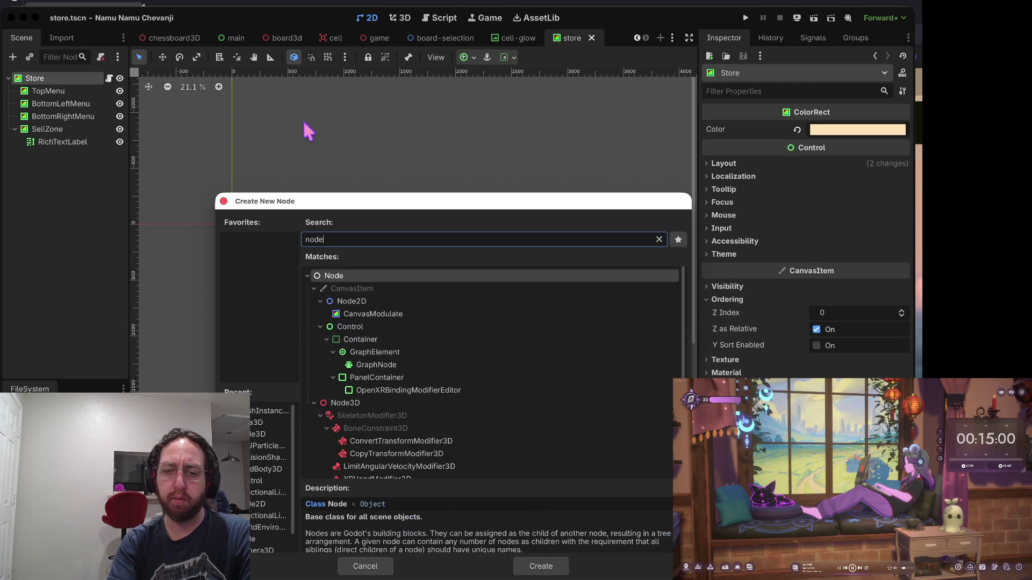
pyautogui.press('Return')
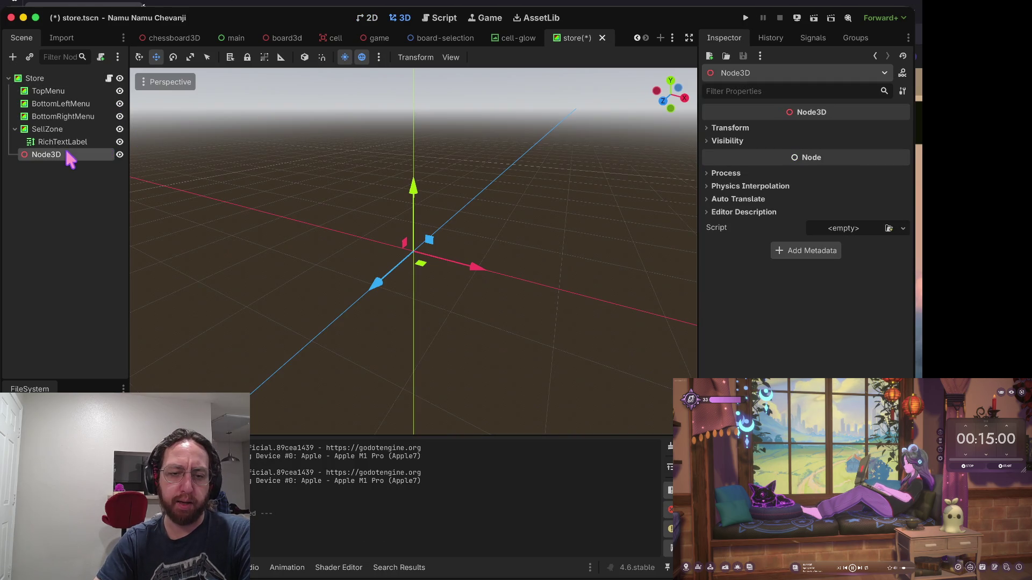
pyautogui.rightClick(60, 155)
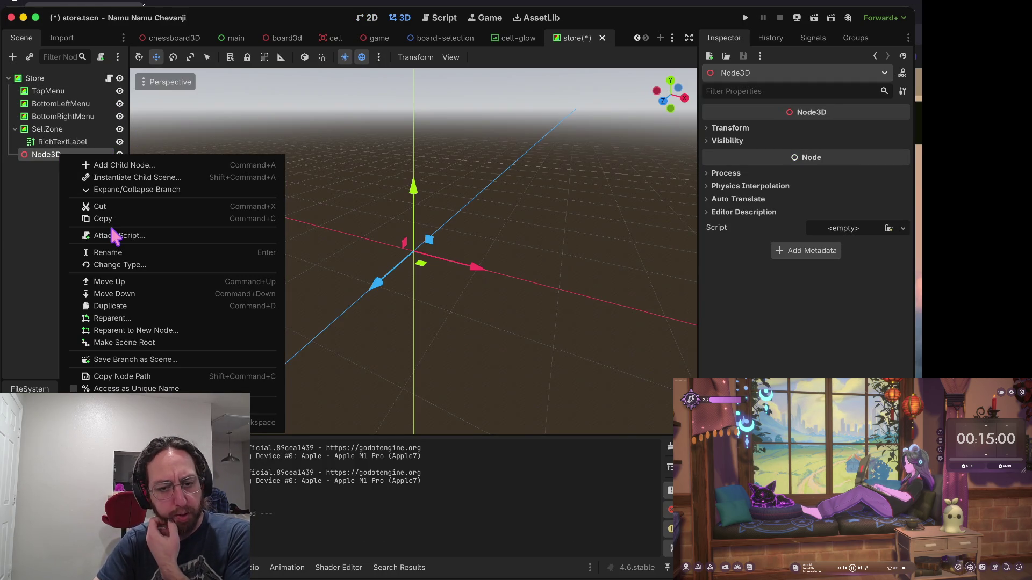
pyautogui.click(178, 342)
pyautogui.click(36, 79)
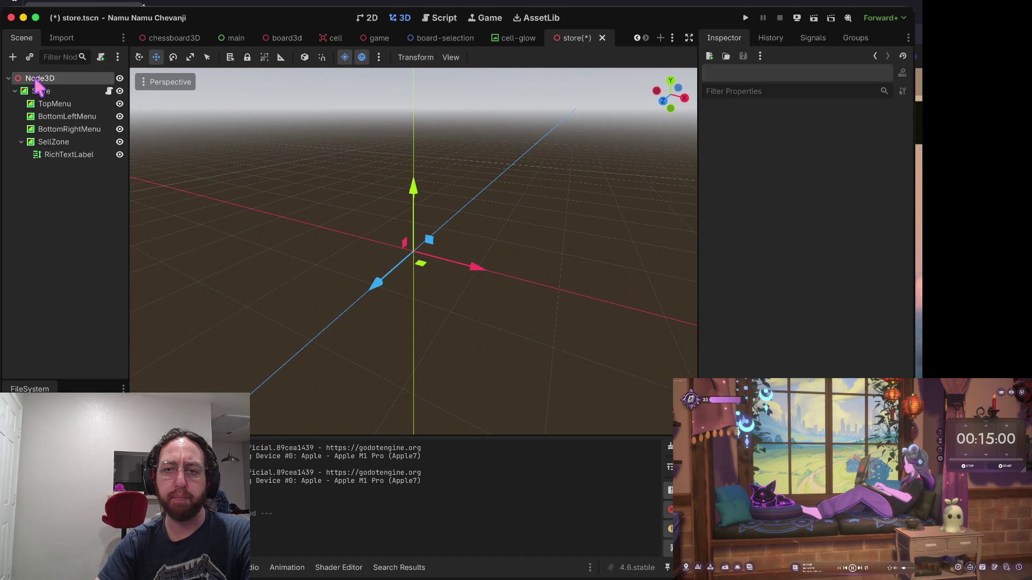
# Check the 2D and 3D views, then save and run store.tscn in a debug window
pyautogui.click(369, 18)
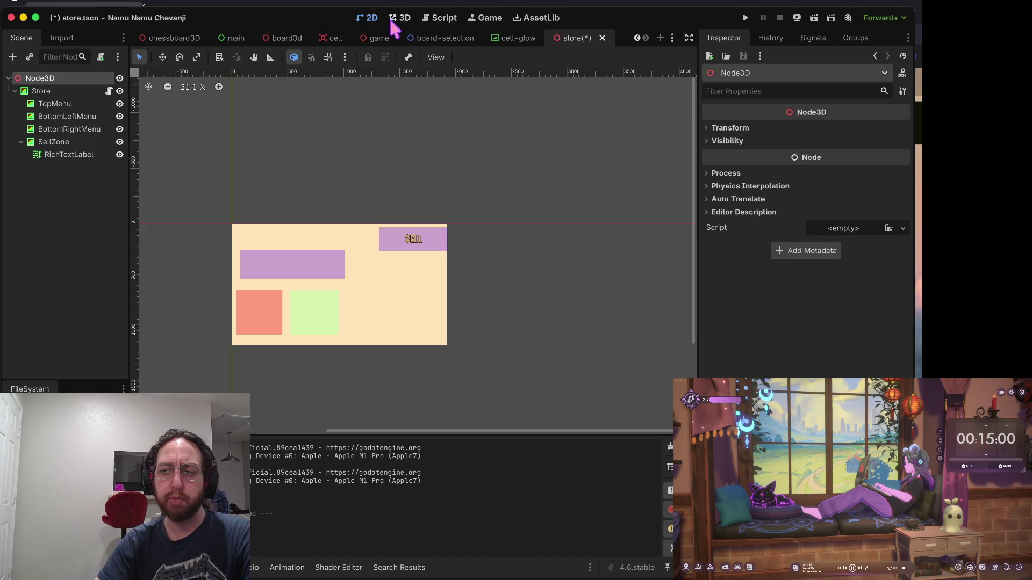
pyautogui.click(397, 18)
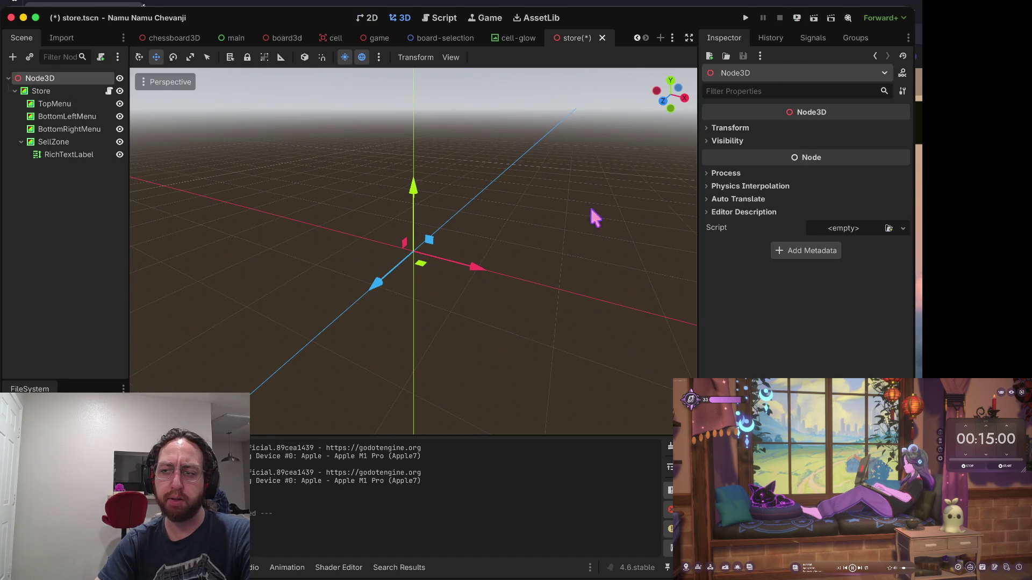
pyautogui.click(814, 19)
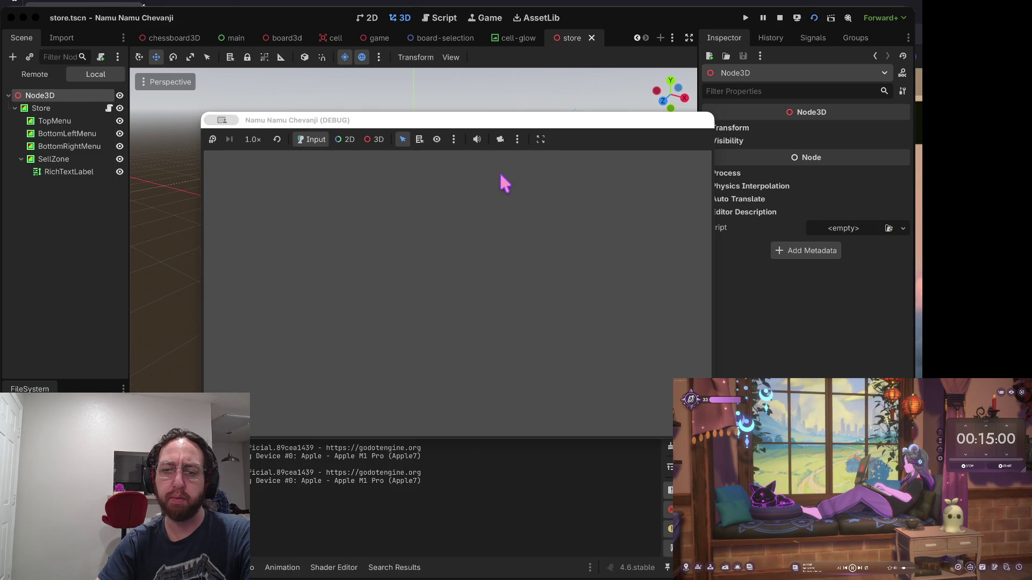